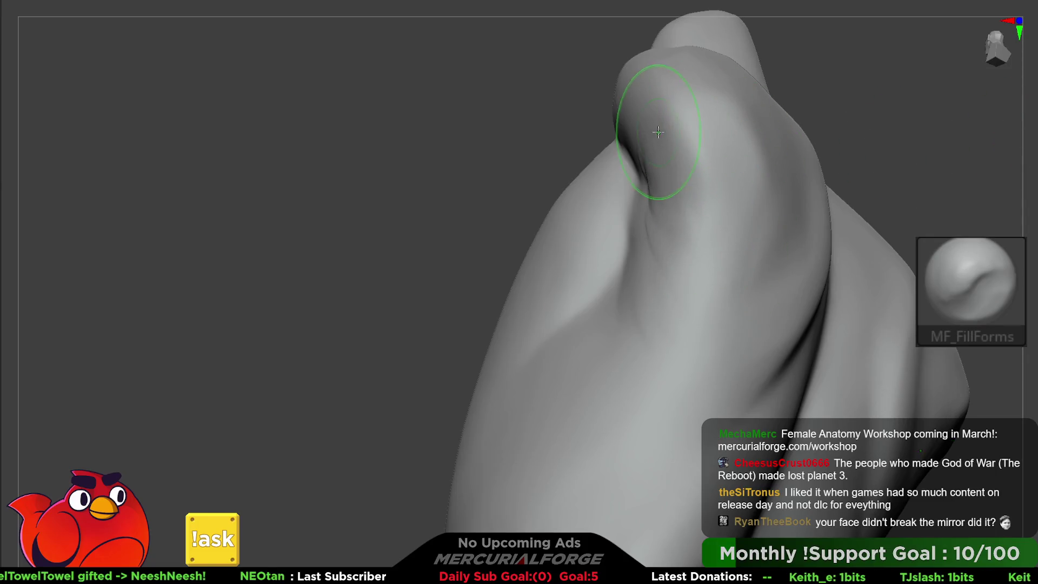
Step: Deepen the crease where the arm meets the chest with MF_Carve
right_click_drag(653, 191, 667, 131)
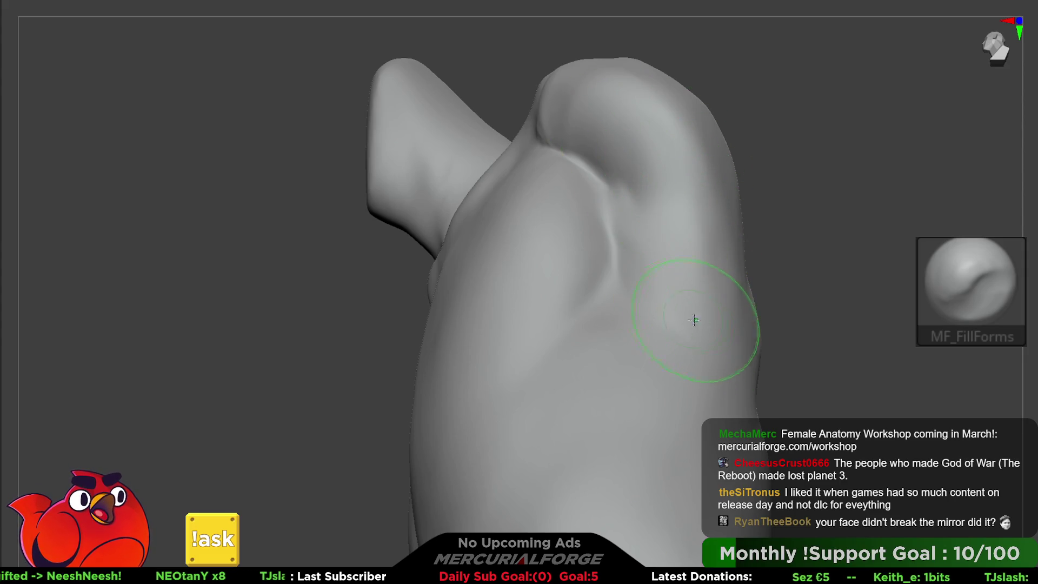
mouse_move(725, 186)
right_mouse_down()
mouse_move(686, 232)
mouse_move(703, 190)
mouse_move(723, 201)
mouse_move(678, 261)
mouse_move(673, 252)
mouse_move(822, 205)
mouse_move(892, 211)
right_mouse_up()
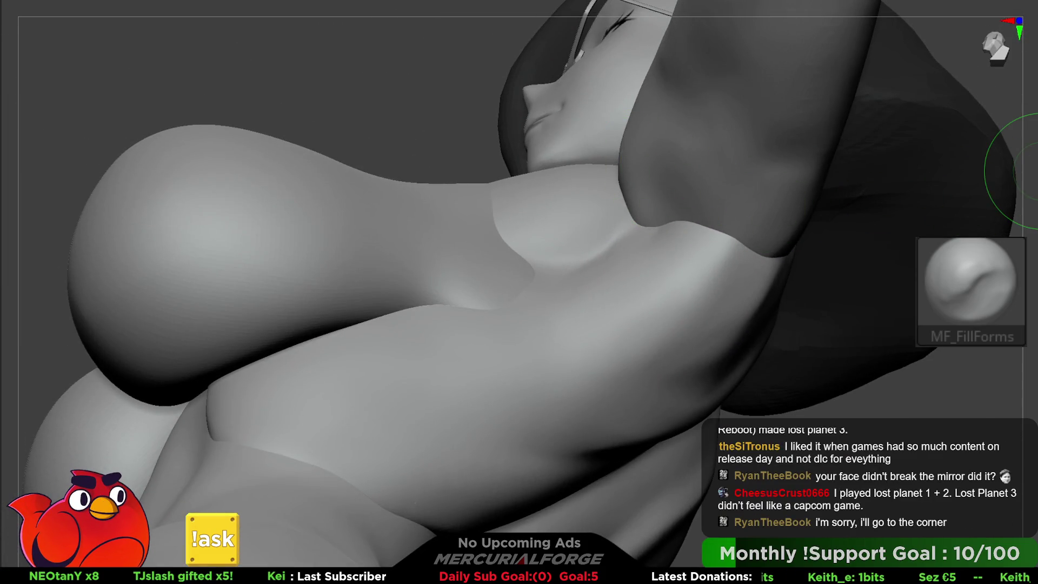
key("c")
right_click_drag(649, 220, 649, 248)
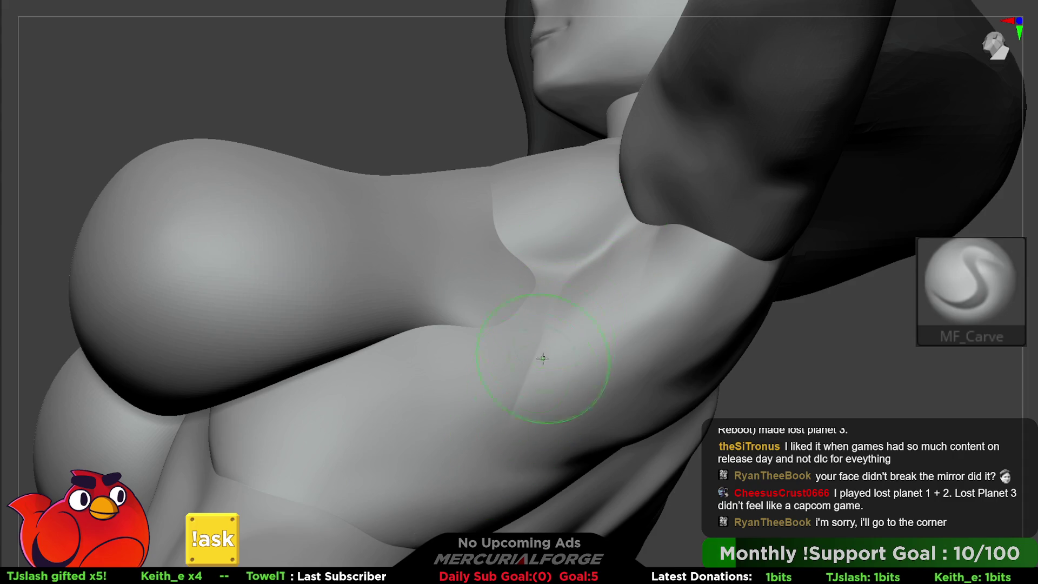
mouse_move(481, 432)
left_mouse_down("shift")
mouse_move(568, 290)
mouse_move(463, 423)
left_mouse_up("shift")
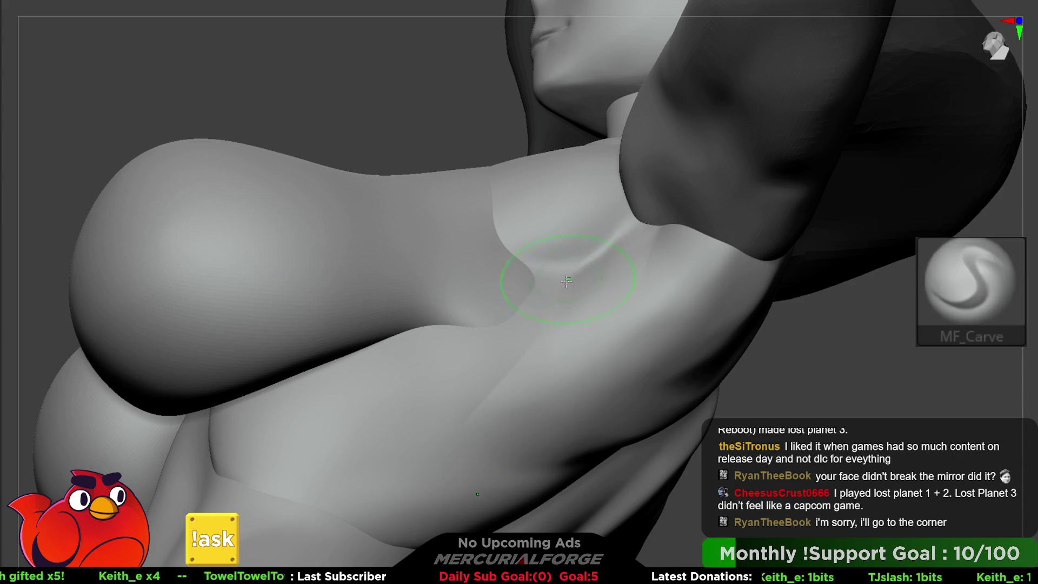
Step: Smooth the armpit crease and check the chest-to-underarm transition from several angles
key("shift")
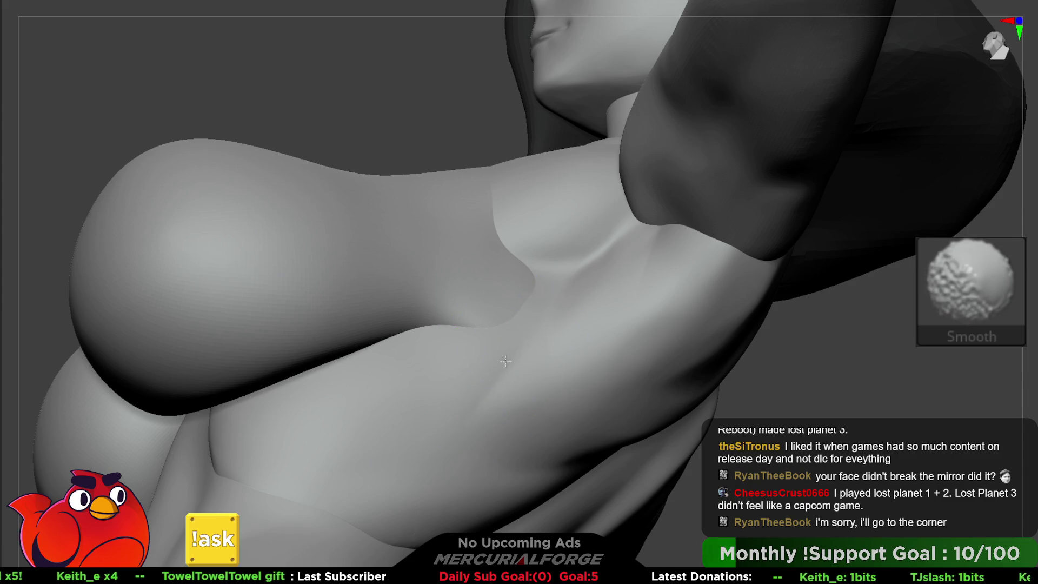
right_click_drag(496, 415, 537, 308)
mouse_move(612, 265)
right_mouse_down()
mouse_move(726, 274)
mouse_move(690, 266)
right_mouse_up()
mouse_move(686, 208)
right_mouse_down()
mouse_move(691, 262)
mouse_move(703, 254)
mouse_move(690, 233)
right_mouse_up()
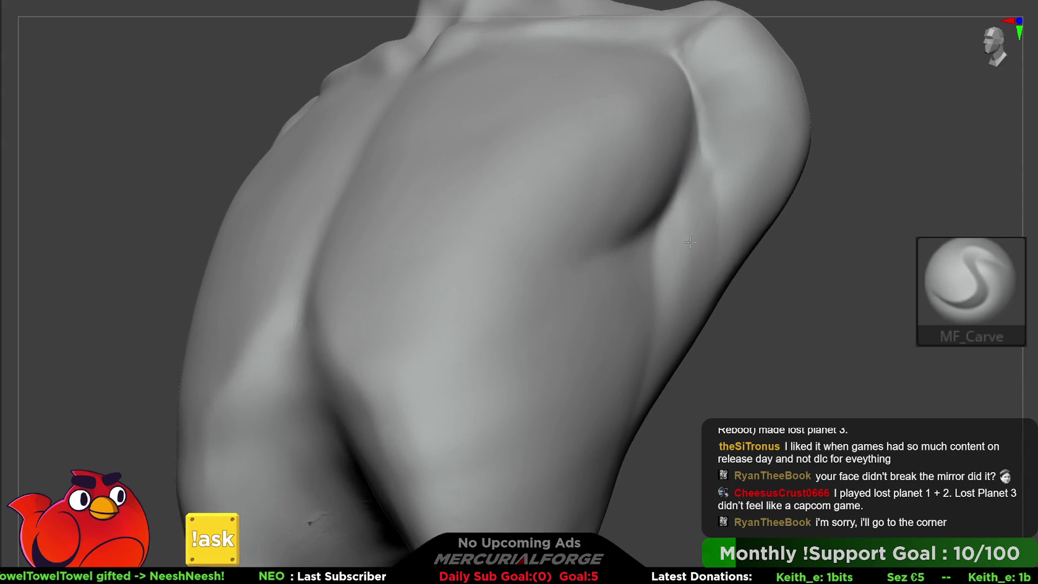
Step: Enlarge the brush, build clay forms on the side torso and shoulder blades, and smooth the ribcage
key("space")
left_click_drag(699, 243, 727, 242)
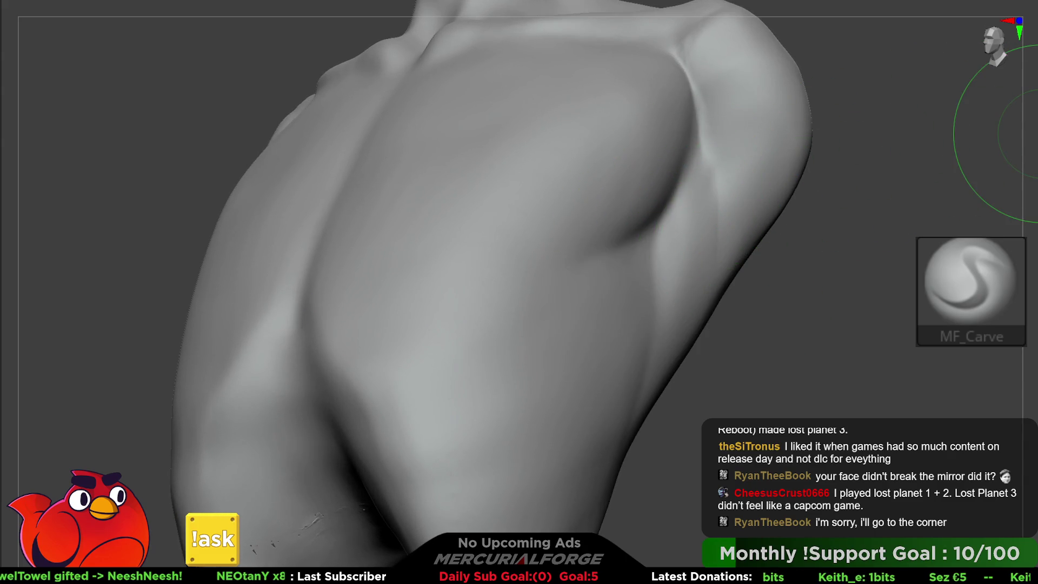
key("2")
key("space")
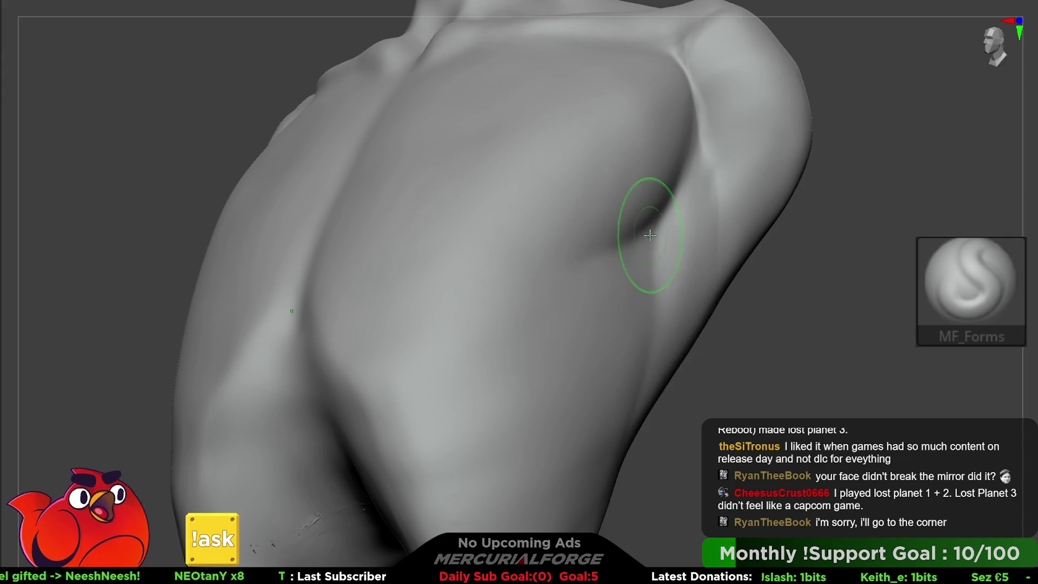
key("ctrl")
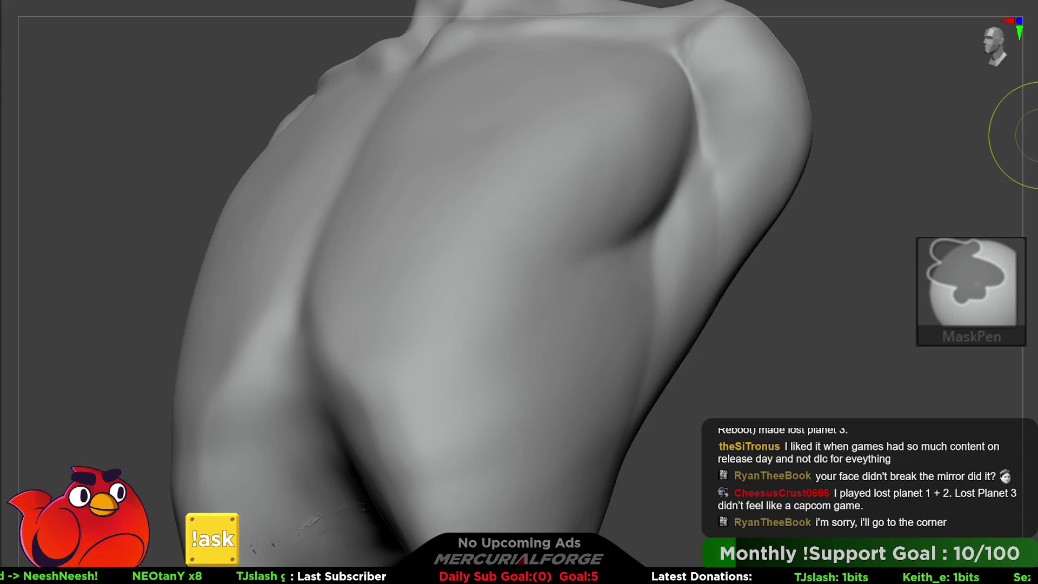
right_click_drag(642, 209, 625, 253)
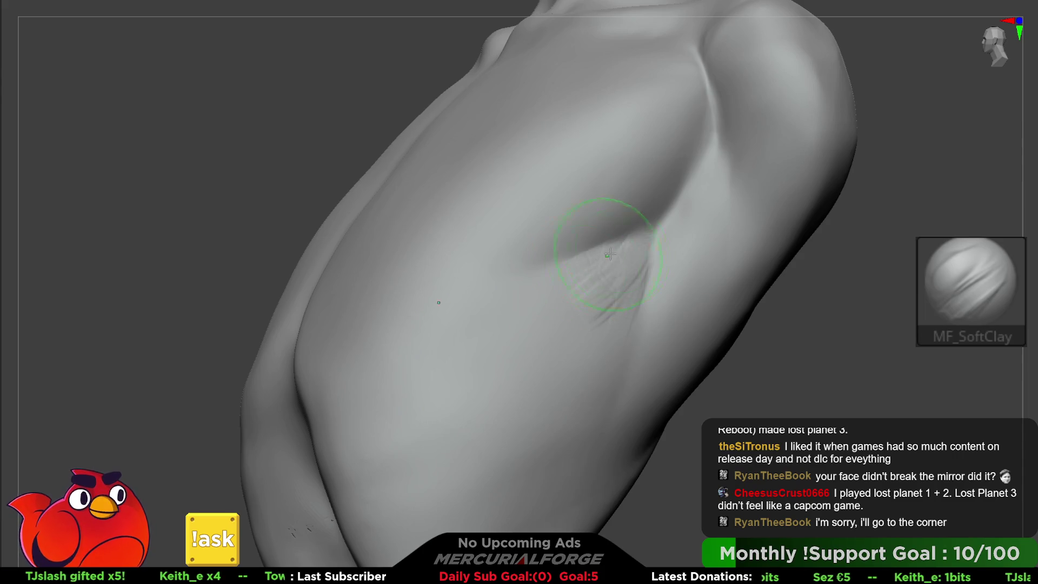
key("shift")
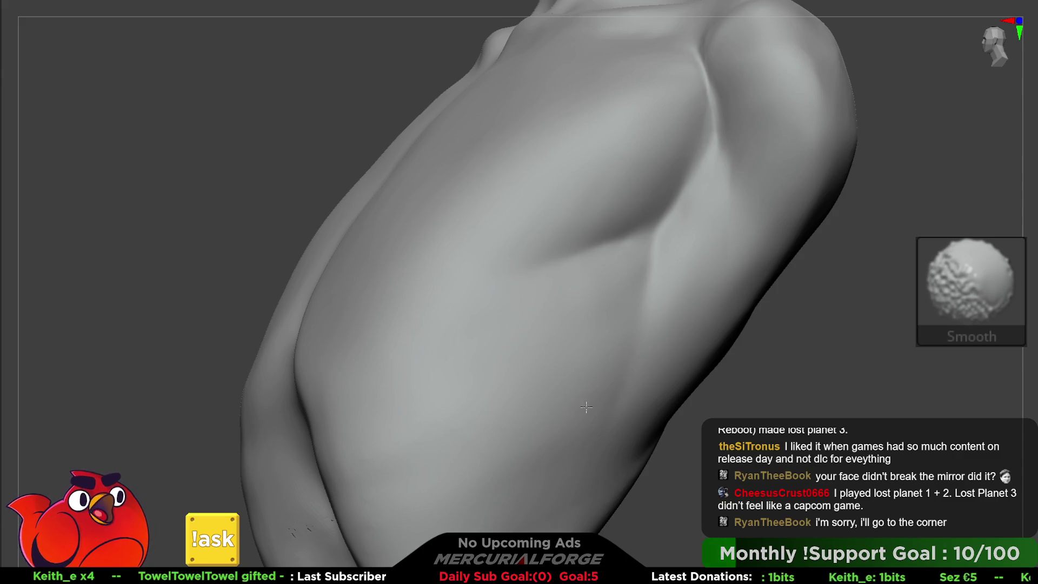
mouse_move(489, 528)
right_mouse_down()
mouse_move(642, 225)
mouse_move(651, 280)
mouse_move(621, 264)
mouse_move(637, 231)
right_mouse_up()
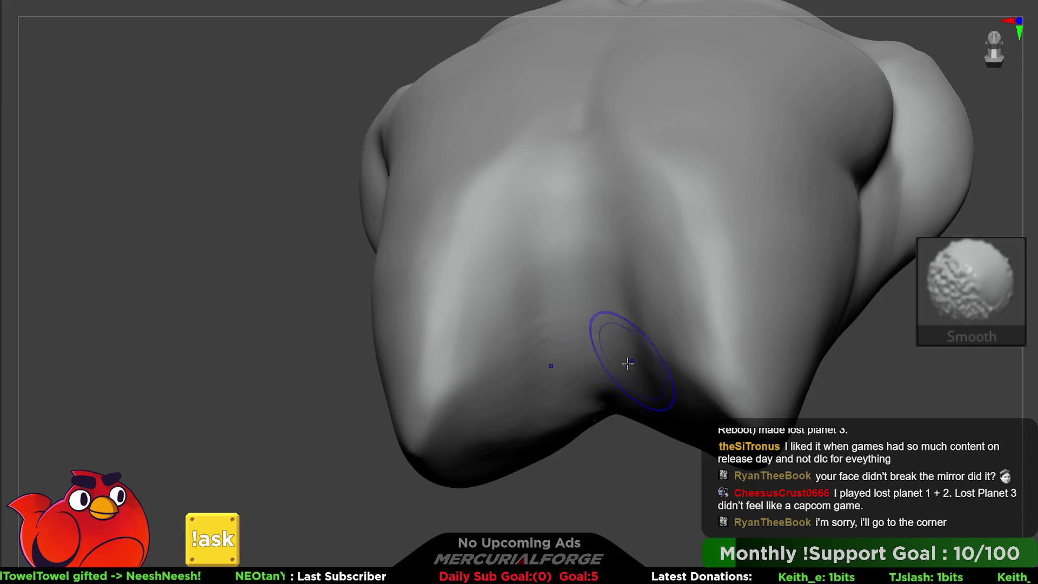
Step: Smooth the back and build up ridge forms along the lower back
right_click_drag(627, 363, 604, 385)
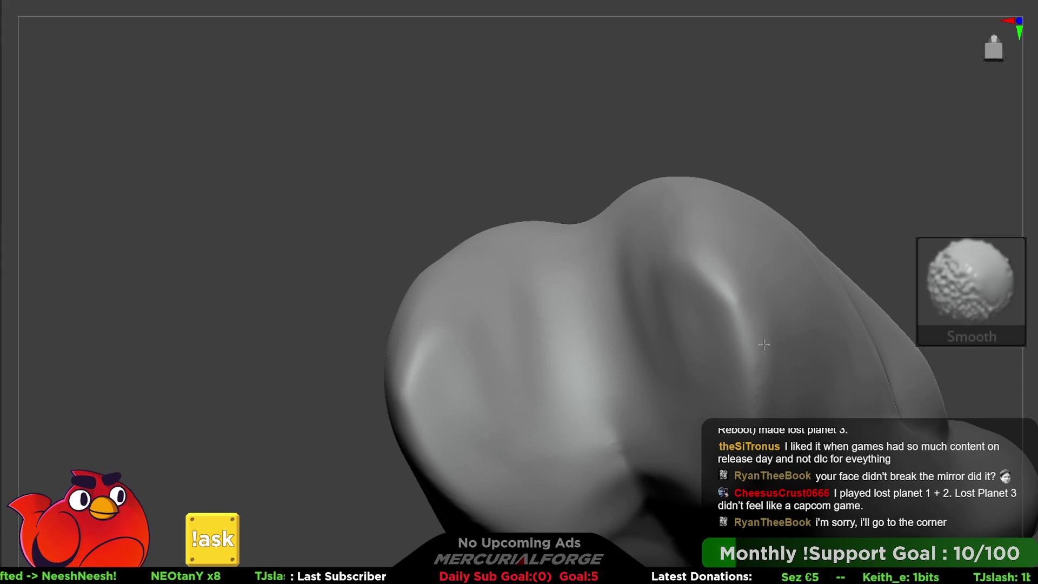
mouse_move(614, 436)
right_mouse_down()
mouse_move(626, 329)
mouse_move(612, 300)
right_mouse_up()
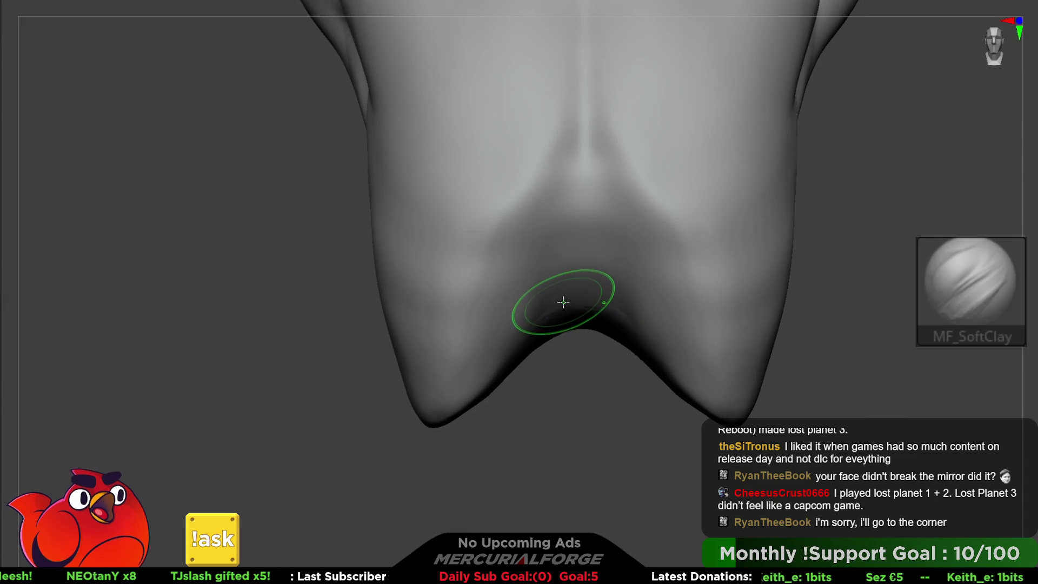
key("shift")
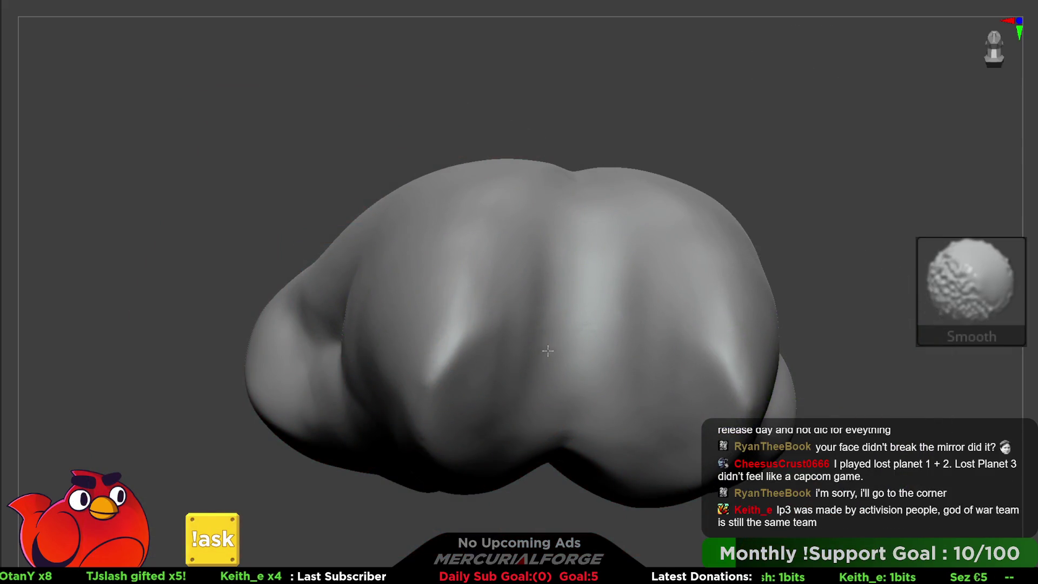
mouse_move(606, 314)
right_mouse_down()
mouse_move(617, 336)
mouse_move(604, 339)
mouse_move(607, 294)
mouse_move(622, 300)
mouse_move(611, 336)
mouse_move(607, 302)
mouse_move(632, 232)
mouse_move(615, 215)
mouse_move(984, 142)
right_mouse_up()
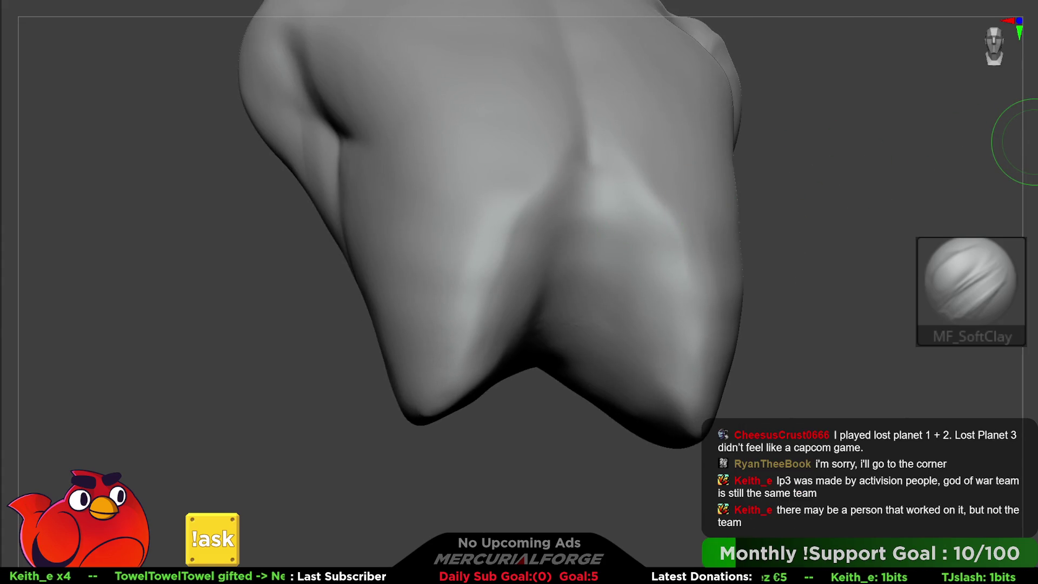
key("space")
mouse_move(627, 291)
right_mouse_down()
mouse_move(617, 243)
mouse_move(625, 318)
right_mouse_up()
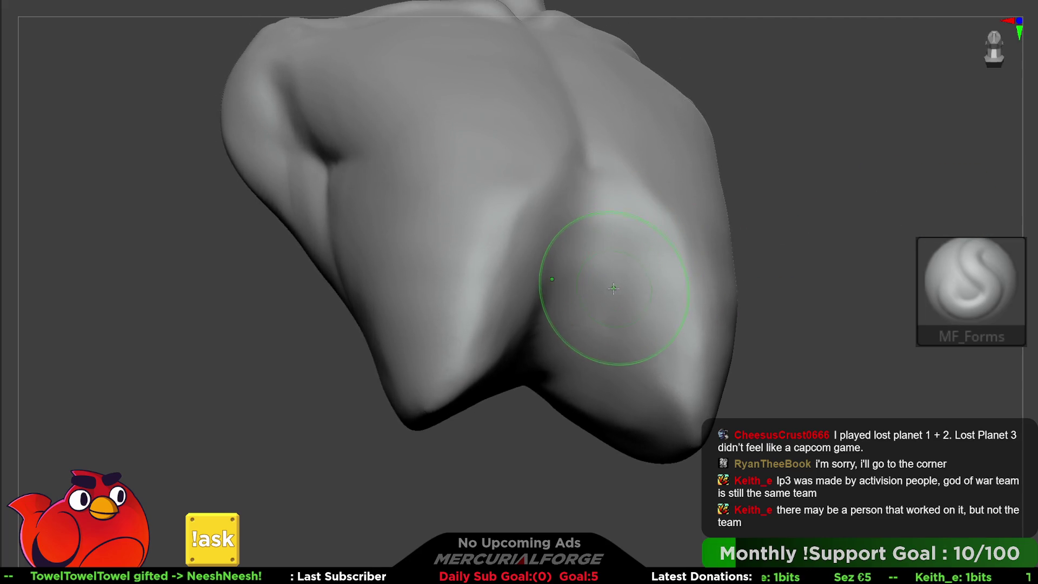
mouse_move(622, 278)
left_mouse_down()
mouse_move(646, 352)
mouse_move(602, 231)
left_mouse_up()
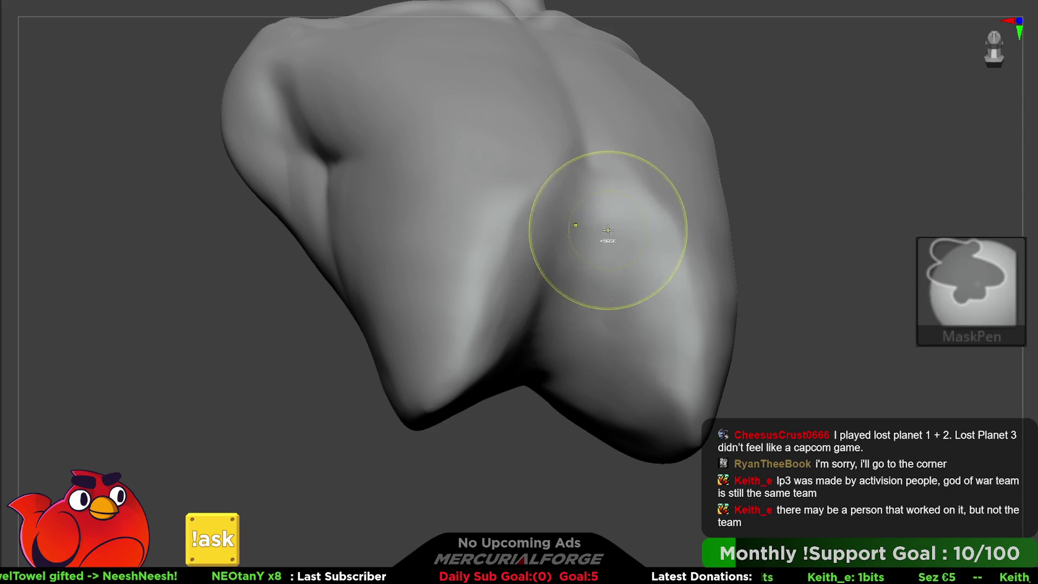
Step: Carve a V-shaped groove at the base of the lower back with MF_Carve
key("c")
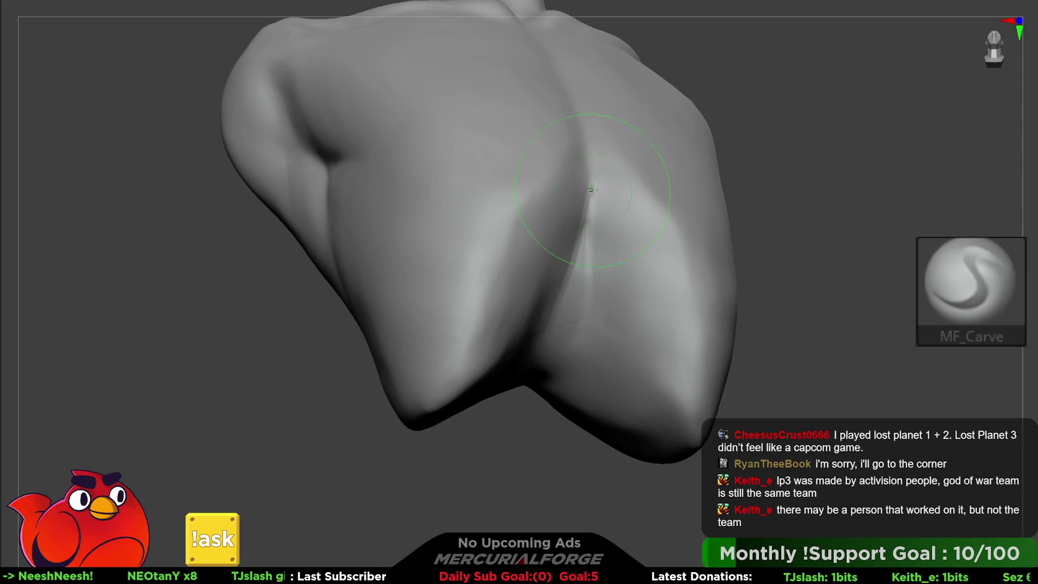
right_click_drag(591, 189, 556, 174)
left_click_drag(580, 261, 573, 299)
right_click_drag(581, 234, 627, 284)
left_click_drag(628, 287, 630, 301)
left_click_drag(632, 247, 644, 271)
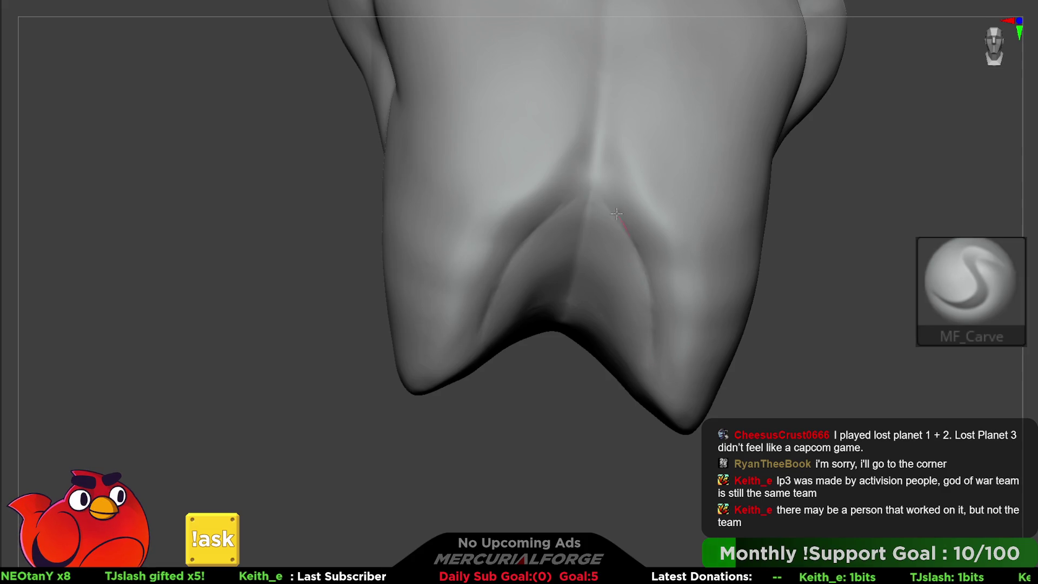
key("space")
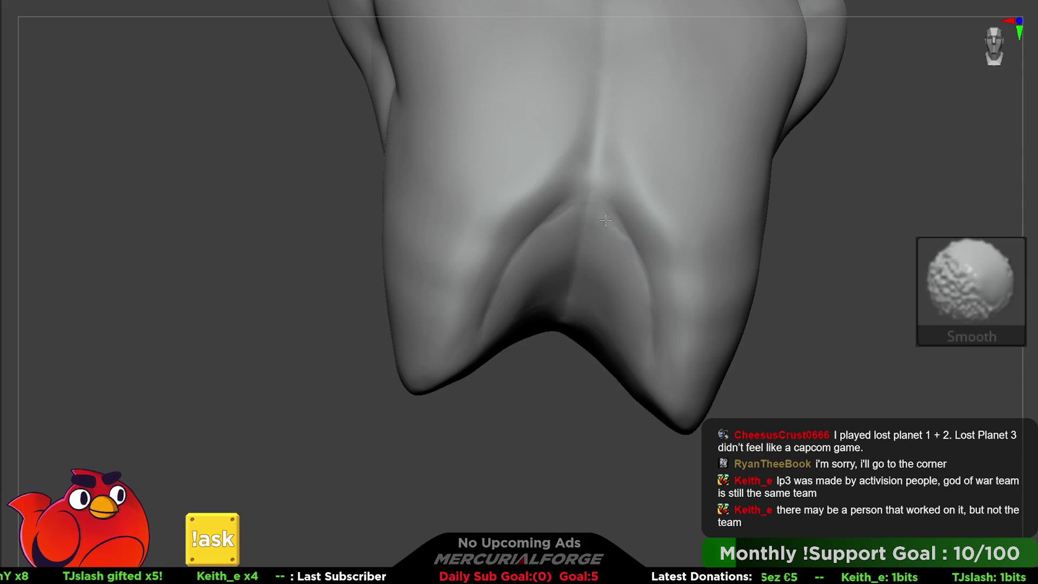
key("b")
key("f")
key("f")
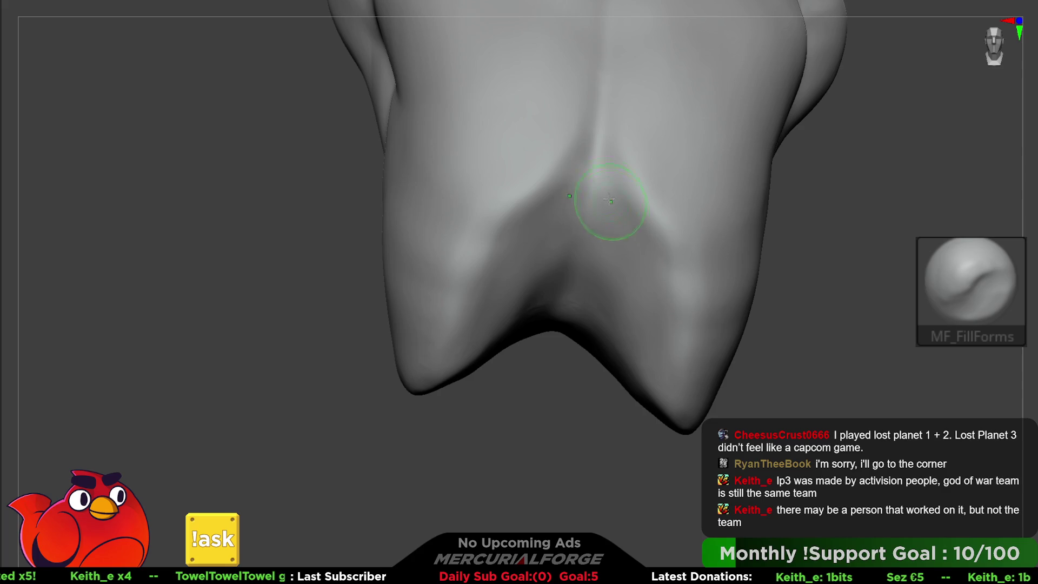
Step: View the torso from the side and enlarge the brush size
mouse_move(598, 174)
right_mouse_down()
mouse_move(576, 183)
mouse_move(639, 167)
right_mouse_up()
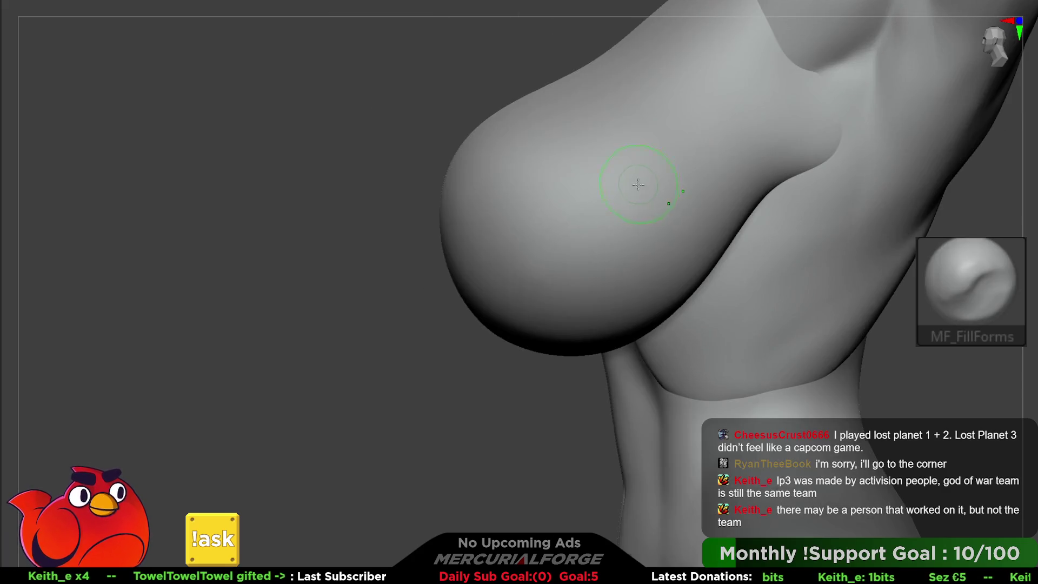
mouse_move(667, 205)
right_mouse_down()
mouse_move(621, 181)
mouse_move(700, 206)
mouse_move(640, 239)
mouse_move(688, 224)
mouse_move(659, 244)
mouse_move(622, 318)
right_mouse_up()
key("space")
left_click_drag(622, 319, 637, 324)
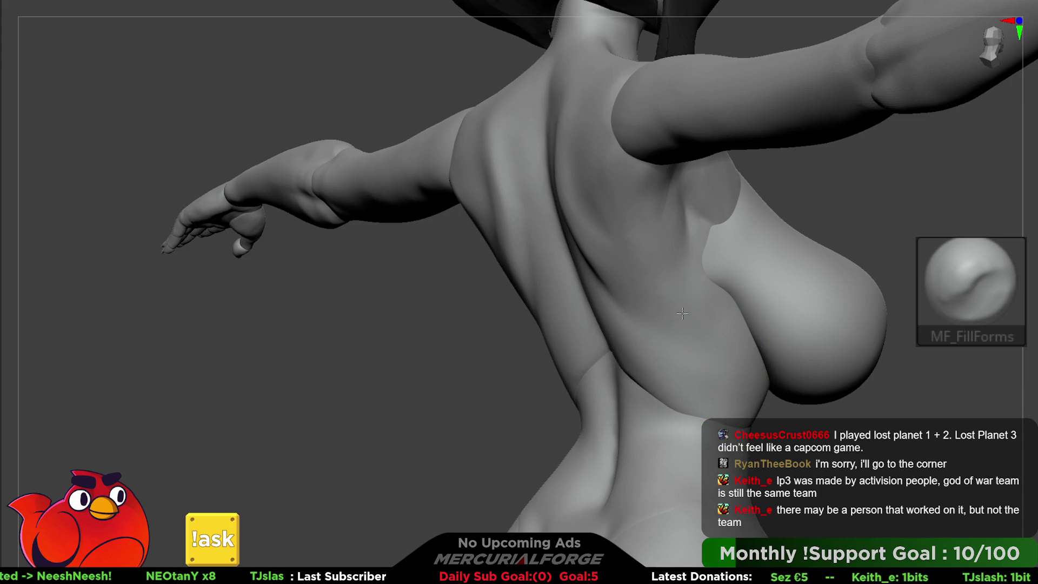
Step: Frame the whole figure and use Transpose to lower the arms from T-pose to her sides
mouse_move(671, 256)
right_mouse_down()
mouse_move(676, 274)
mouse_move(549, 141)
right_mouse_up()
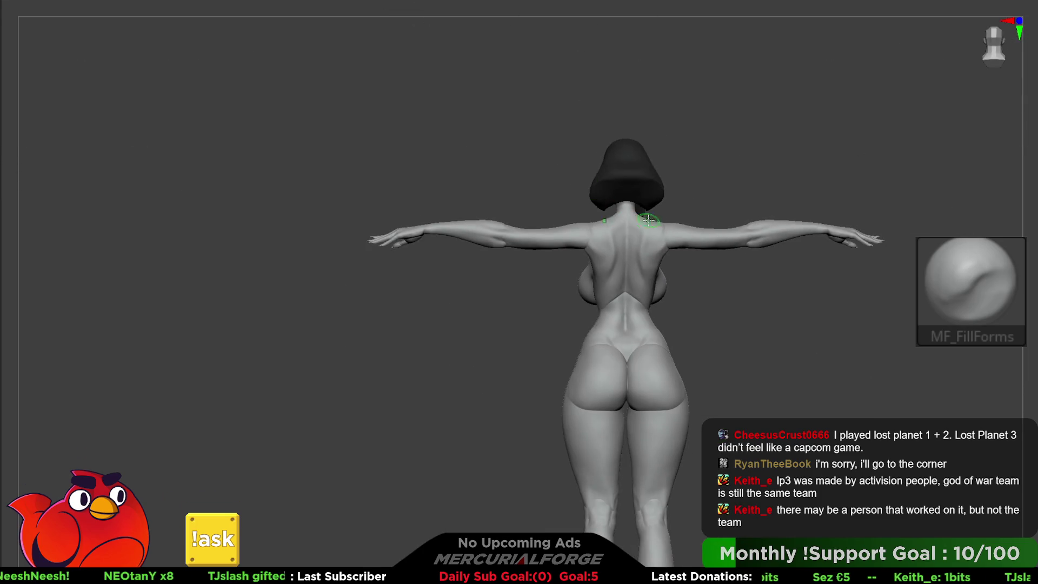
right_click_drag(648, 219, 710, 274, "ctrl")
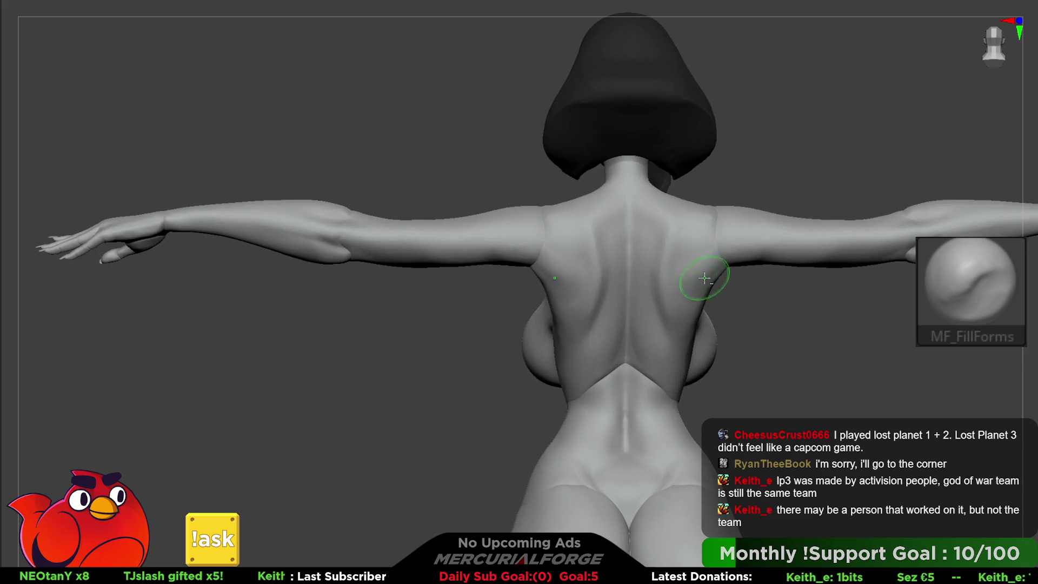
mouse_move(693, 317)
right_mouse_down("ctrl")
mouse_move(618, 256)
mouse_move(681, 250)
right_mouse_up("ctrl")
key("w")
key("ctrl+z")
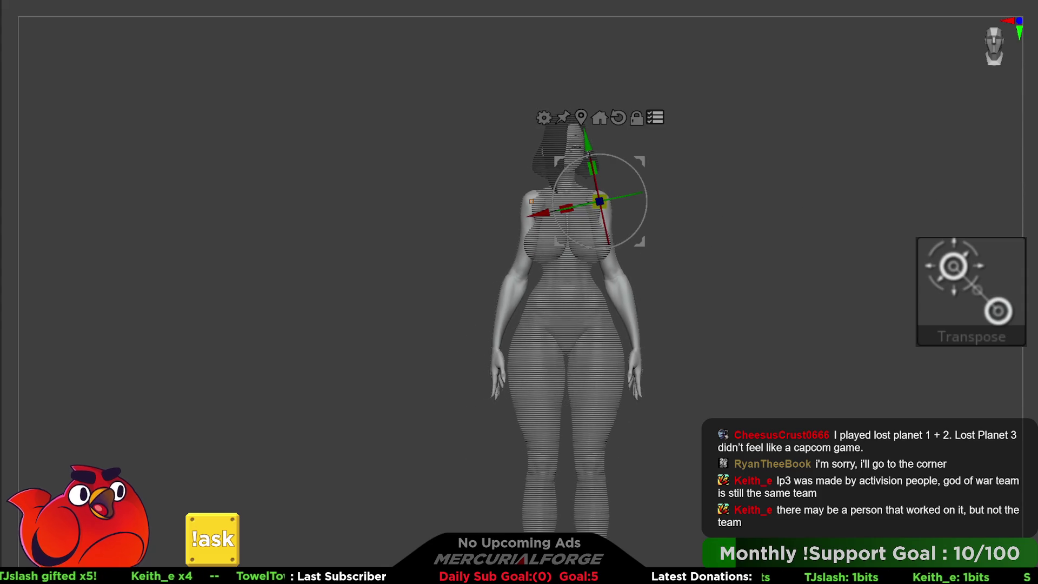
Step: Clear the mask shading and set the Transpose pivot at mid-chest
key("b")
key("m")
key("v")
mouse_move(769, 234)
right_mouse_down()
mouse_move(770, 180)
mouse_move(778, 255)
mouse_move(767, 261)
right_mouse_up()
key("w")
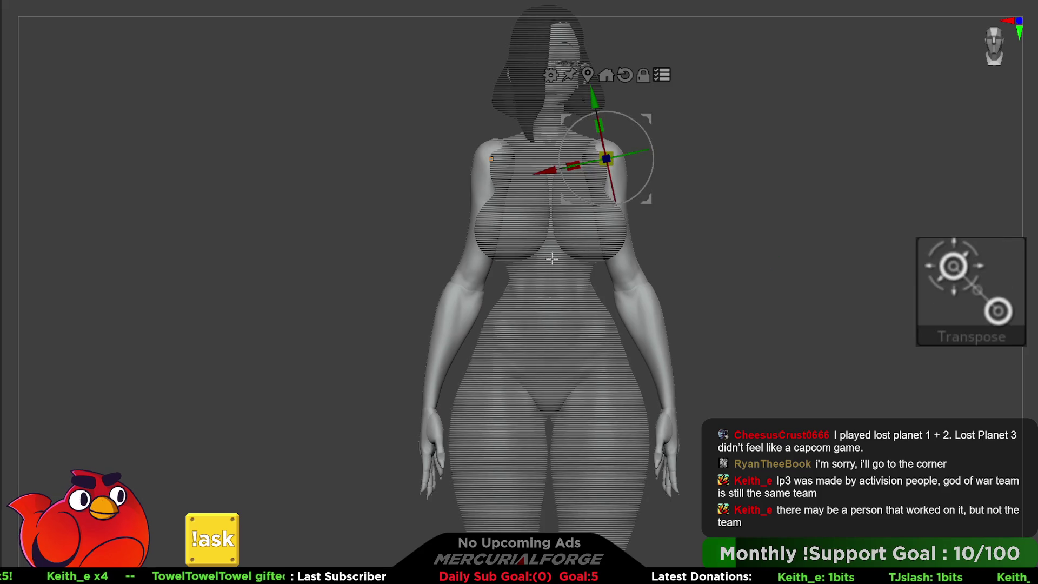
left_click(550, 296)
key("ctrl+shift")
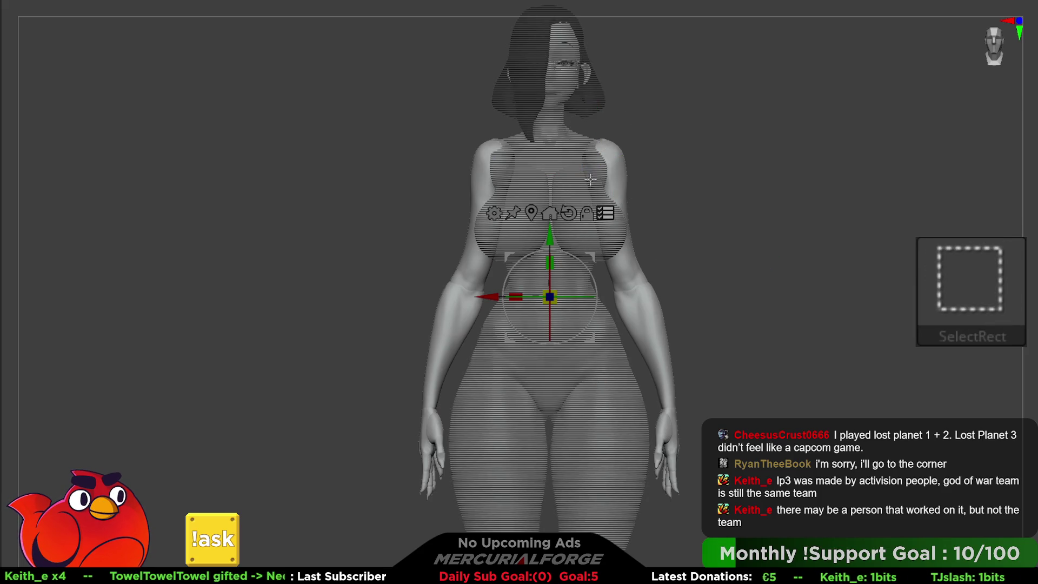
Step: Twist the upper body about 11 degrees around the chest pivot, then exit Transpose
mouse_move(586, 185)
right_mouse_down()
mouse_move(575, 227)
mouse_move(515, 288)
mouse_move(570, 227)
mouse_move(694, 231)
right_mouse_up()
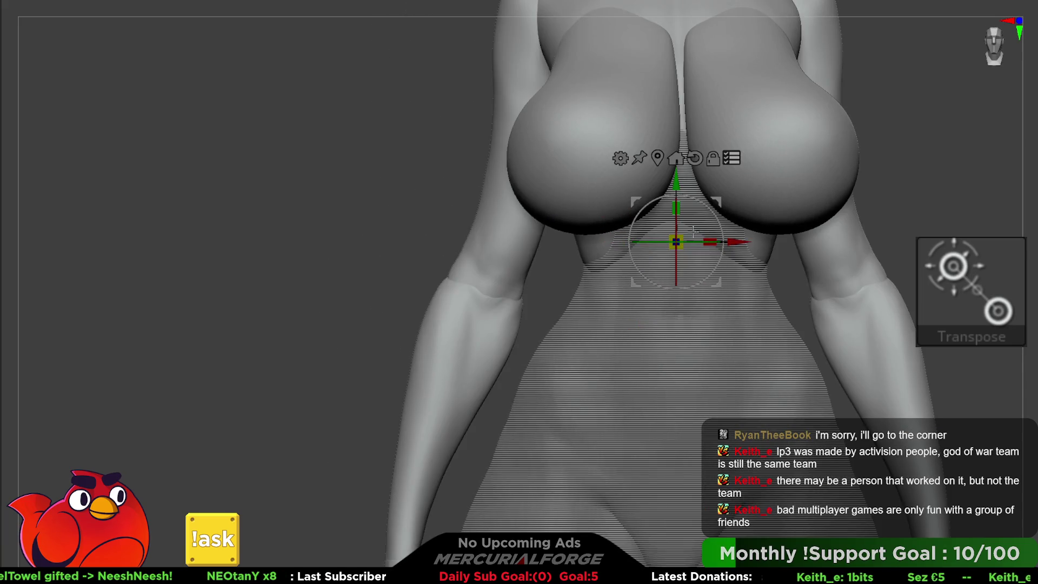
mouse_move(677, 221)
left_mouse_down()
mouse_move(639, 148)
mouse_move(627, 259)
mouse_move(611, 279)
mouse_move(585, 258)
left_mouse_up()
mouse_move(646, 288)
left_mouse_down()
mouse_move(713, 254)
mouse_move(734, 277)
mouse_move(735, 257)
mouse_move(781, 220)
mouse_move(943, 182)
left_mouse_up()
right_click_drag(942, 182, 804, 231, "ctrl")
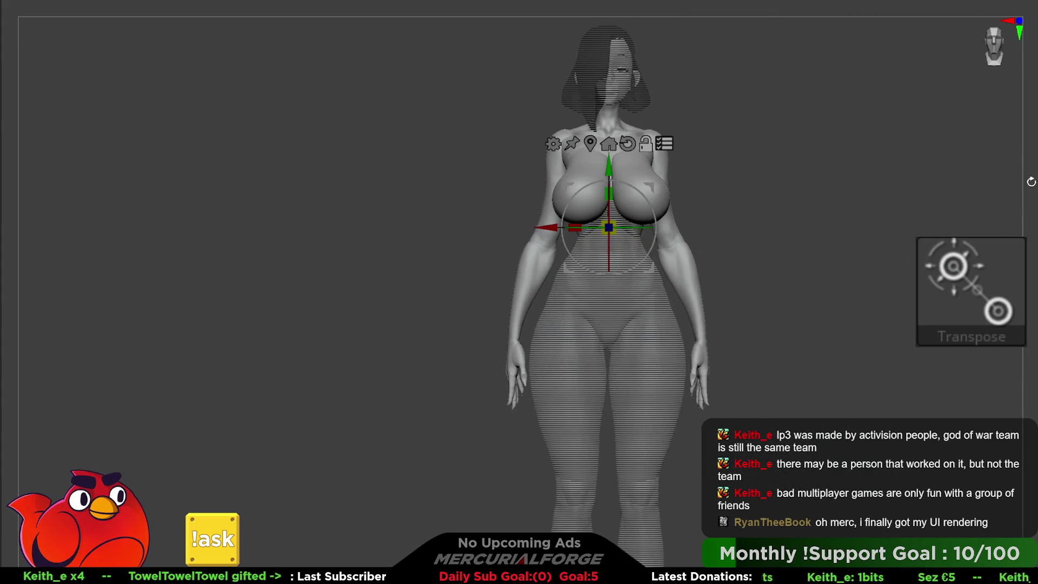
key("q")
mouse_move(866, 259)
right_mouse_down()
mouse_move(768, 267)
mouse_move(804, 346)
mouse_move(670, 292)
mouse_move(721, 301)
mouse_move(739, 324)
mouse_move(715, 263)
right_mouse_up()
mouse_move(992, 6)
right_mouse_down()
mouse_move(676, 220)
mouse_move(603, 243)
right_mouse_up()
key("shift")
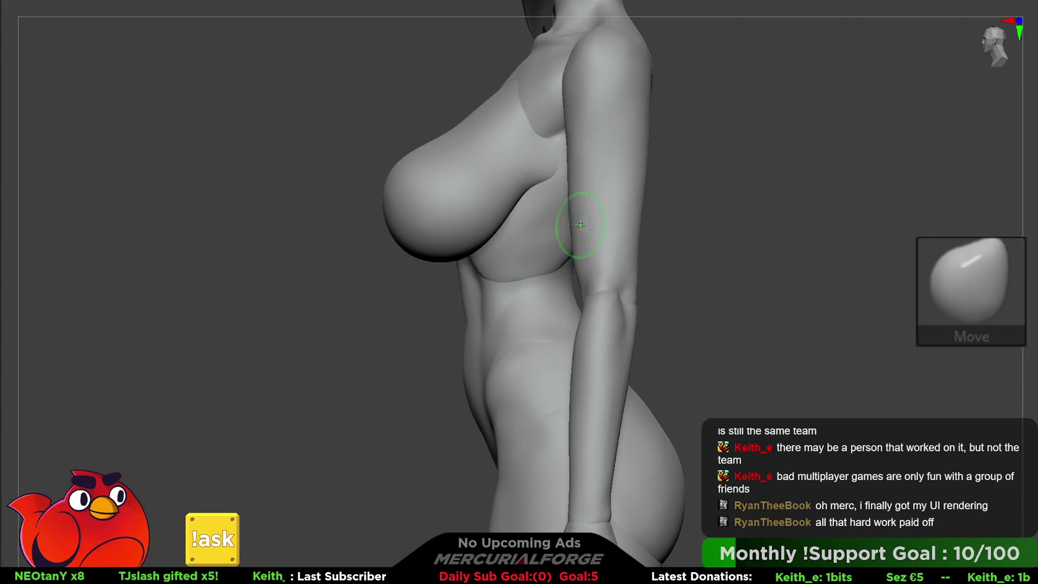
right_click_drag(563, 220, 613, 218)
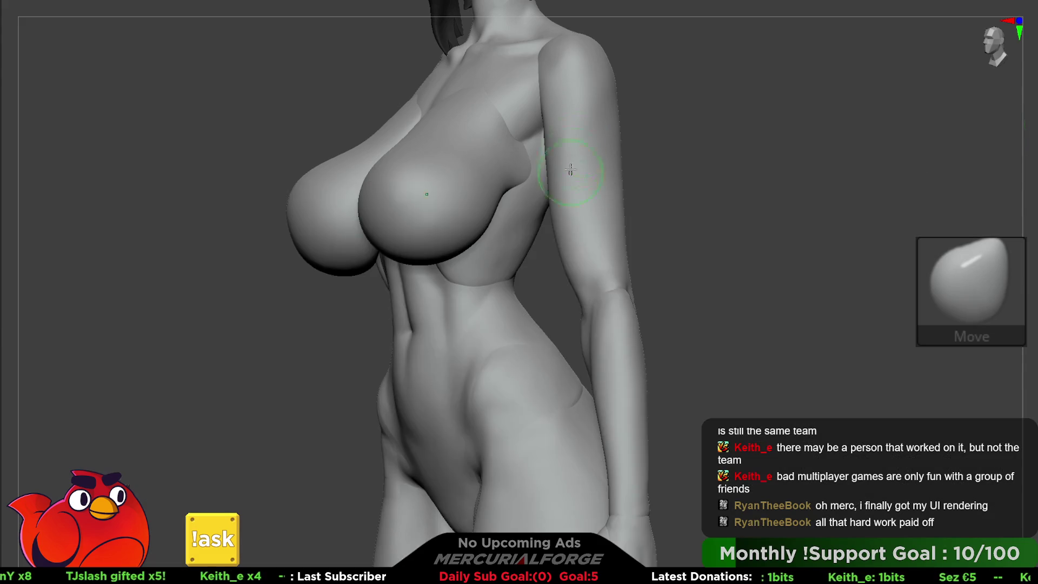
key("space")
right_click_drag(551, 269, 585, 279)
key("space")
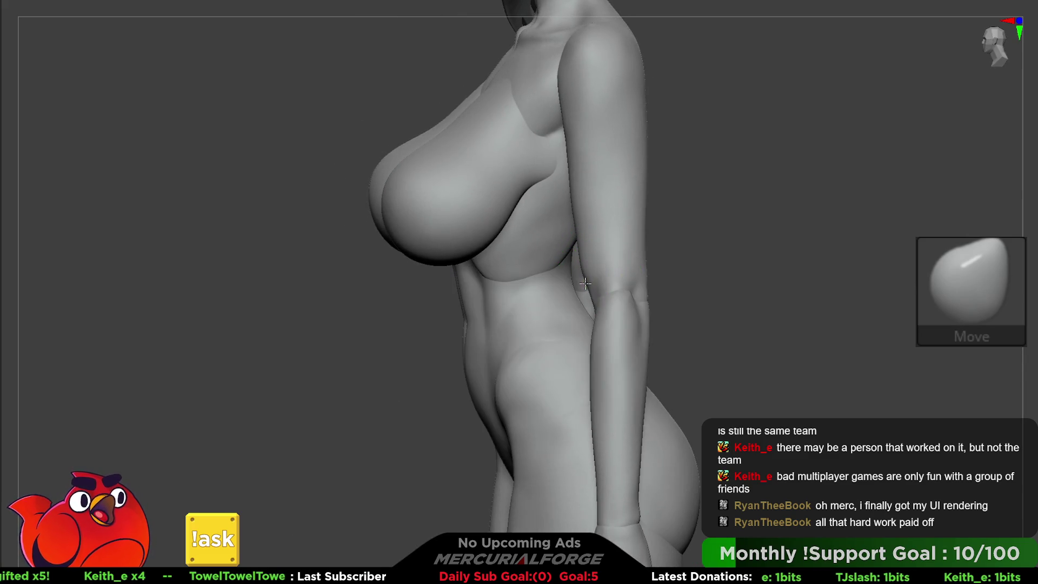
key("space")
key("shift")
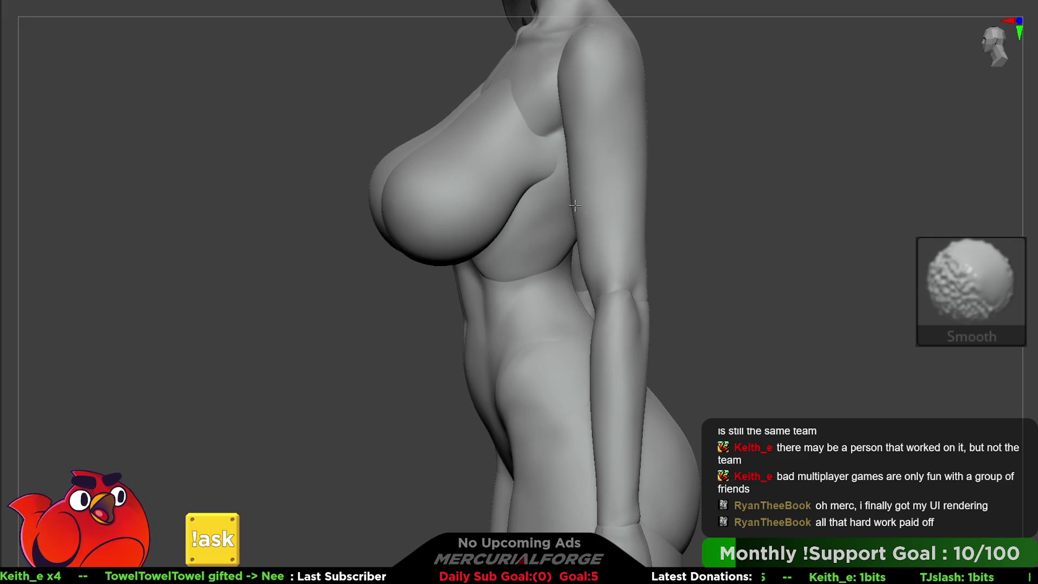
right_click_drag(582, 257, 600, 265, "ctrl")
key("space")
mouse_move(586, 260)
right_mouse_down()
mouse_move(607, 171)
mouse_move(598, 208)
right_mouse_up()
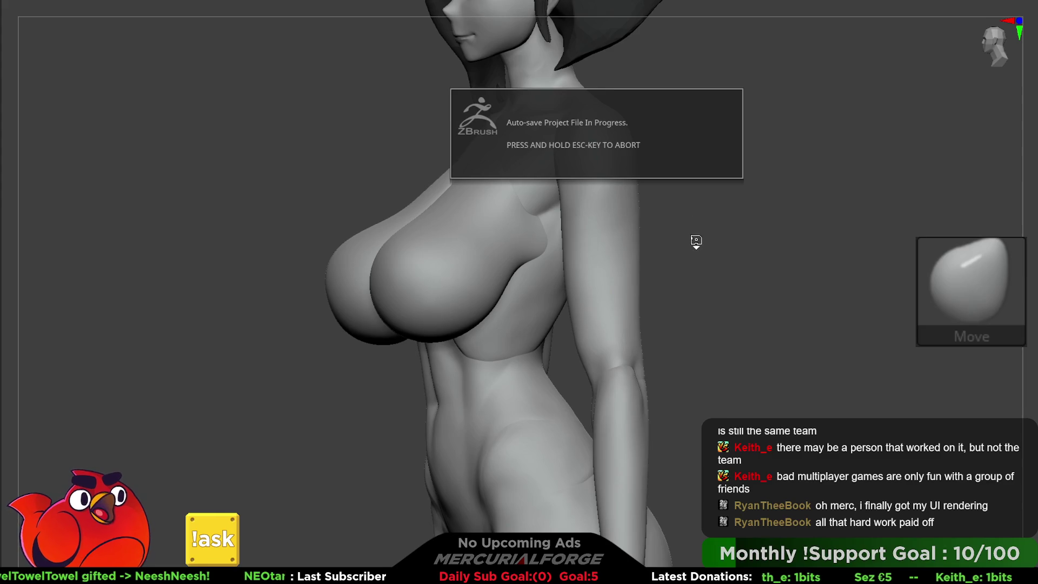
mouse_move(690, 225)
right_mouse_down()
mouse_move(795, 237)
mouse_move(560, 180)
mouse_move(657, 294)
right_mouse_up()
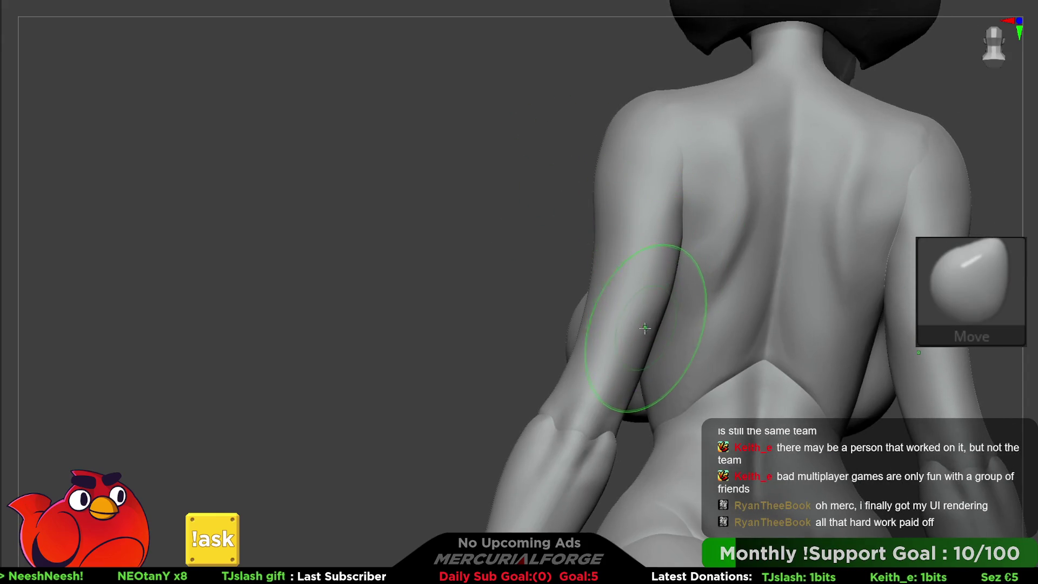
Step: Carve a groove along the back of the shoulder with MF_Carve
right_click_drag(644, 213, 957, 173)
key("c")
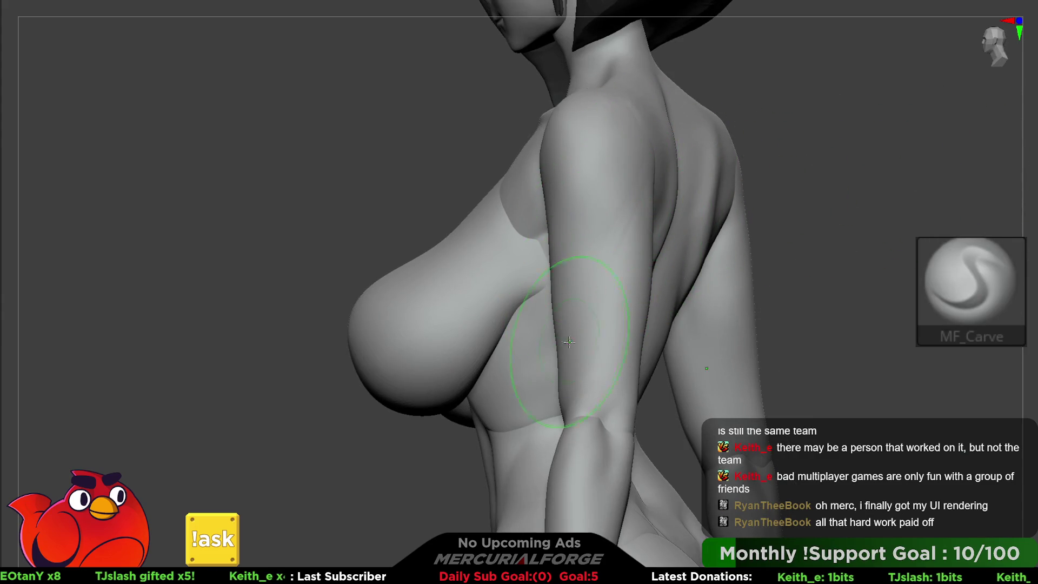
key("shift")
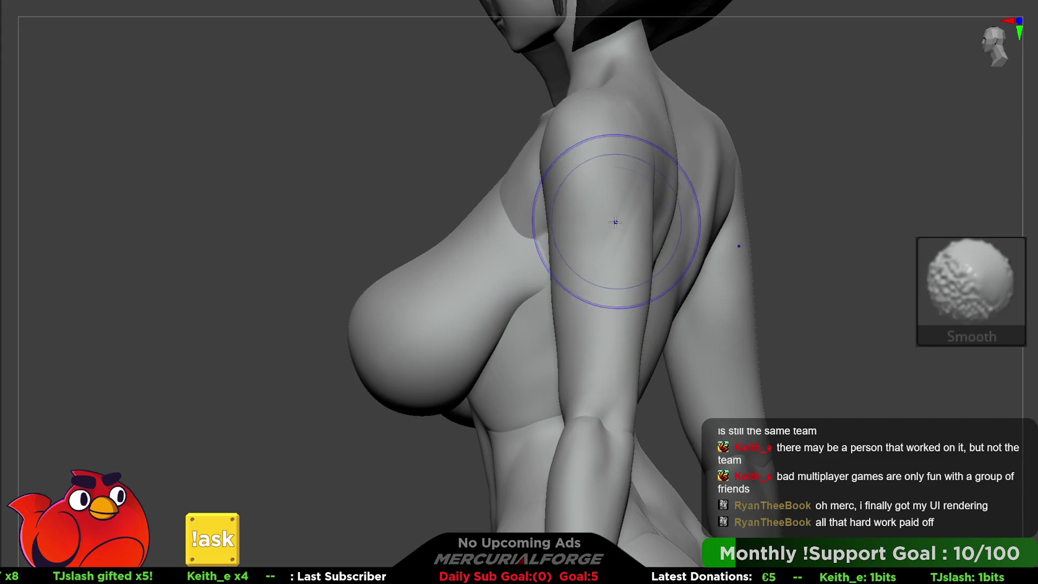
right_click_drag(591, 255, 606, 259)
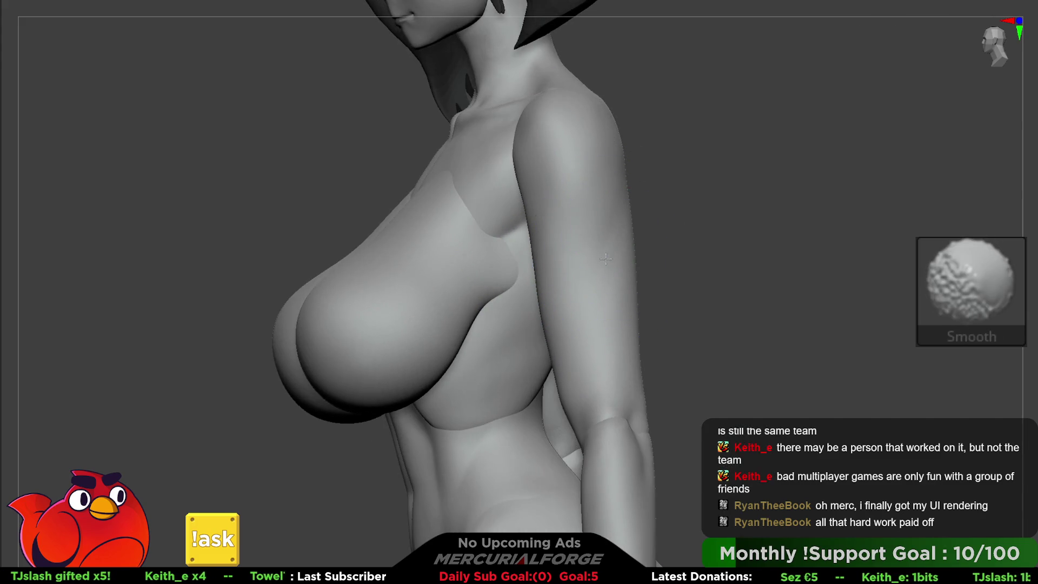
right_click_drag(612, 195, 640, 175)
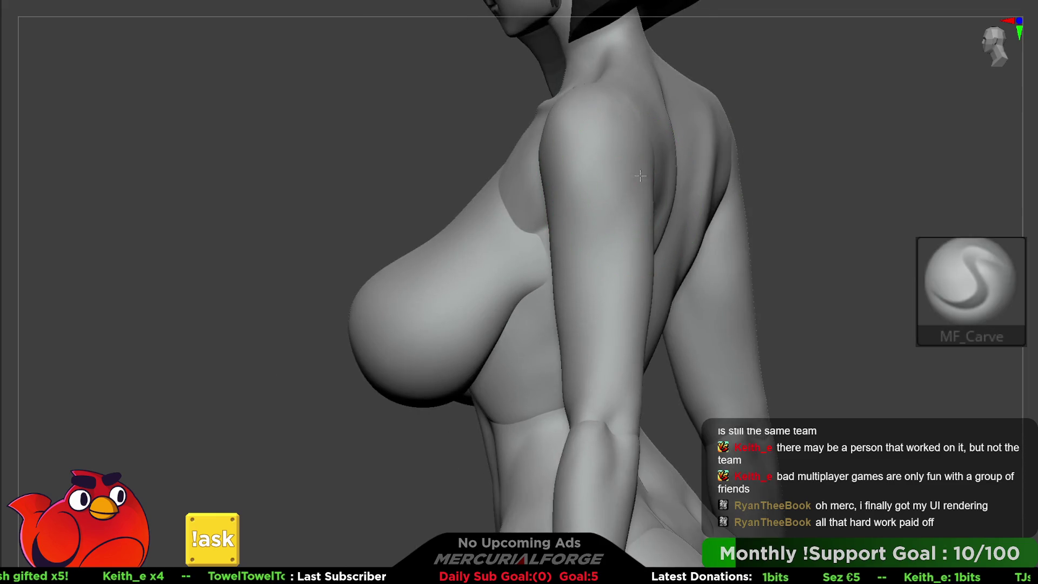
left_click_drag(609, 248, 589, 275)
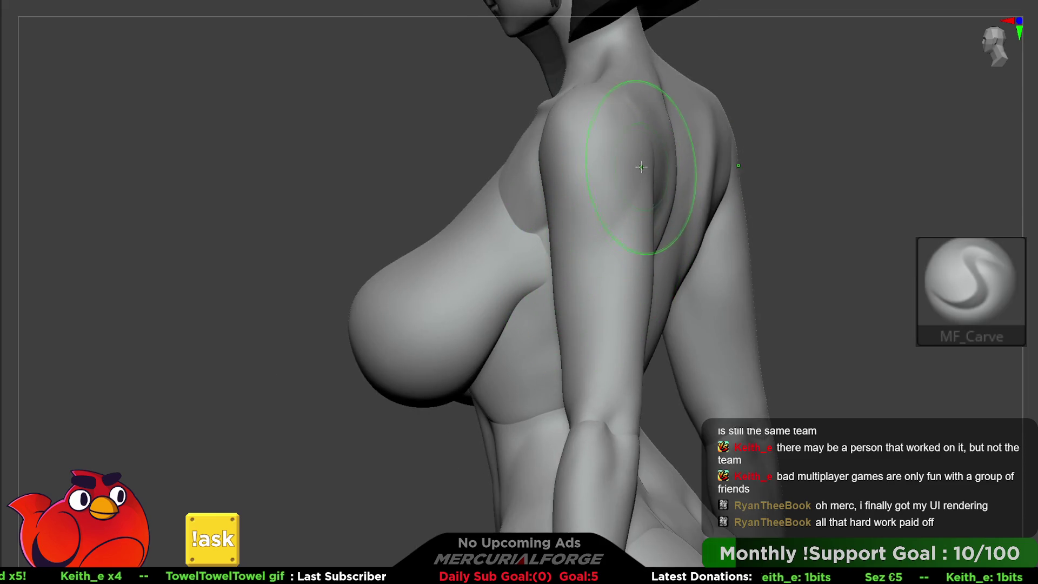
Step: Smooth the shoulder down into the upper arm
key("shift")
key("shift")
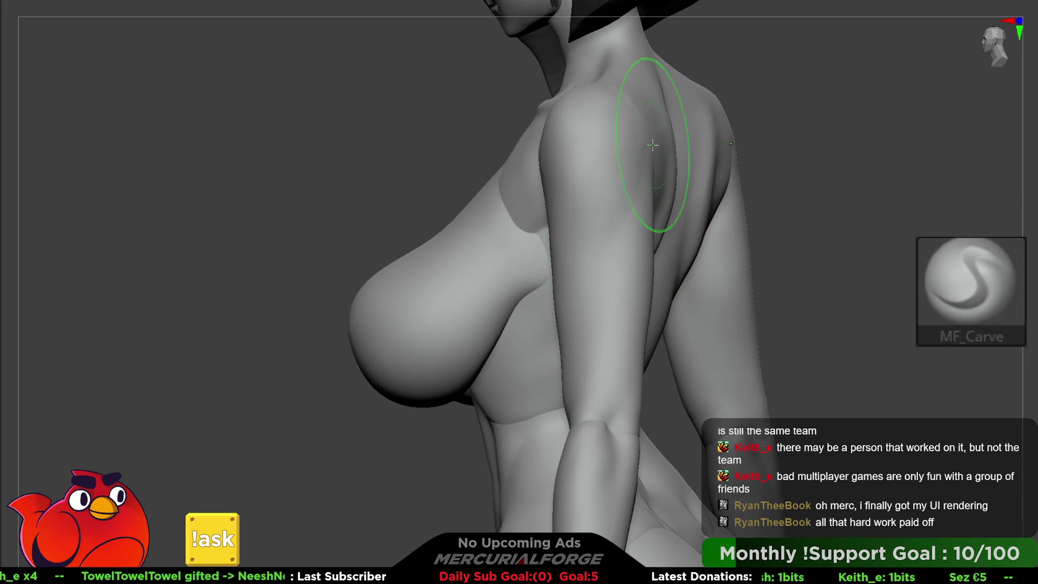
key("shift")
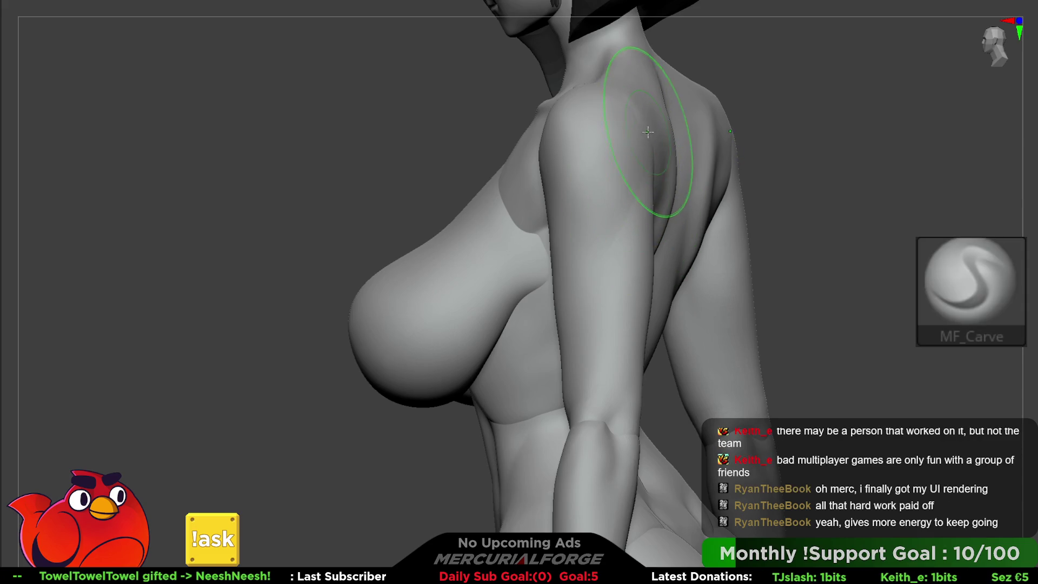
left_click_drag(626, 208, 577, 271, "shift")
left_click_drag(604, 184, 609, 253, "shift")
mouse_move(557, 233)
right_mouse_down()
mouse_move(567, 233)
mouse_move(621, 145)
right_mouse_up()
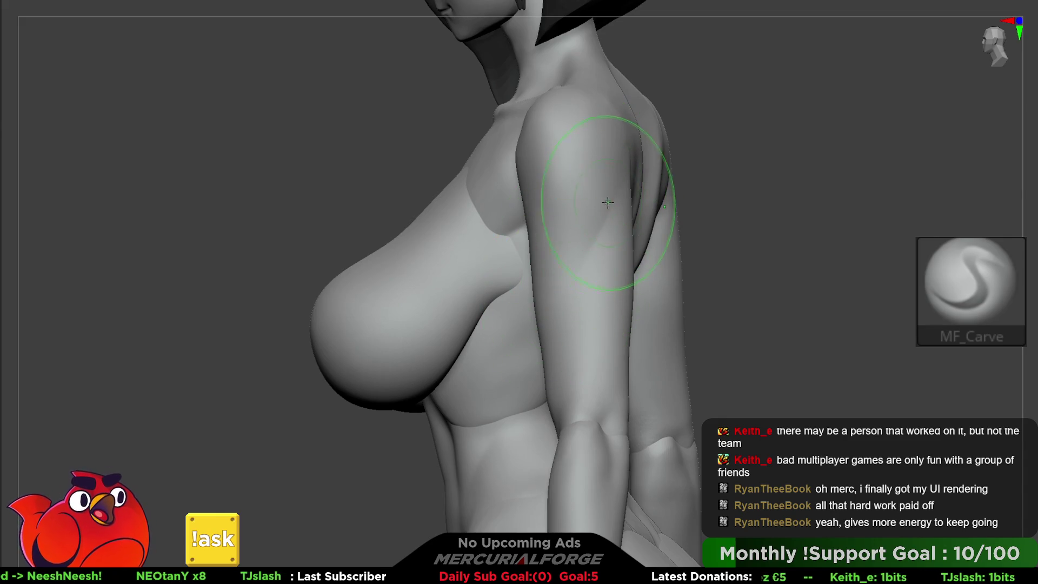
Step: Fill out the arm forms with MF_FillForms and check the whole standing figure
key("f")
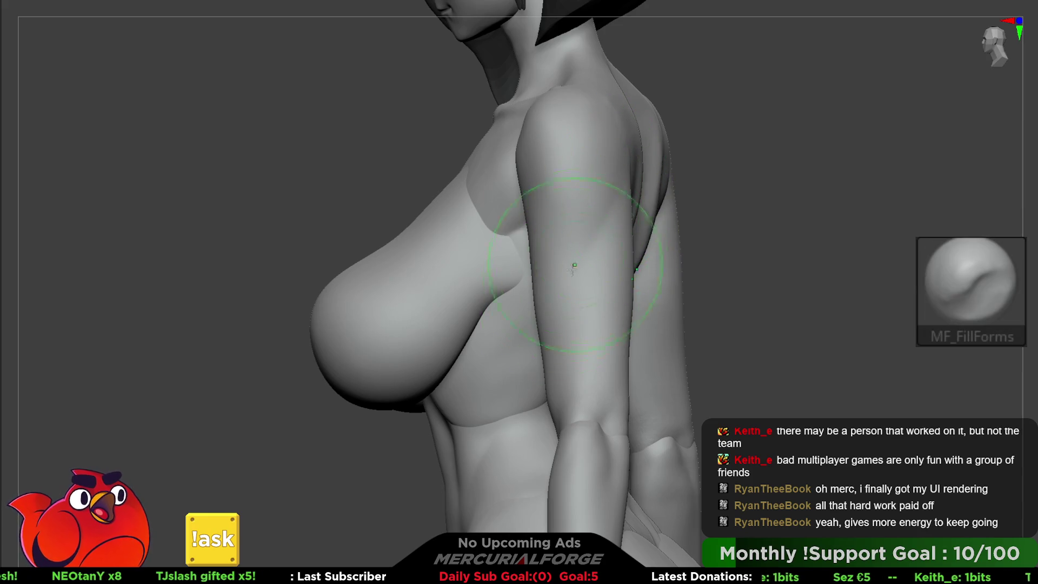
mouse_move(634, 166)
right_mouse_down()
mouse_move(643, 162)
mouse_move(622, 162)
mouse_move(651, 154)
mouse_move(620, 162)
right_mouse_up()
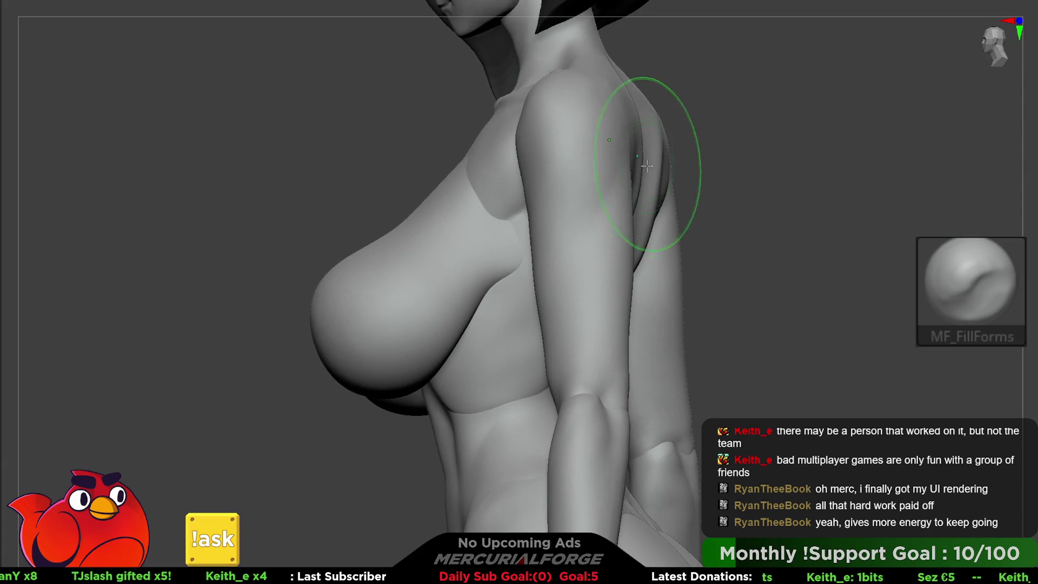
right_click_drag(594, 199, 584, 235)
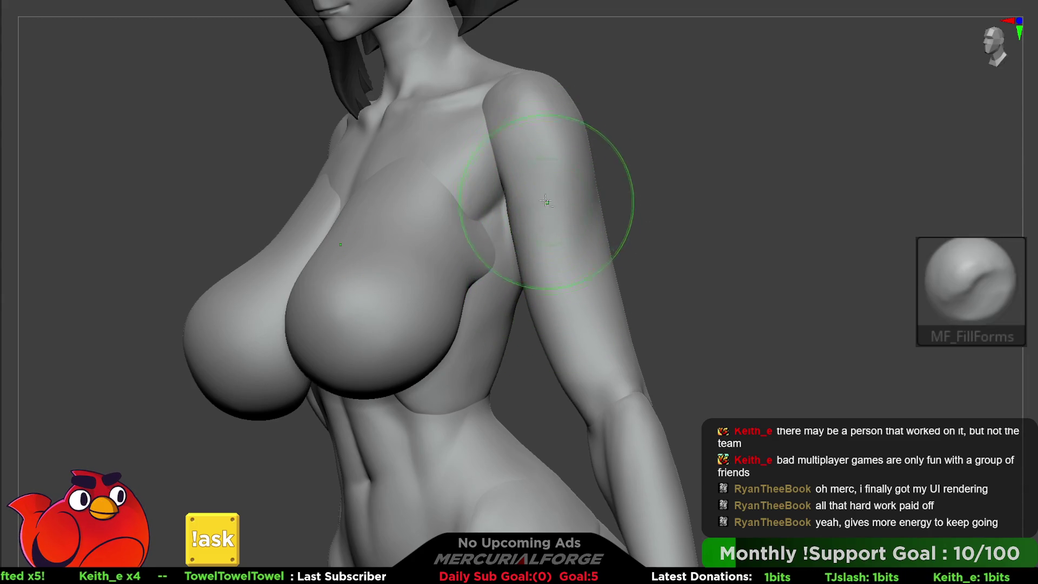
right_click_drag(553, 219, 532, 233)
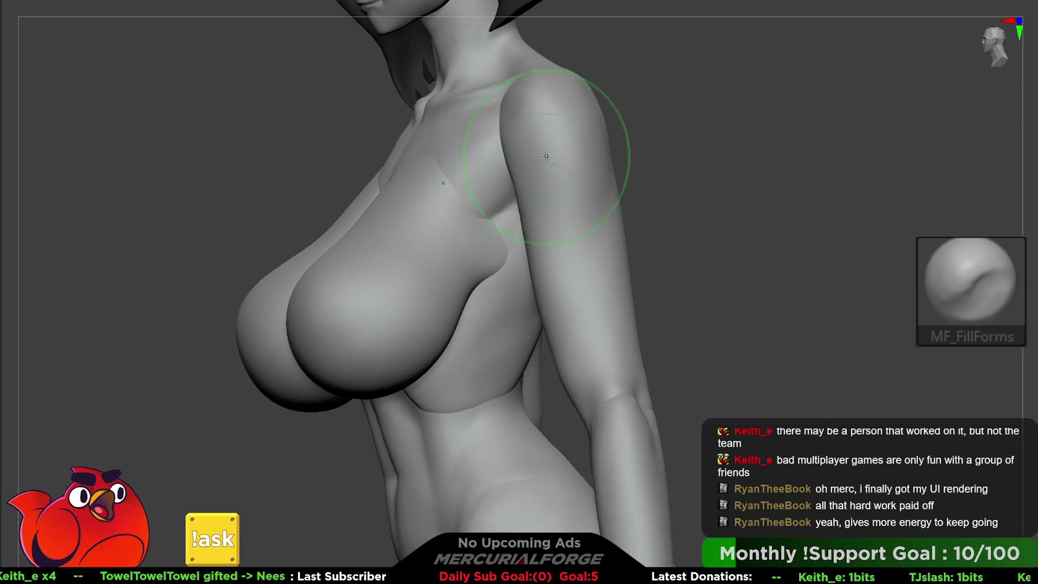
right_click_drag(574, 378, 597, 275, "shift")
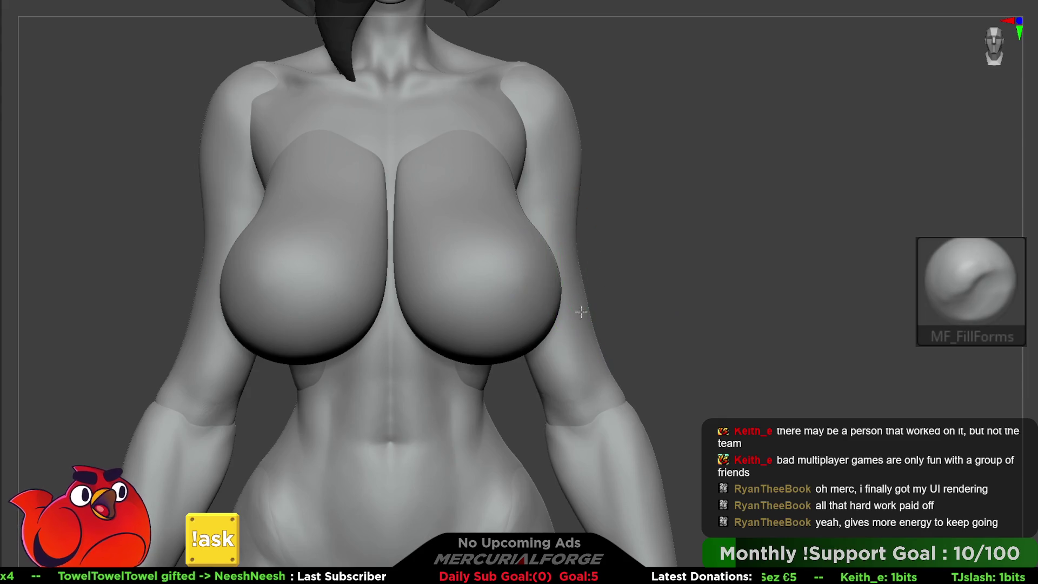
mouse_move(668, 295)
right_mouse_down("ctrl")
mouse_move(633, 234)
mouse_move(755, 242)
mouse_move(716, 241)
mouse_move(921, 112)
right_mouse_up("ctrl")
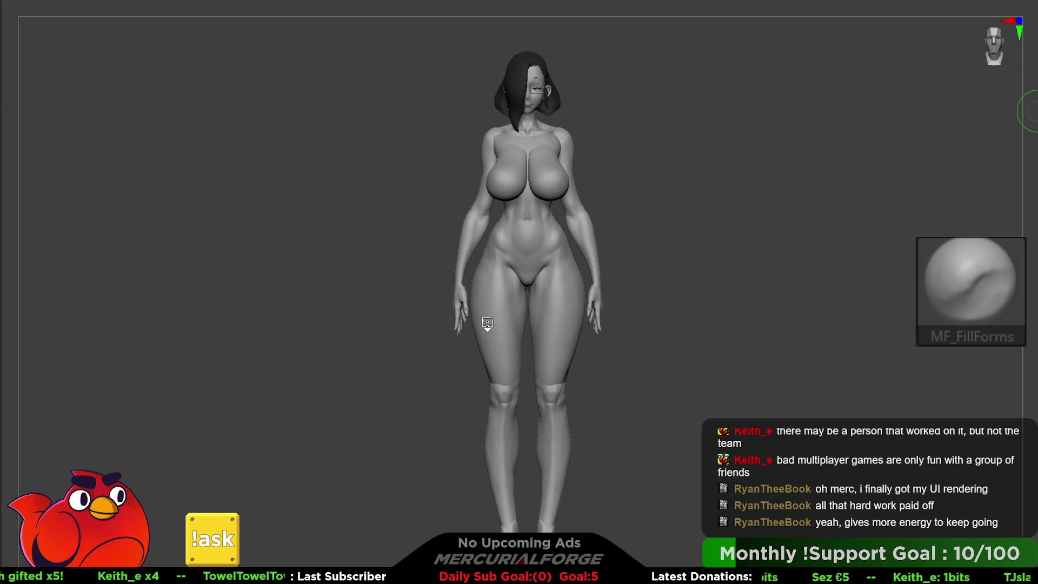
Step: Mask the torso and swing the arms out from the body at the shoulders with Transpose
key("w")
right_click_drag(555, 179, 562, 202, "ctrl")
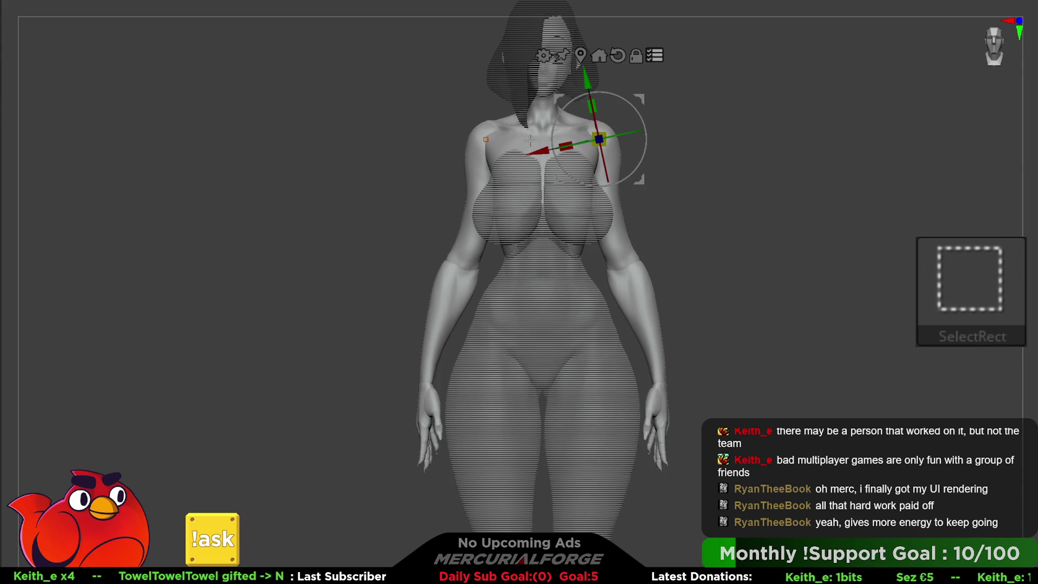
right_click_drag(657, 126, 630, 124, "alt")
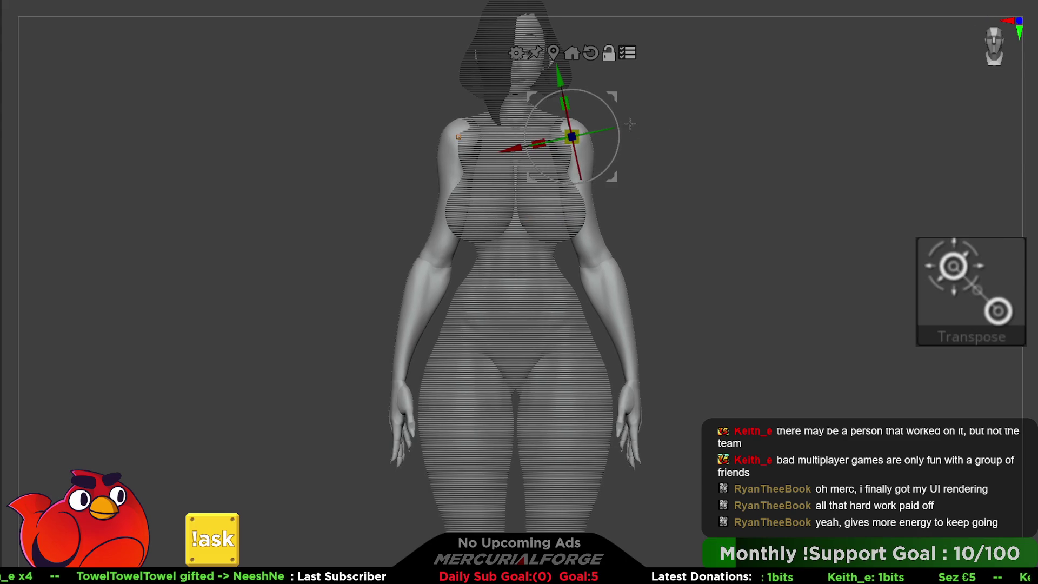
left_click_drag(617, 112, 607, 120)
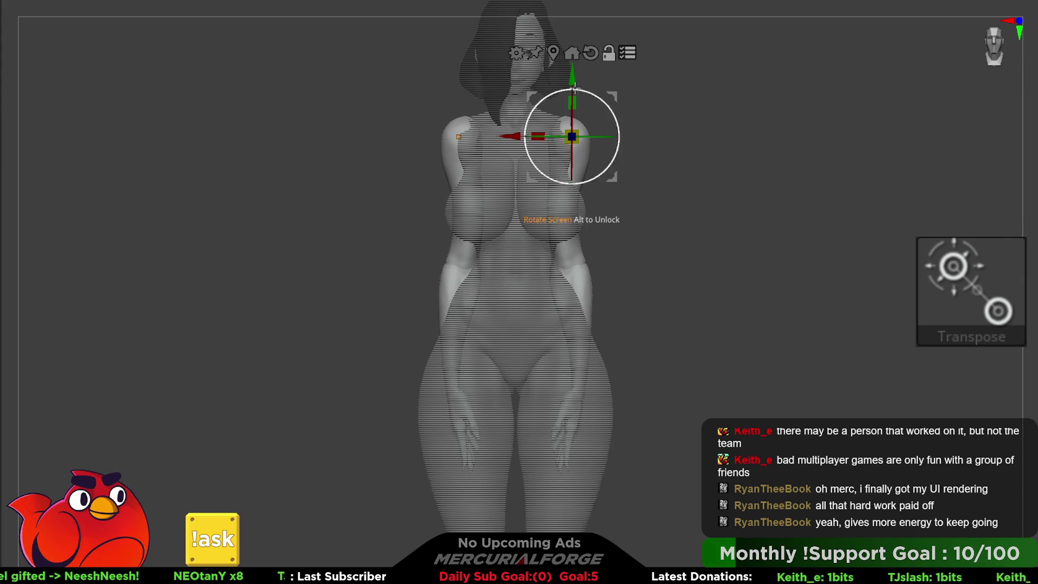
mouse_move(572, 71)
left_mouse_down("alt")
mouse_move(574, 411)
mouse_move(573, 66)
left_mouse_up("alt")
mouse_move(616, 125)
left_mouse_down()
mouse_move(612, 95)
mouse_move(613, 130)
mouse_move(602, 144)
left_mouse_up()
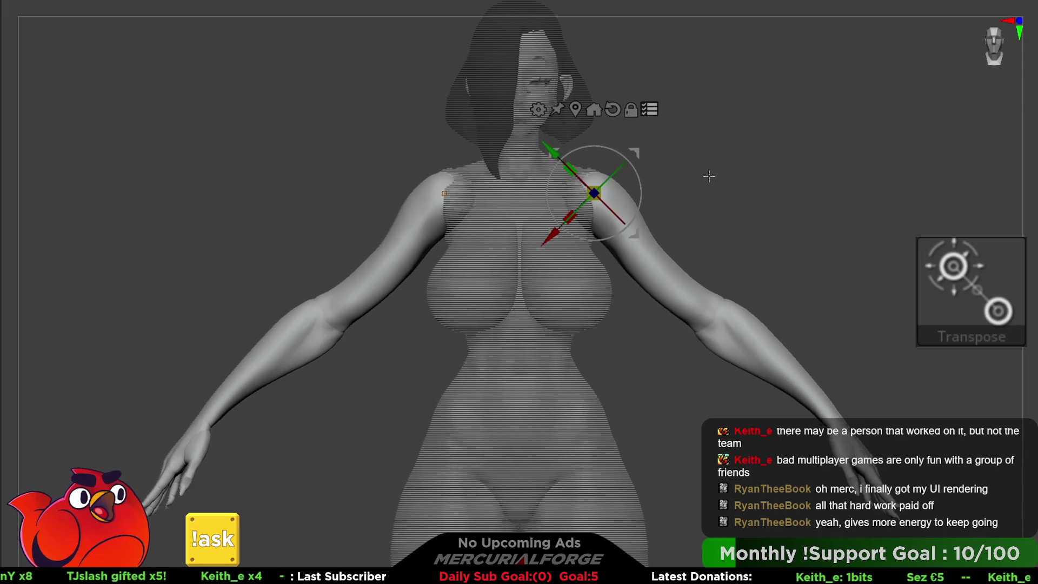
Step: Fine-tune the arm angle into the A-pose, checking between adjustments, and frame the figure
key("q")
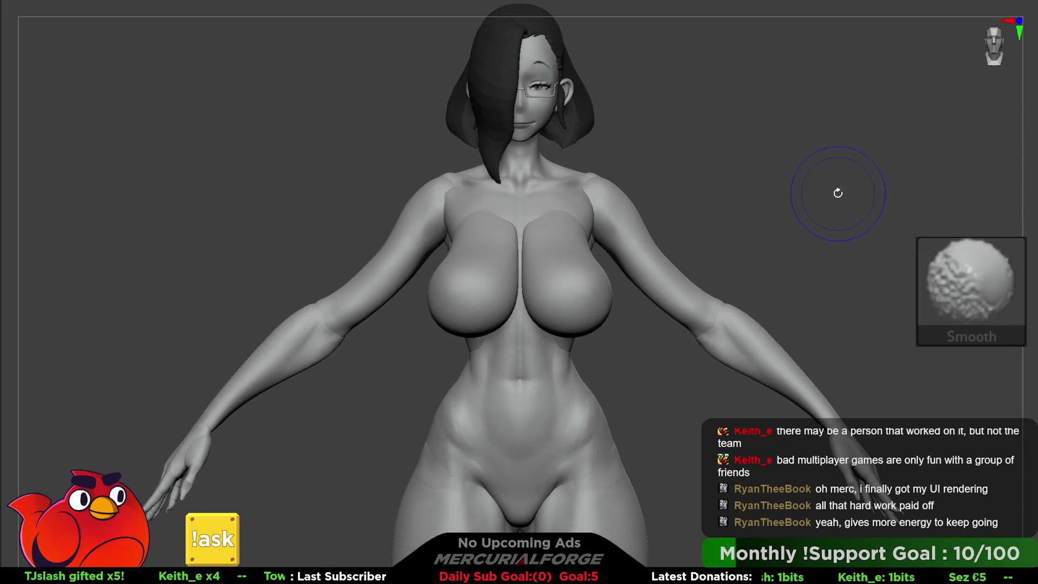
key("w")
left_click_drag(594, 198, 595, 195)
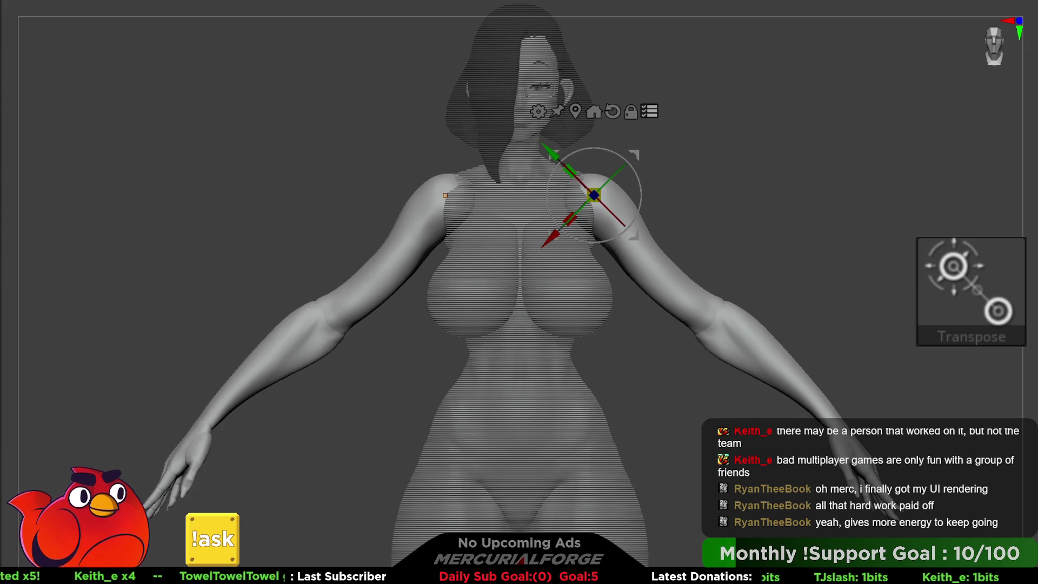
key("q")
key("w")
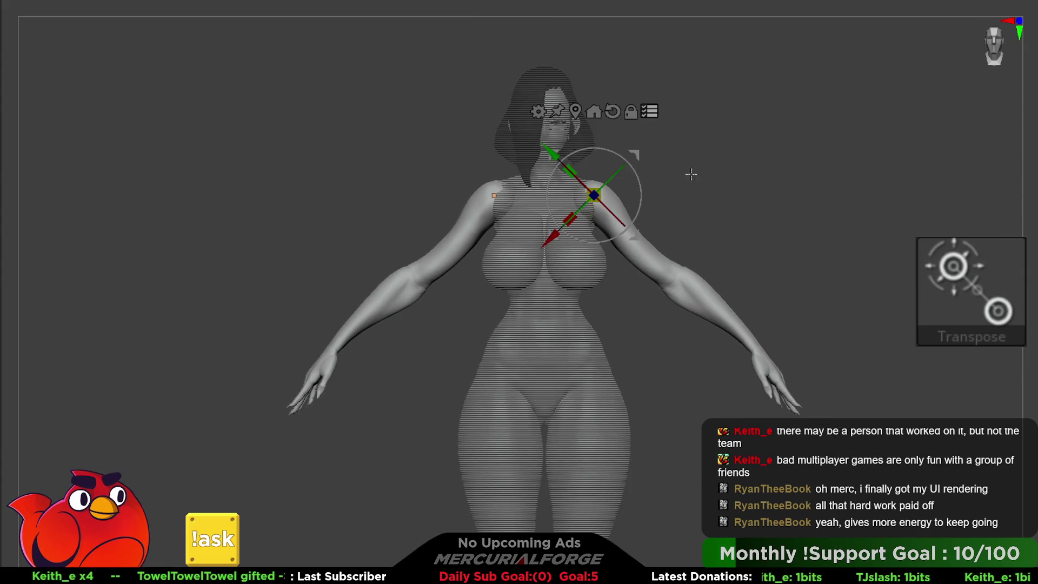
left_click_drag(635, 156, 648, 155)
key("q")
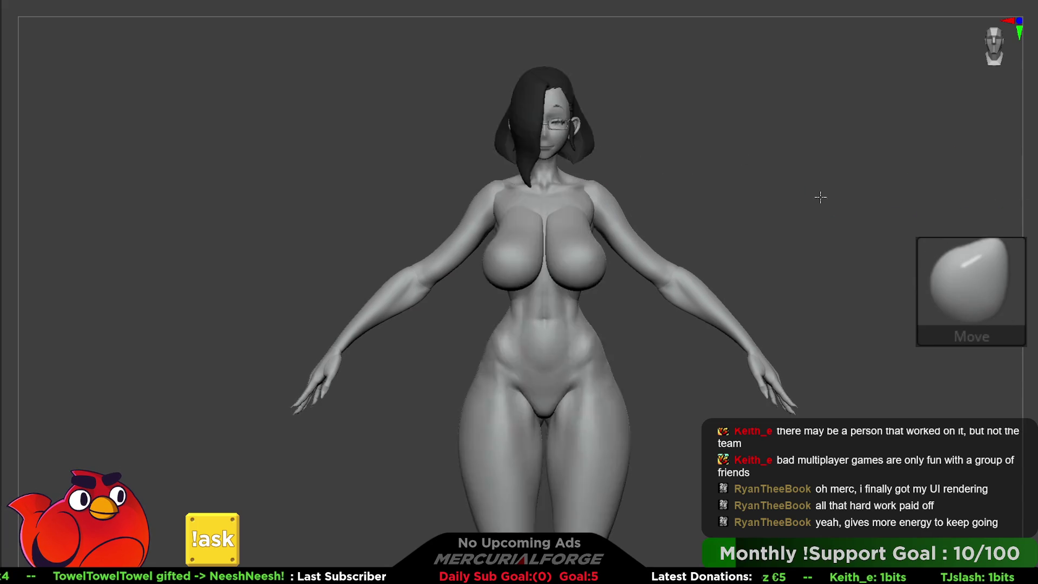
key("f")
mouse_move(762, 167)
left_mouse_down()
mouse_move(763, 188)
mouse_move(842, 194)
mouse_move(799, 187)
mouse_move(784, 160)
left_mouse_up()
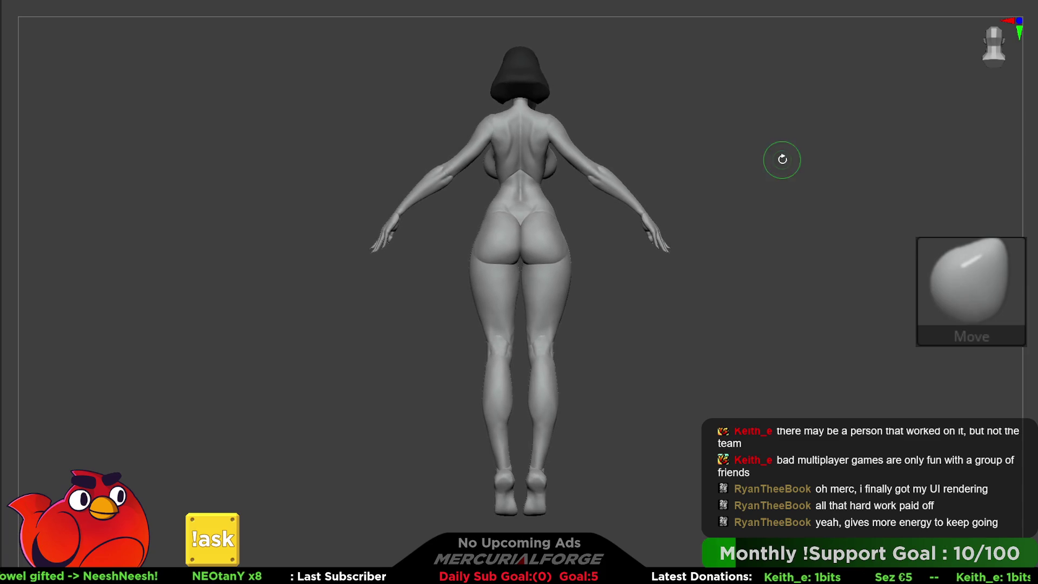
Step: Orbit around the figure's side and back to a framed front view of the A-pose body
left_click_drag(560, 6, 811, 14)
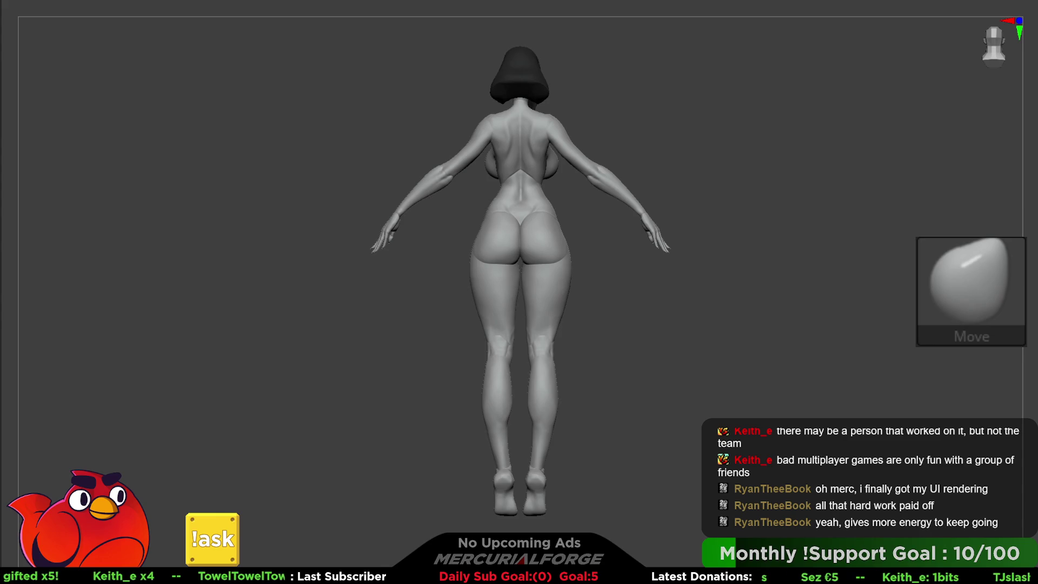
mouse_move(718, 208)
left_mouse_down()
mouse_move(638, 200)
mouse_move(679, 169)
mouse_move(732, 164)
mouse_move(731, 195)
mouse_move(700, 181)
mouse_move(855, 186)
mouse_move(786, 192)
mouse_move(699, 175)
mouse_move(741, 186)
mouse_move(760, 204)
mouse_move(684, 200)
mouse_move(680, 191)
left_mouse_up()
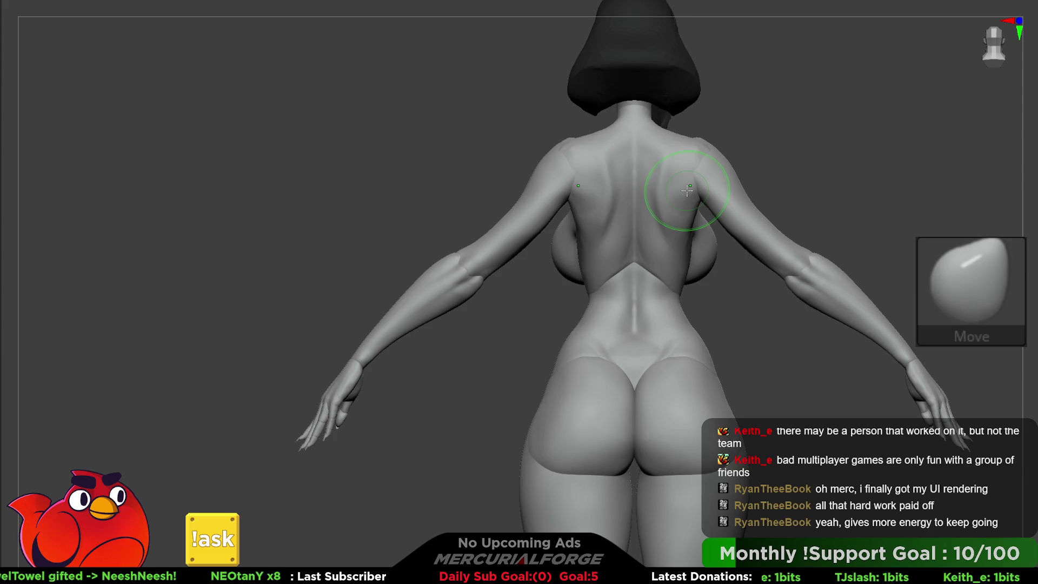
mouse_move(784, 102)
left_mouse_down()
mouse_move(827, 174)
mouse_move(761, 190)
mouse_move(767, 167)
mouse_move(794, 182)
left_mouse_up()
key("f")
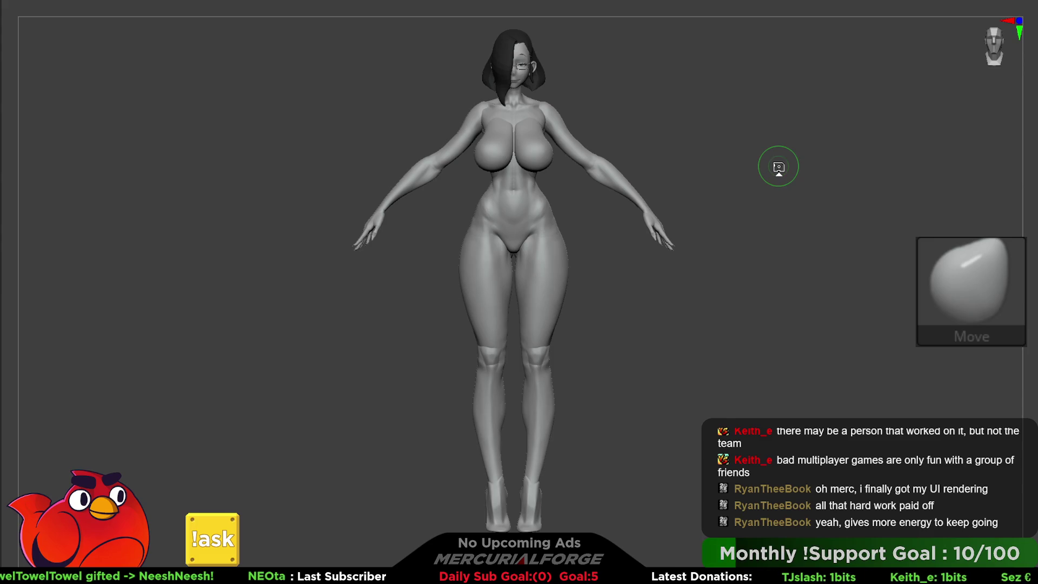
mouse_move(642, 120)
left_mouse_down("alt")
mouse_move(700, 132)
mouse_move(724, 216)
mouse_move(696, 148)
mouse_move(730, 174)
mouse_move(660, 177)
mouse_move(704, 185)
mouse_move(688, 157)
left_mouse_up("alt")
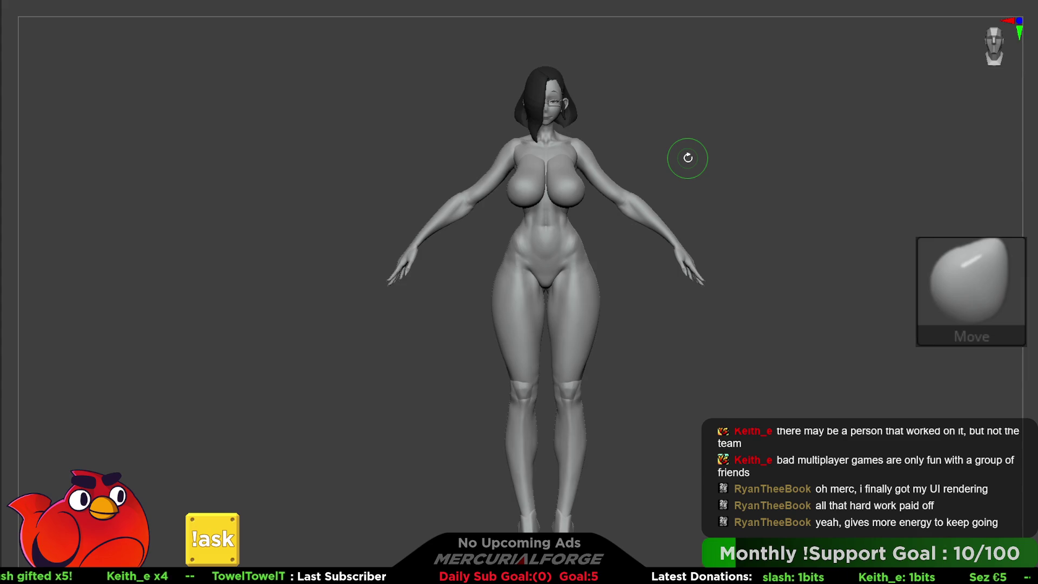
Step: Test-bend the unmasked limbs about 45 degrees with Transpose, then exit posing
key("w")
mouse_move(622, 135)
left_mouse_down()
mouse_move(612, 169)
mouse_move(656, 181)
mouse_move(634, 179)
mouse_move(611, 144)
mouse_move(574, 166)
mouse_move(586, 170)
left_mouse_up()
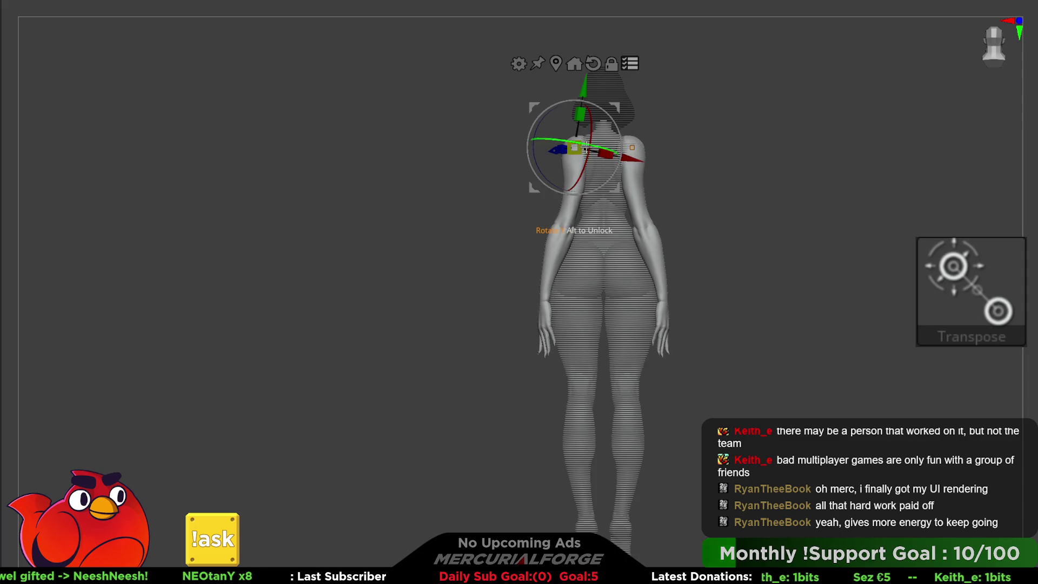
mouse_move(564, 141)
left_mouse_down()
mouse_move(625, 146)
mouse_move(639, 159)
left_mouse_up()
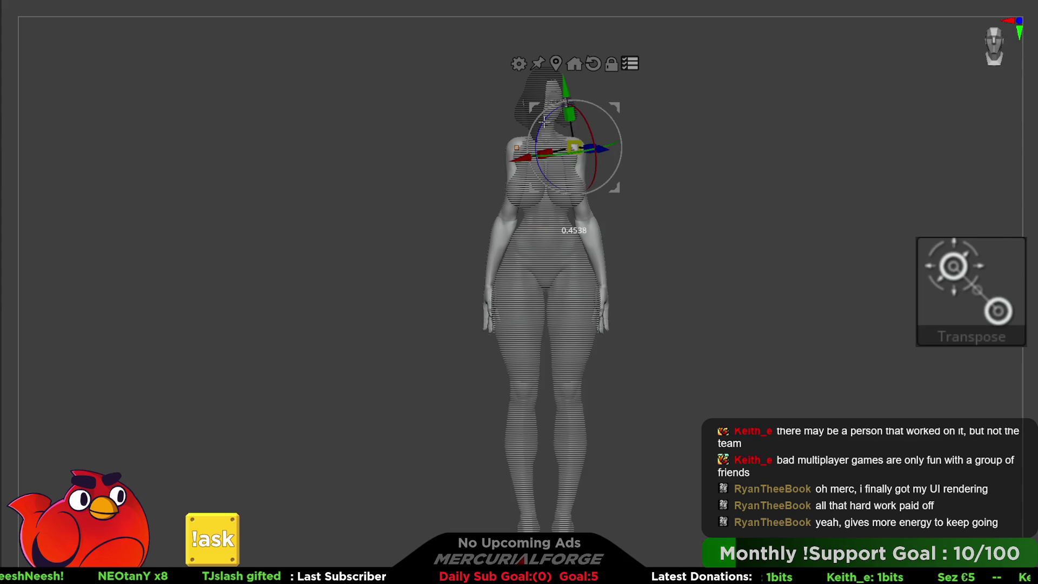
left_click_drag(545, 121, 545, 121)
mouse_move(611, 154)
left_mouse_down()
mouse_move(693, 211)
mouse_move(610, 134)
mouse_move(614, 151)
left_mouse_up()
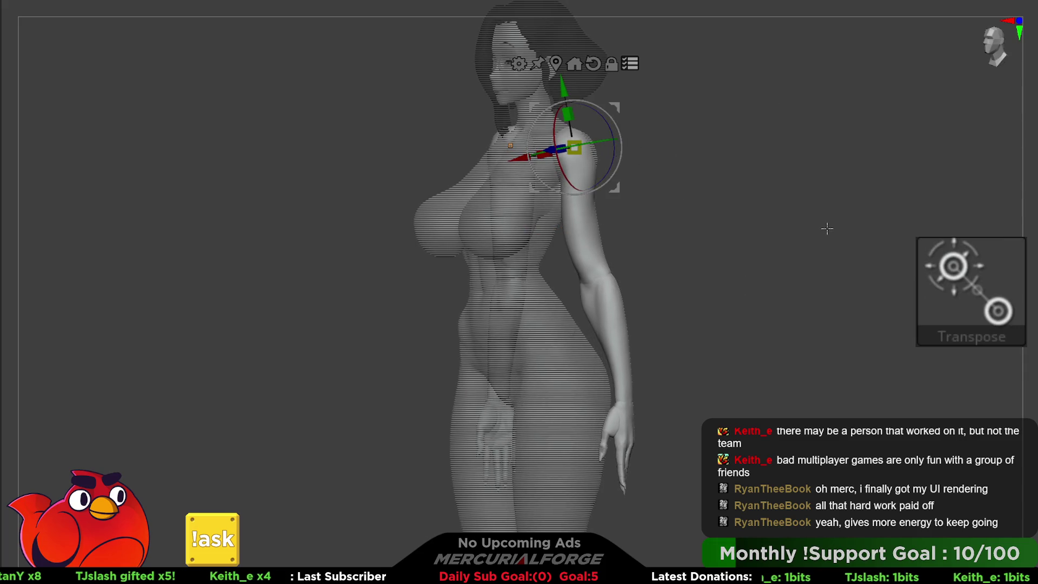
key("q")
Step: Mask everything except the arm for posing, then clear it and return to a front torso view
mouse_move(757, 138)
left_mouse_down()
mouse_move(746, 170)
mouse_move(725, 184)
left_mouse_up()
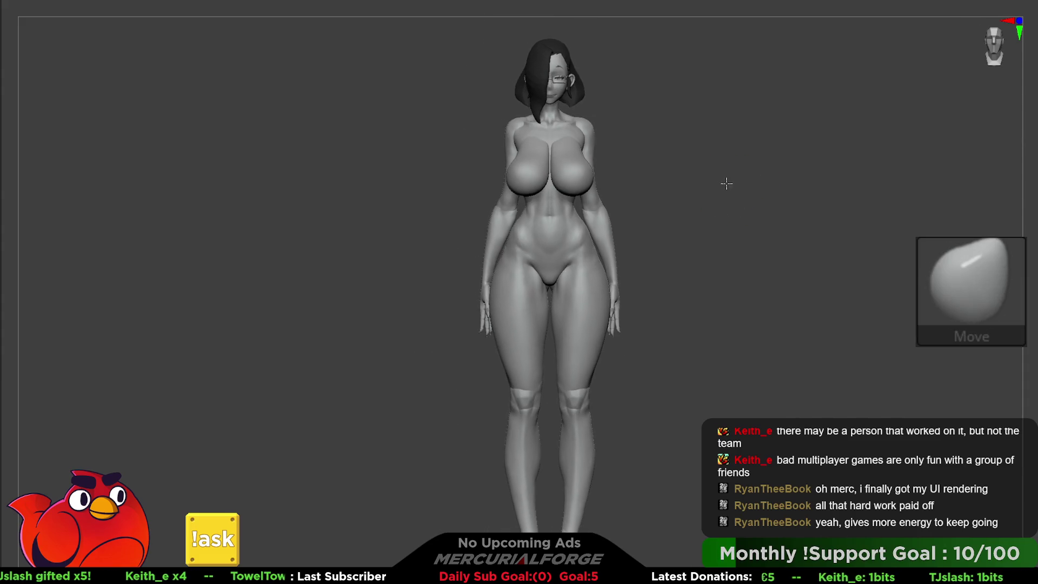
mouse_move(819, 187)
left_mouse_down("alt")
mouse_move(788, 213)
mouse_move(778, 209)
mouse_move(795, 202)
mouse_move(784, 186)
left_mouse_up("alt")
key("w")
left_click(591, 128, "ctrl")
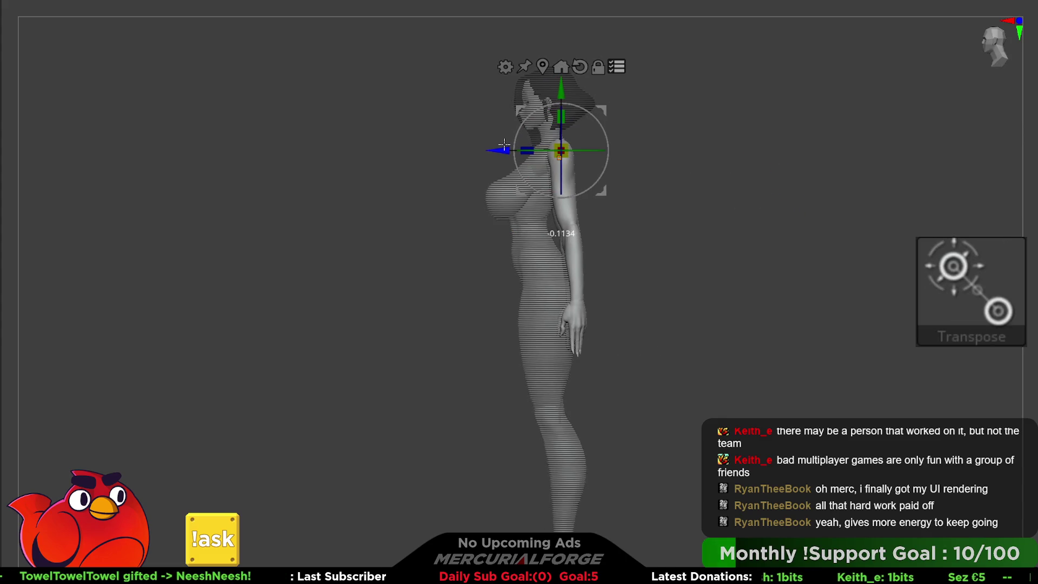
key("w")
left_click(949, 160, "ctrl")
mouse_move(949, 160)
left_mouse_down("shift")
mouse_move(746, 160)
mouse_move(770, 181)
mouse_move(742, 181)
mouse_move(762, 191)
mouse_move(756, 204)
mouse_move(742, 183)
mouse_move(838, 199)
mouse_move(677, 176)
mouse_move(695, 185)
mouse_move(708, 215)
mouse_move(730, 220)
mouse_move(749, 162)
mouse_move(780, 146)
mouse_move(744, 160)
mouse_move(758, 238)
mouse_move(753, 189)
mouse_move(627, 189)
mouse_move(844, 202)
mouse_move(768, 194)
left_mouse_up("shift")
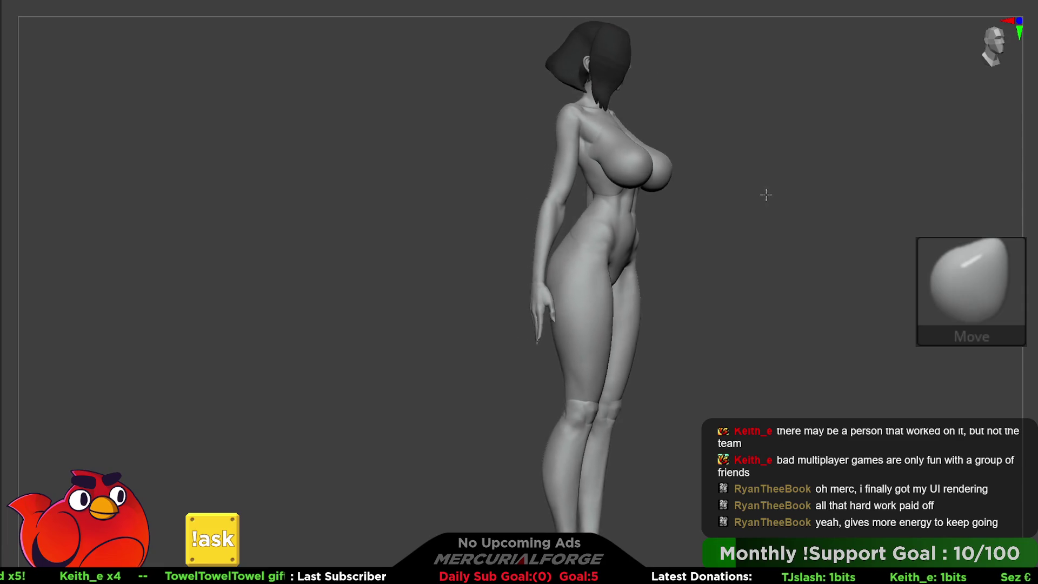
mouse_move(610, 99)
right_mouse_down("ctrl")
mouse_move(575, 208)
mouse_move(598, 189)
mouse_move(610, 115)
mouse_move(568, 152)
mouse_move(546, 155)
mouse_move(747, 164)
mouse_move(723, 151)
mouse_move(748, 167)
mouse_move(707, 169)
mouse_move(740, 182)
right_mouse_up("ctrl")
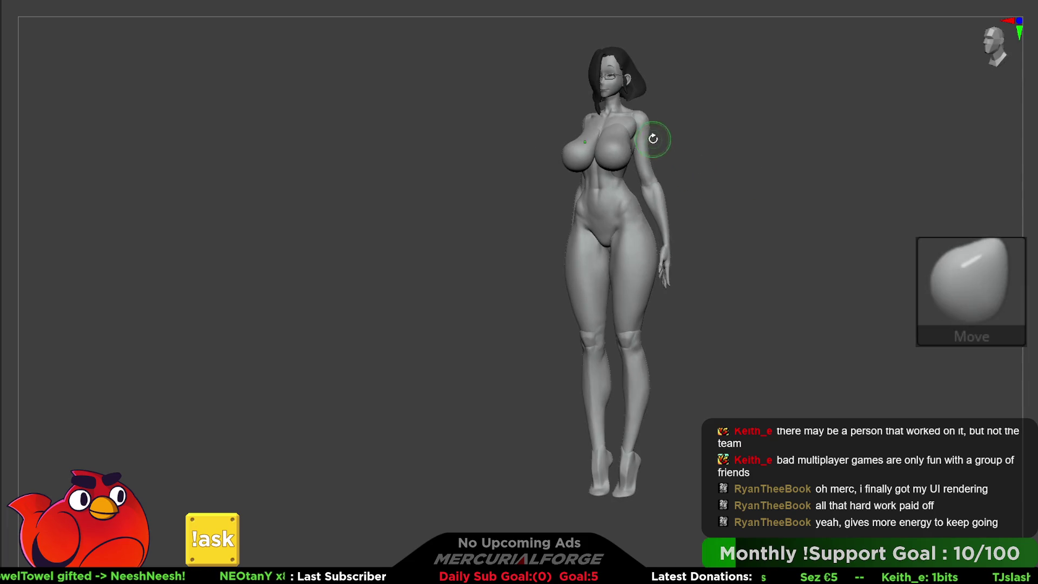
Step: Restore the A-pose and rotate both arms down 22.5 degrees toward the body
key("w")
left_click(749, 148, "ctrl")
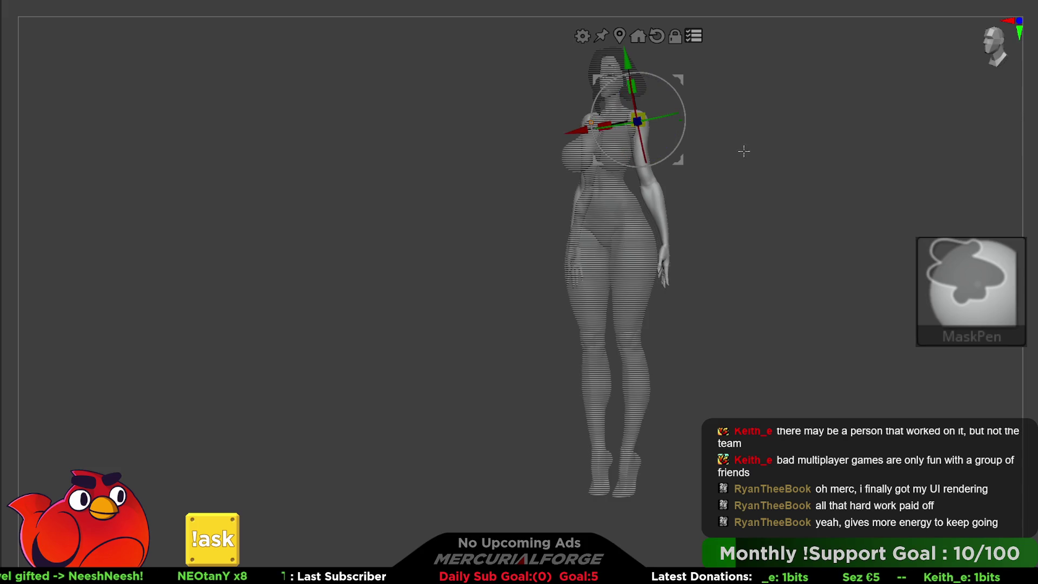
key("ctrl+z")
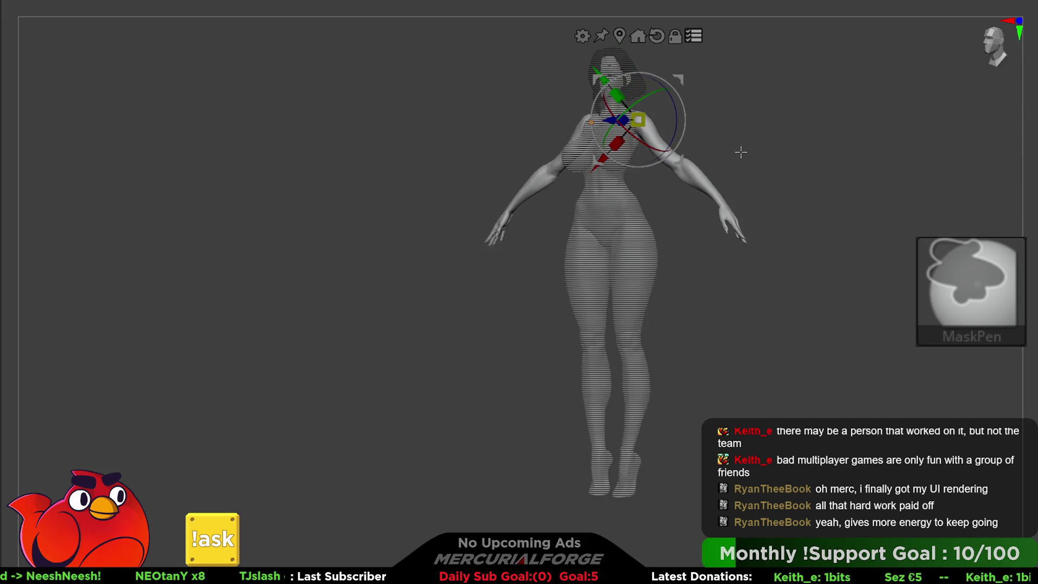
mouse_move(739, 155)
right_mouse_down("alt")
mouse_move(763, 155)
mouse_move(707, 176)
mouse_move(689, 145)
mouse_move(708, 174)
right_mouse_up("alt")
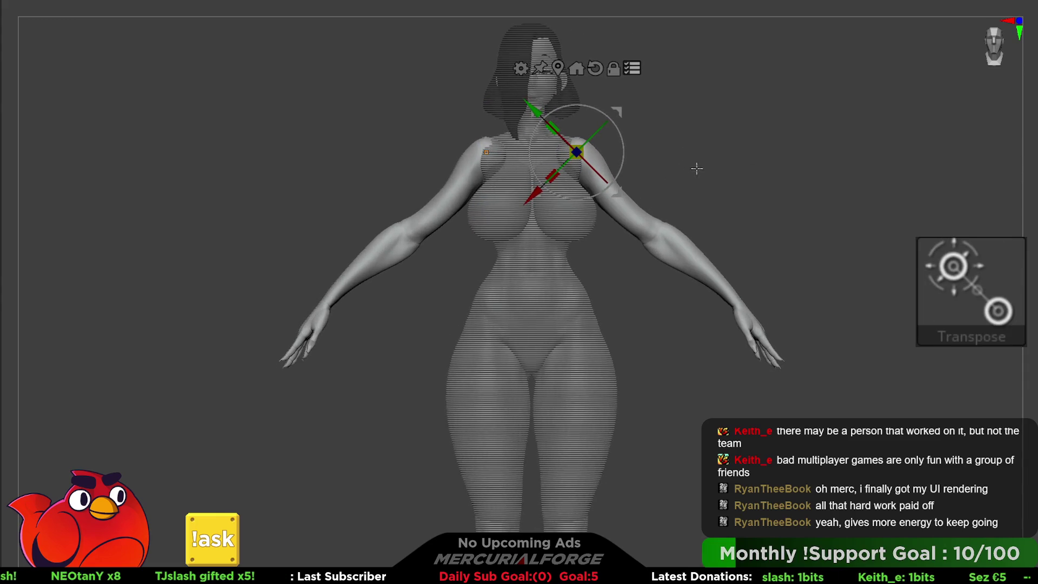
mouse_move(626, 151)
left_mouse_down()
mouse_move(625, 161)
mouse_move(621, 108)
left_mouse_up()
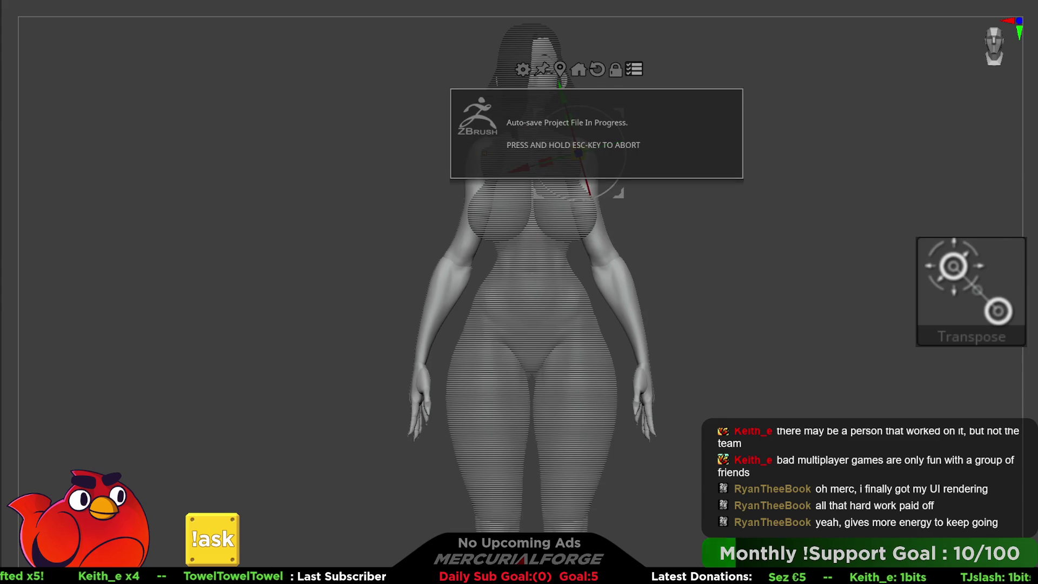
key("w")
Step: Inspect the back from a side view with polygroup colours and wireframe shown
mouse_move(816, 176)
left_mouse_down("shift")
mouse_move(725, 185)
mouse_move(736, 195)
mouse_move(725, 199)
left_mouse_up("shift")
mouse_move(637, 286)
left_mouse_down()
mouse_move(656, 232)
mouse_move(607, 272)
mouse_move(726, 268)
mouse_move(725, 246)
mouse_move(612, 252)
mouse_move(589, 283)
mouse_move(580, 251)
left_mouse_up()
key("shift+f")
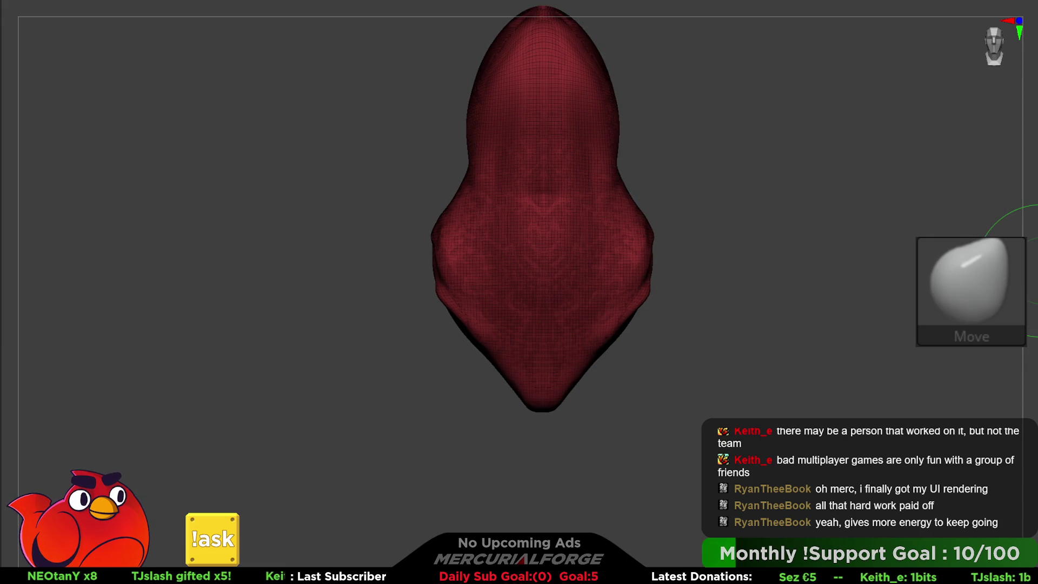
Step: With PolyF on, SliceCurve the lower-right of the torso garment into a green polygroup
left_click_drag(646, 174, 289, 551)
left_click_drag(672, 273, 740, 261, "shift")
mouse_move(746, 151)
left_mouse_down("ctrl+shift")
mouse_move(441, 423)
mouse_move(447, 417)
left_mouse_up("ctrl+shift")
key("space")
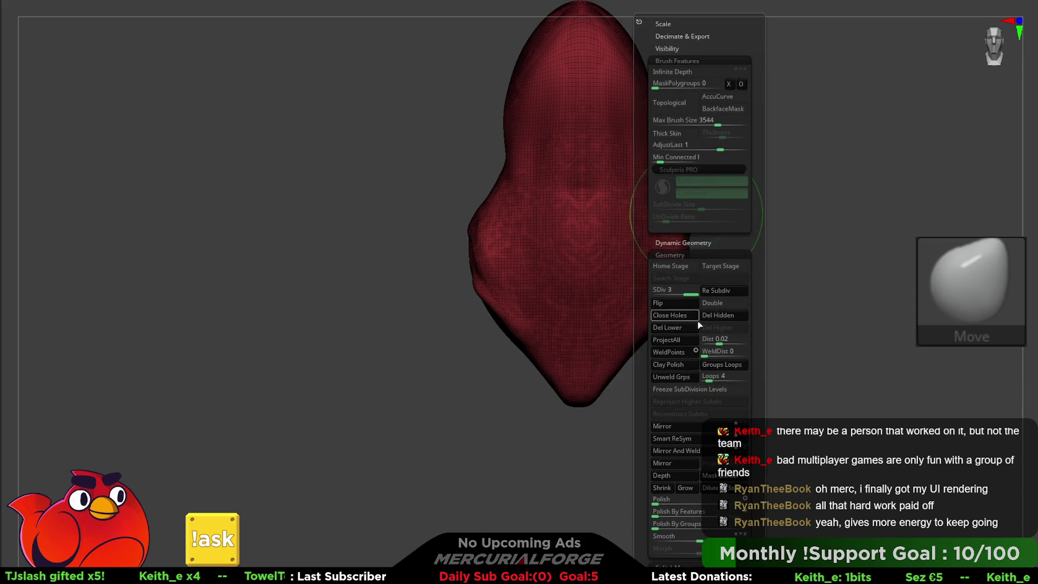
left_click_drag(732, 162, 371, 487, "ctrl+shift")
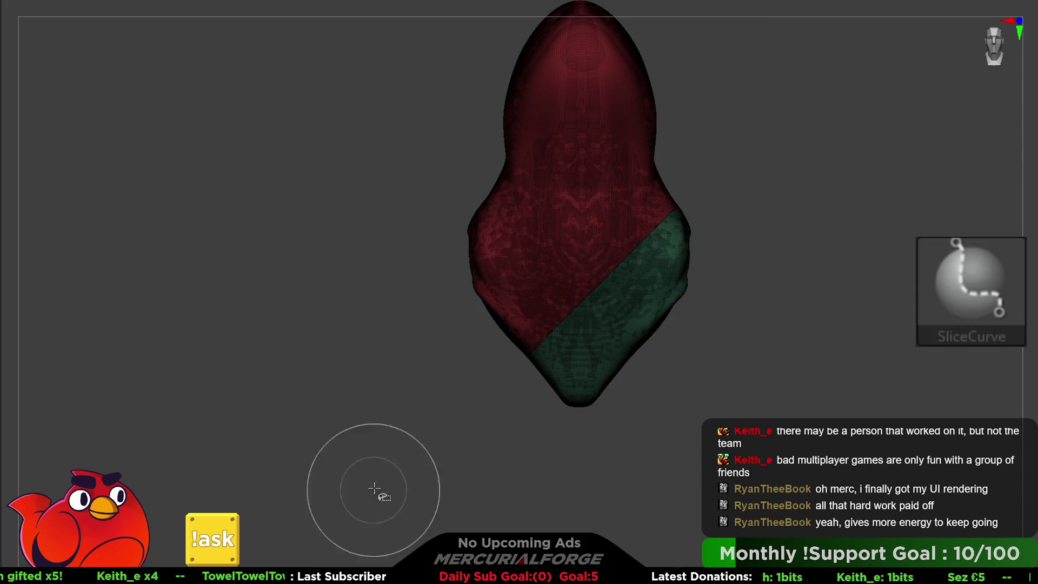
key("ctrl+z")
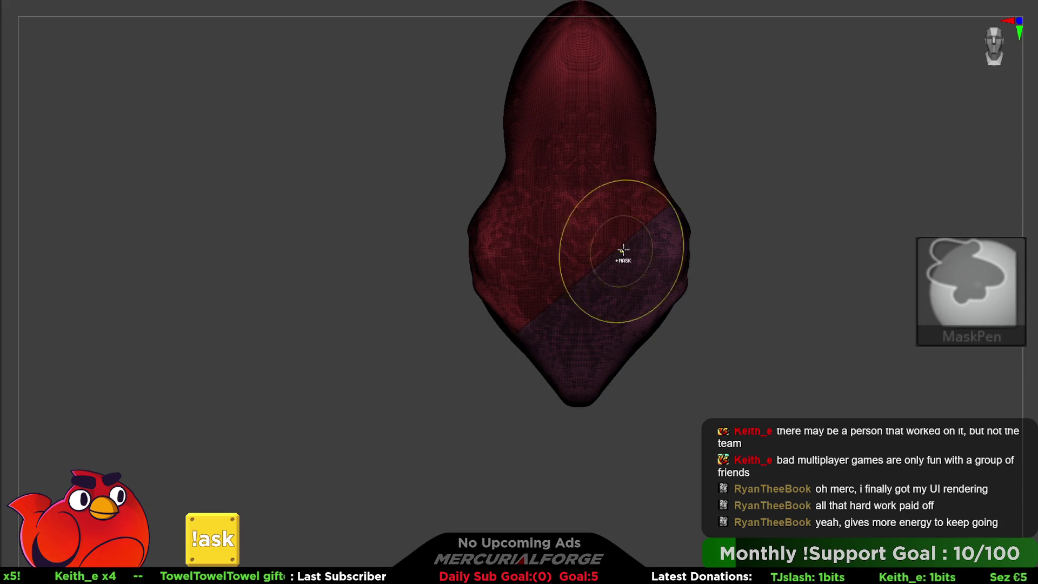
left_click_drag(704, 165, 414, 424, "ctrl+shift")
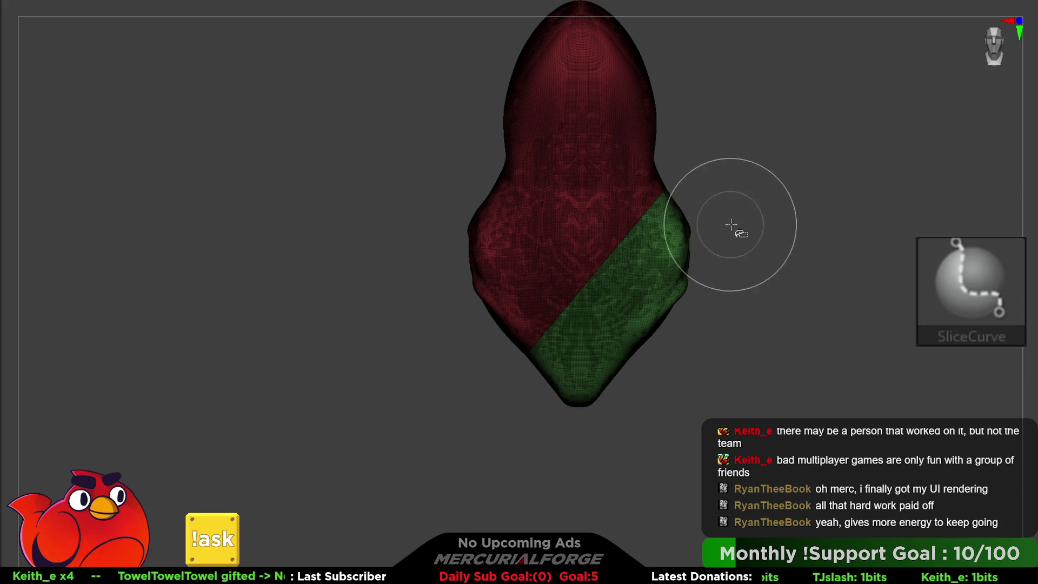
Step: Mirror the green section to both sides with Geometry > Mirror And Weld
key("space")
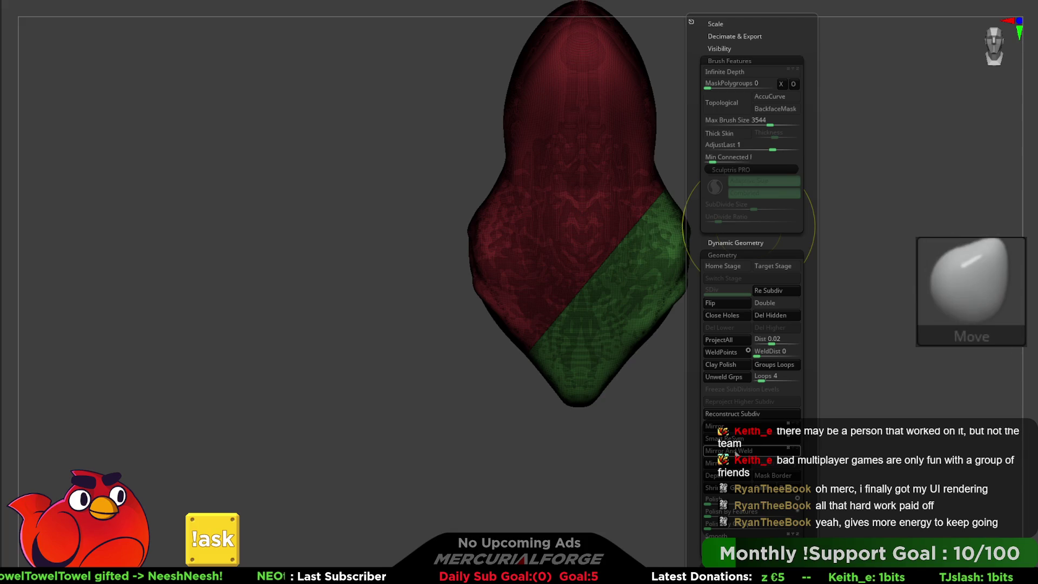
left_click(719, 427)
left_click(729, 452)
Step: Slice a horizontal band above the V-shaped section into its own polygroup
left_click_drag(614, 259, 597, 285, "alt")
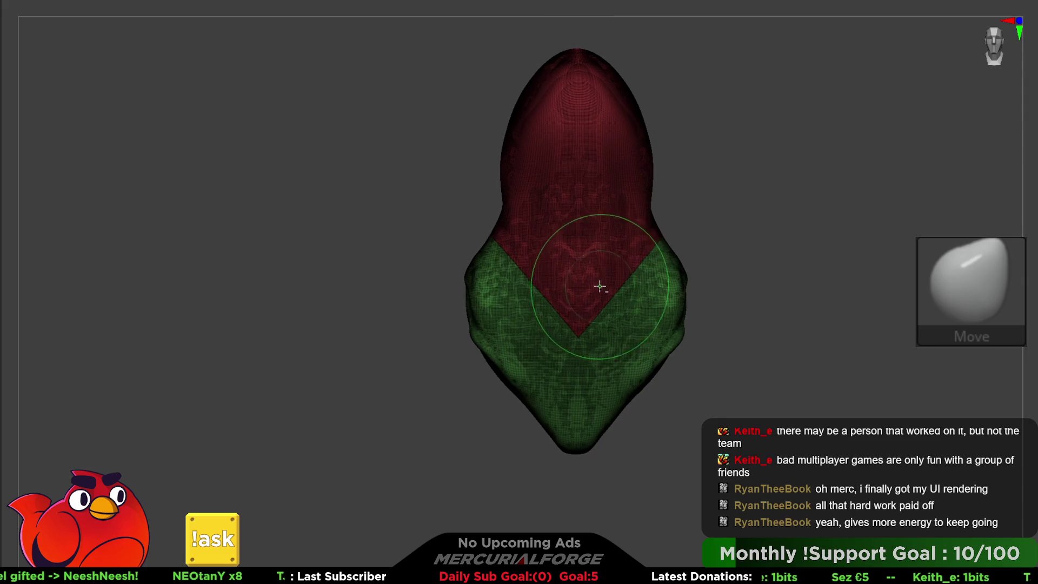
left_click_drag(708, 220, 340, 188, "shift")
mouse_move(697, 170)
left_mouse_down()
mouse_move(757, 123)
mouse_move(767, 204)
mouse_move(881, 149)
mouse_move(811, 165)
left_mouse_up()
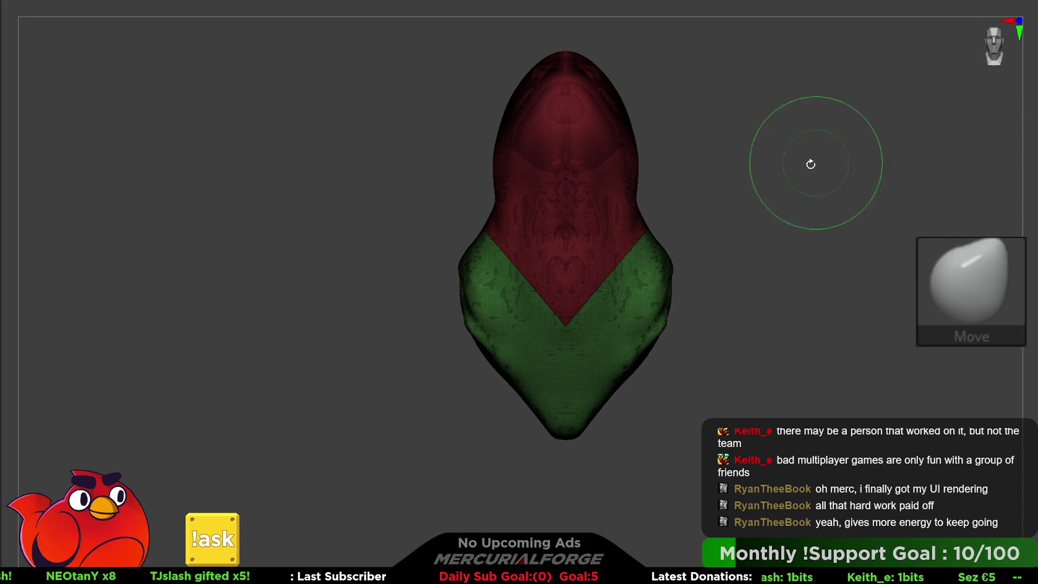
left_click_drag(729, 213, 371, 213, "shift")
mouse_move(621, 155)
left_mouse_down()
mouse_move(770, 120)
mouse_move(779, 227)
mouse_move(799, 158)
left_mouse_up()
mouse_move(747, 202)
left_mouse_down("ctrl+shift")
mouse_move(285, 202)
mouse_move(297, 232)
mouse_move(294, 179)
left_mouse_up("ctrl+shift")
left_click(758, 204, "ctrl+shift")
mouse_move(758, 204)
left_mouse_down()
mouse_move(590, 241)
mouse_move(685, 237)
mouse_move(570, 242)
mouse_move(575, 211)
left_mouse_up()
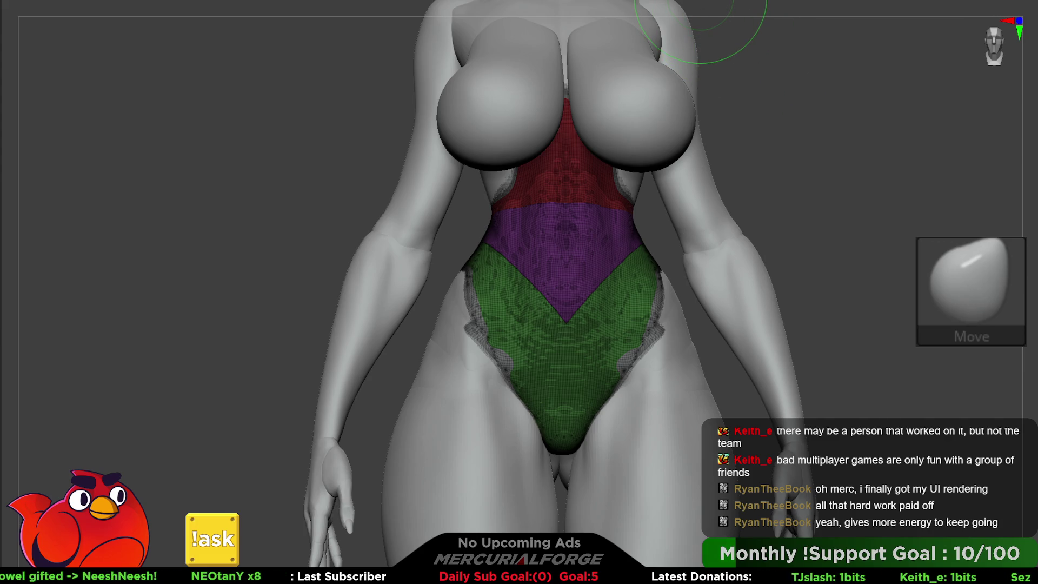
Step: Isolate the green lower section and inspect it on the body from front and back
left_click(577, 281, "ctrl+shift")
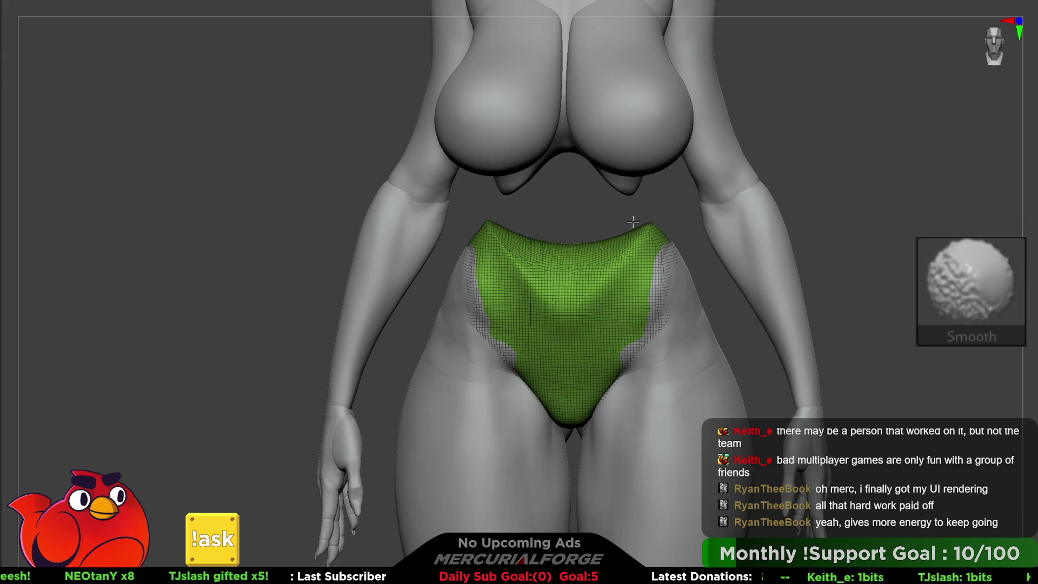
right_click_drag(576, 254, 532, 254)
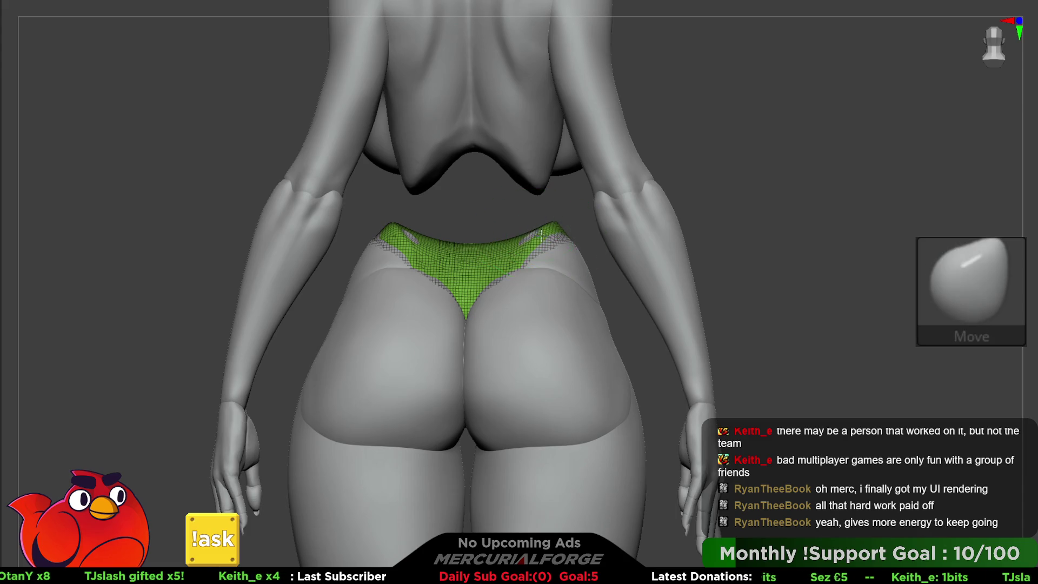
key("b")
key("m")
key("v")
right_click_drag(581, 233, 637, 267)
key("shift")
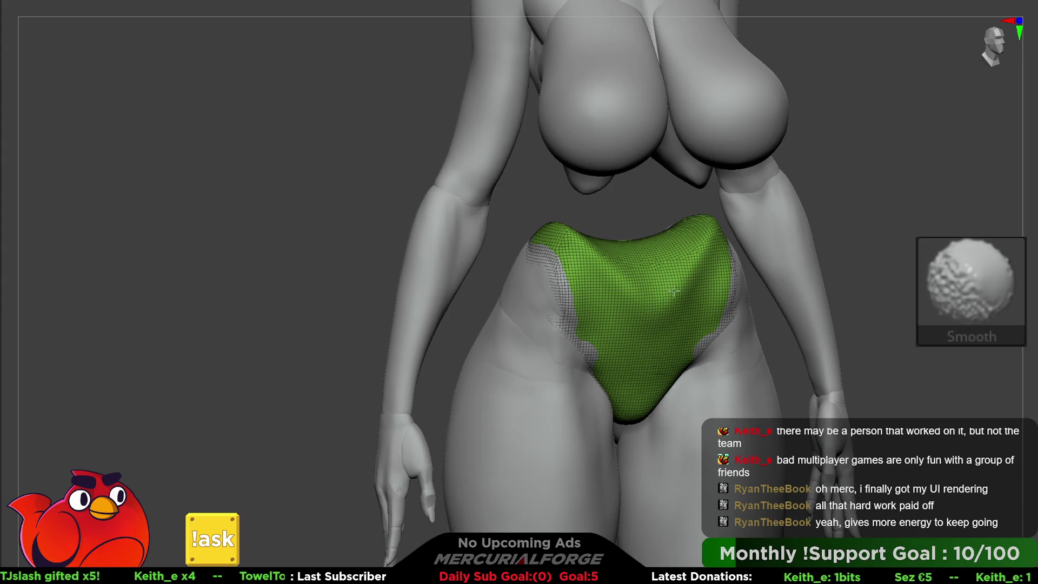
right_click_drag(665, 290, 568, 223)
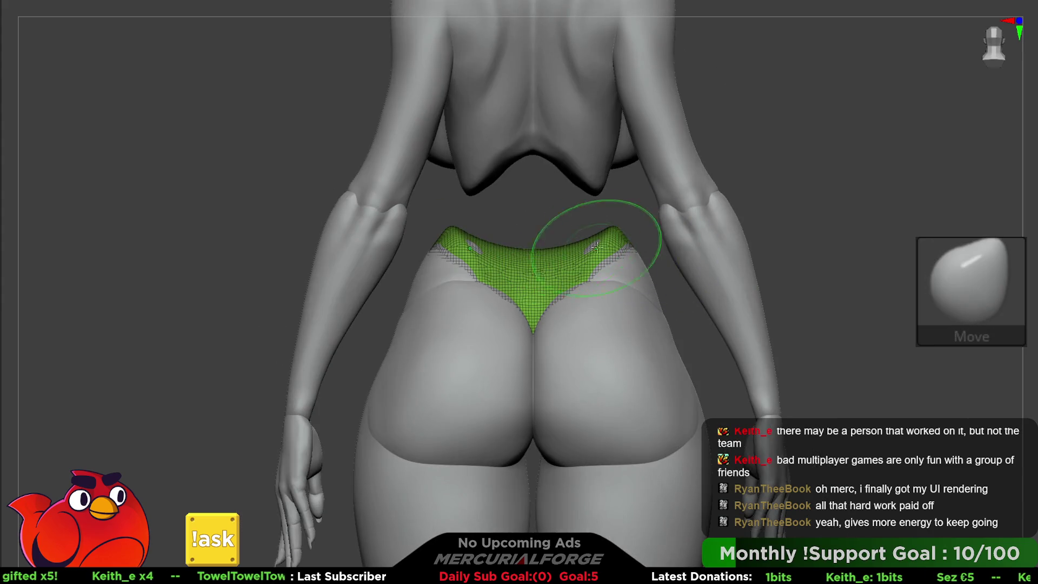
key("ctrl")
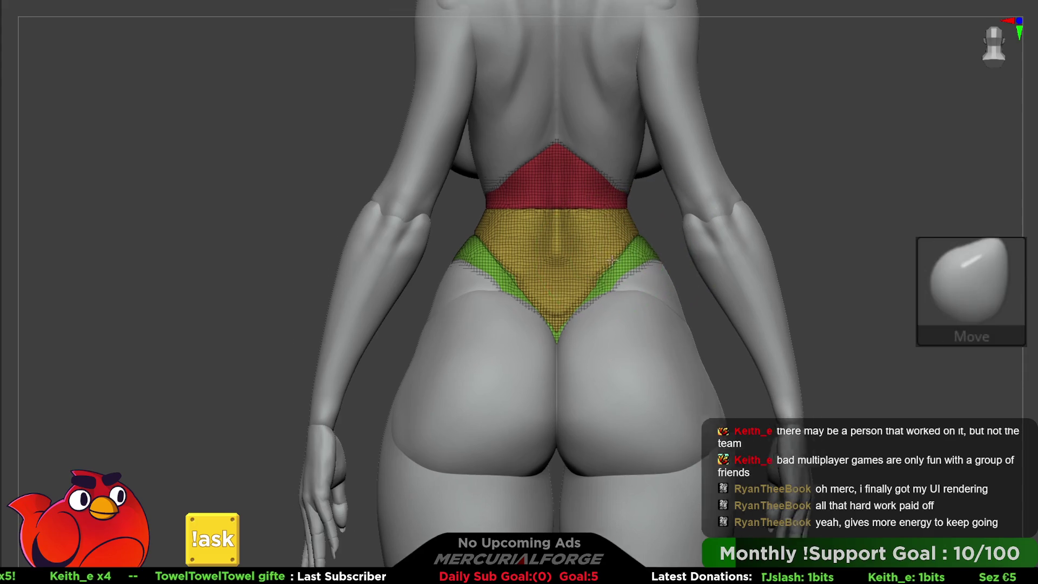
Step: Unhide all torso groups, then isolate the yellow middle band alone
left_click_drag(638, 236, 600, 260)
key("f")
left_click(581, 310, "ctrl+shift")
mouse_move(568, 324)
left_mouse_down()
mouse_move(588, 290)
mouse_move(563, 257)
mouse_move(588, 227)
mouse_move(642, 211)
mouse_move(549, 255)
mouse_move(1032, 173)
left_mouse_up()
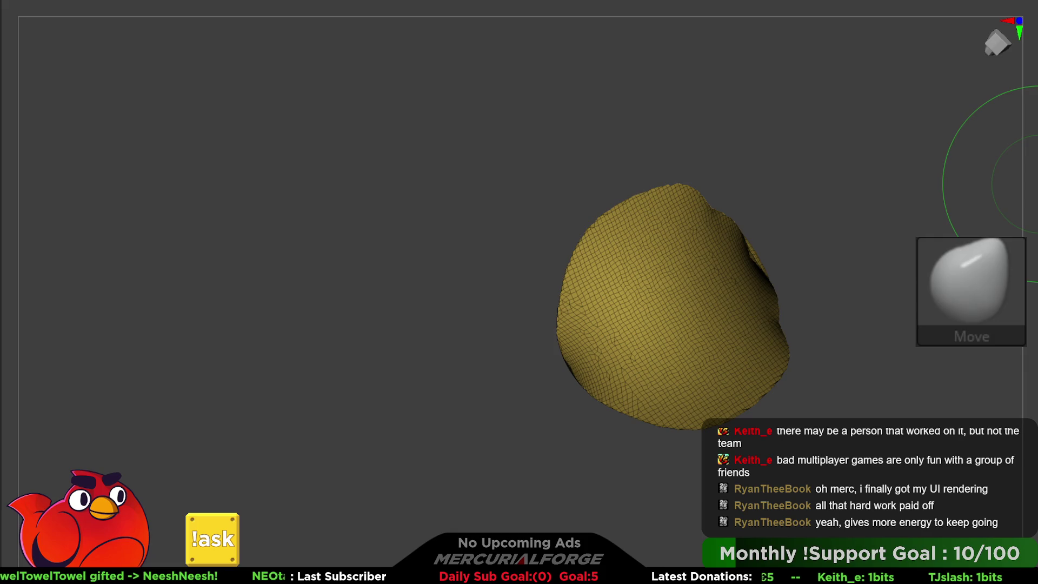
Step: Build soft clay ridges and a groove across the yellow band with MF_SoftClay
key("1")
mouse_move(671, 216)
left_mouse_down()
mouse_move(702, 243)
mouse_move(746, 335)
mouse_move(730, 233)
left_mouse_up()
key("ctrl")
mouse_move(649, 277)
left_mouse_down()
mouse_move(626, 359)
mouse_move(611, 313)
mouse_move(622, 318)
left_mouse_up()
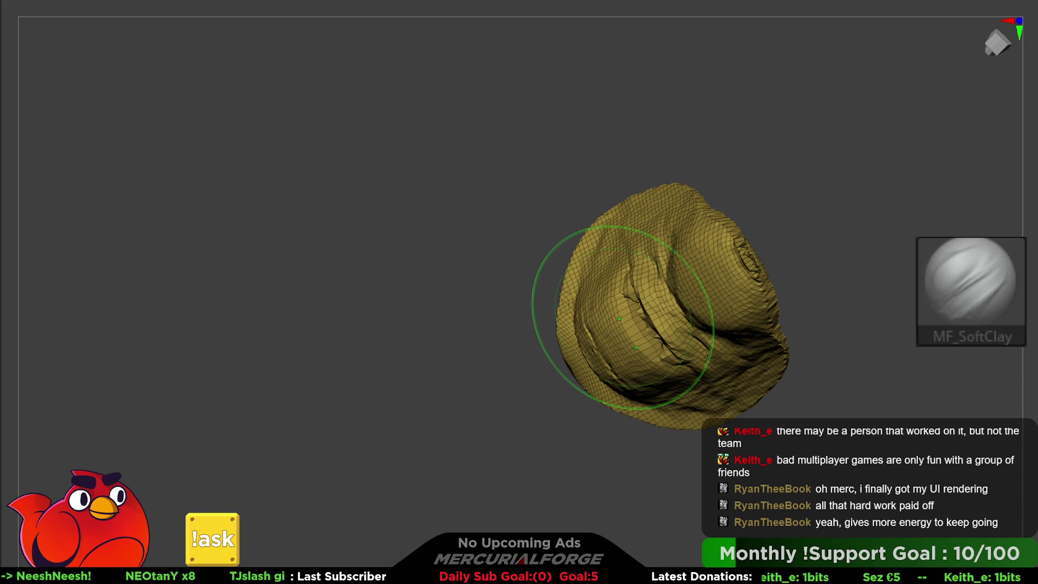
right_click_drag(619, 318, 788, 208)
mouse_move(625, 371)
right_mouse_down()
mouse_move(656, 266)
mouse_move(674, 290)
mouse_move(680, 244)
right_mouse_up()
key("ctrl")
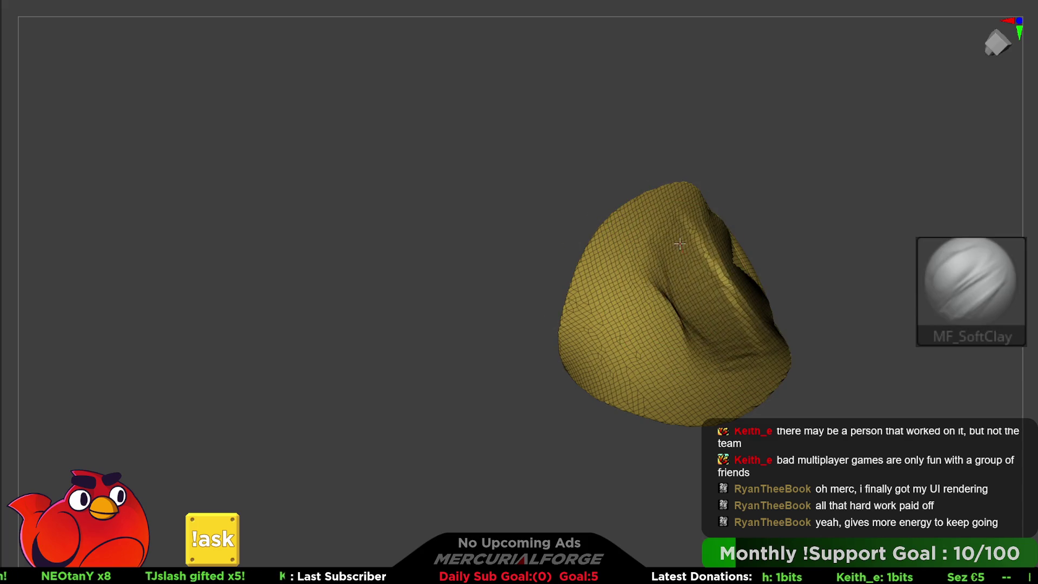
mouse_move(598, 309)
left_mouse_down()
mouse_move(627, 260)
mouse_move(665, 228)
mouse_move(713, 277)
left_mouse_up()
Step: Sculpt a fold down the right side and a crease along the lower front
right_click_drag(713, 276, 756, 249)
mouse_move(757, 248)
left_mouse_down()
mouse_move(767, 311)
mouse_move(740, 373)
mouse_move(664, 368)
left_mouse_up()
right_click_drag(664, 368, 635, 350)
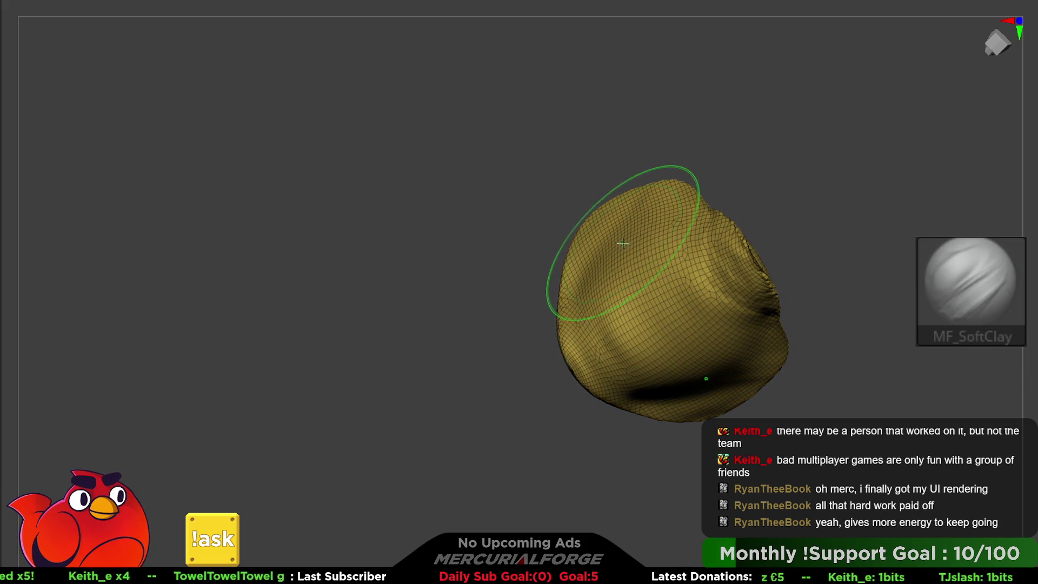
mouse_move(676, 389)
left_mouse_down()
mouse_move(756, 330)
mouse_move(724, 379)
left_mouse_up()
mouse_move(704, 258)
left_mouse_down()
mouse_move(735, 306)
mouse_move(666, 349)
left_mouse_up()
Step: Smooth the lumpy garment surface and press in a soft crease, checking folds from several angles
mouse_move(604, 273)
right_mouse_down()
mouse_move(610, 181)
mouse_move(595, 222)
mouse_move(589, 338)
right_mouse_up()
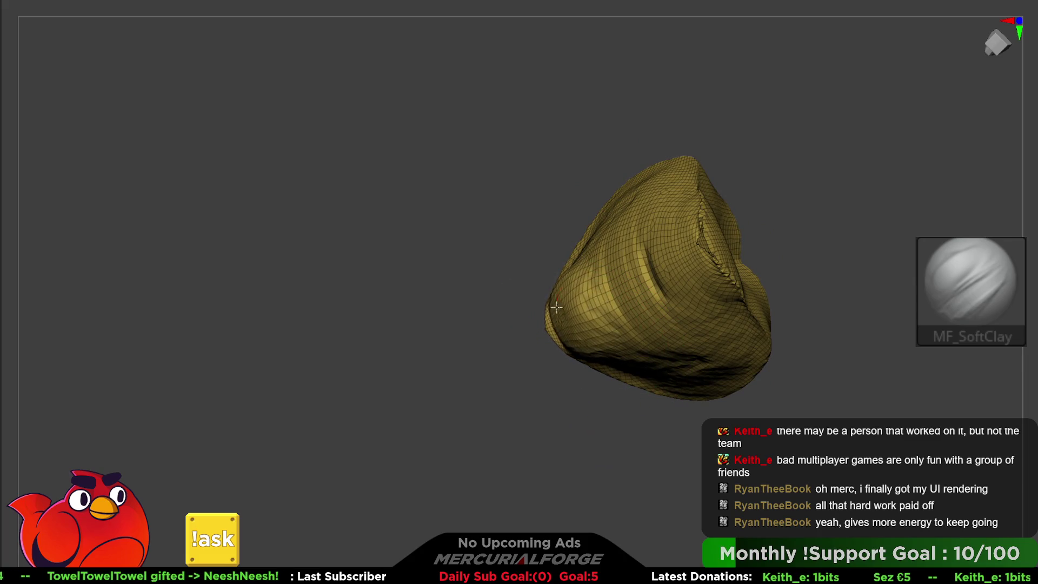
right_click_drag(652, 268, 858, 209)
mouse_move(695, 297)
right_mouse_down()
mouse_move(665, 281)
mouse_move(680, 257)
right_mouse_up()
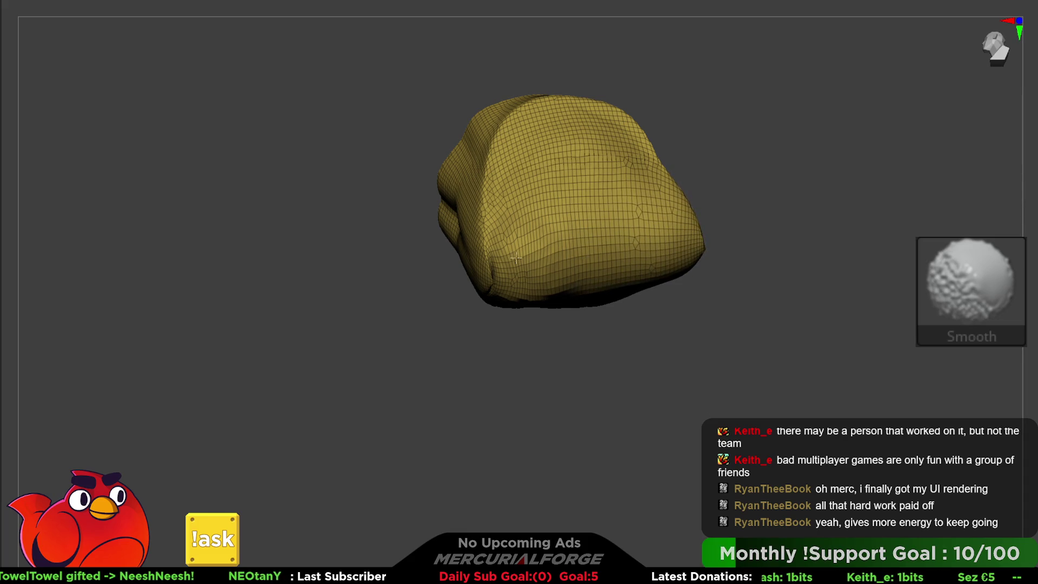
mouse_move(567, 291)
right_mouse_down()
mouse_move(577, 151)
mouse_move(558, 265)
right_mouse_up()
left_click_drag(573, 246, 516, 254, "shift")
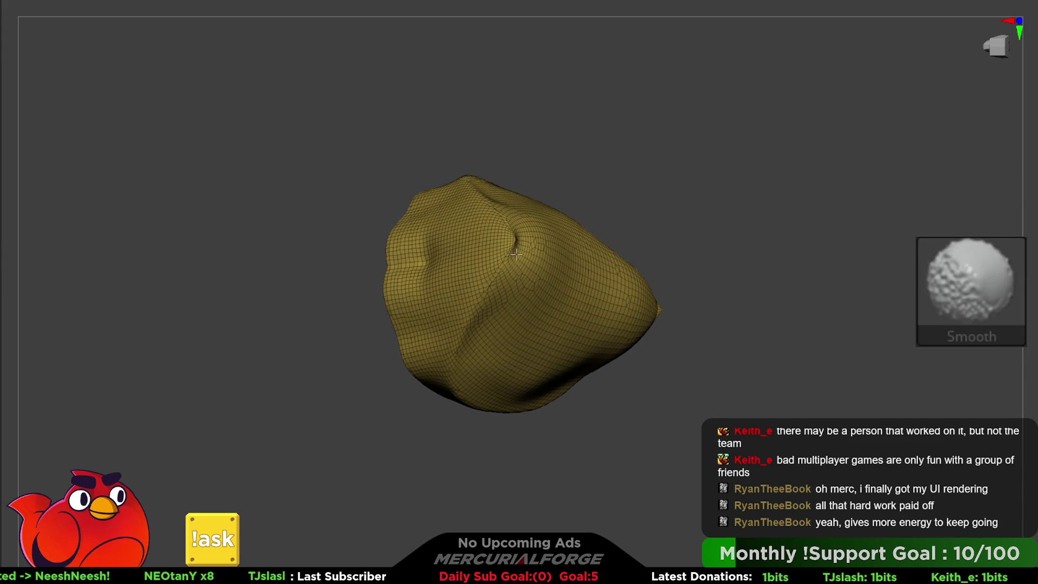
mouse_move(622, 255)
right_mouse_down()
mouse_move(670, 276)
mouse_move(666, 252)
right_mouse_up()
right_click_drag(572, 252, 540, 232)
left_click_drag(670, 346, 690, 331)
mouse_move(671, 344)
right_mouse_down()
mouse_move(614, 266)
mouse_move(672, 292)
right_mouse_up()
key("shift")
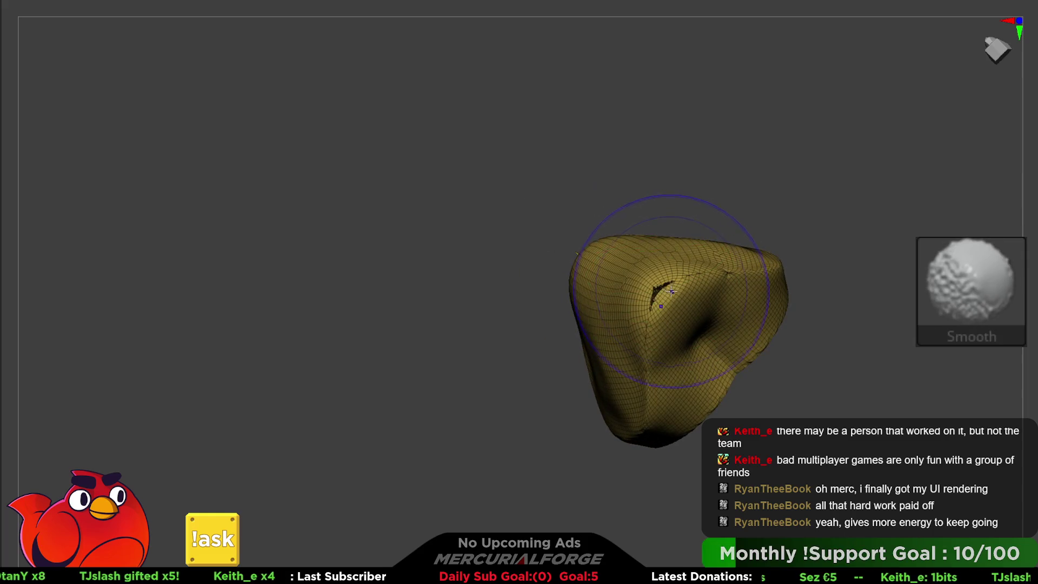
key("ctrl")
right_click_drag(679, 238, 660, 232)
key("ctrl")
key("ctrl")
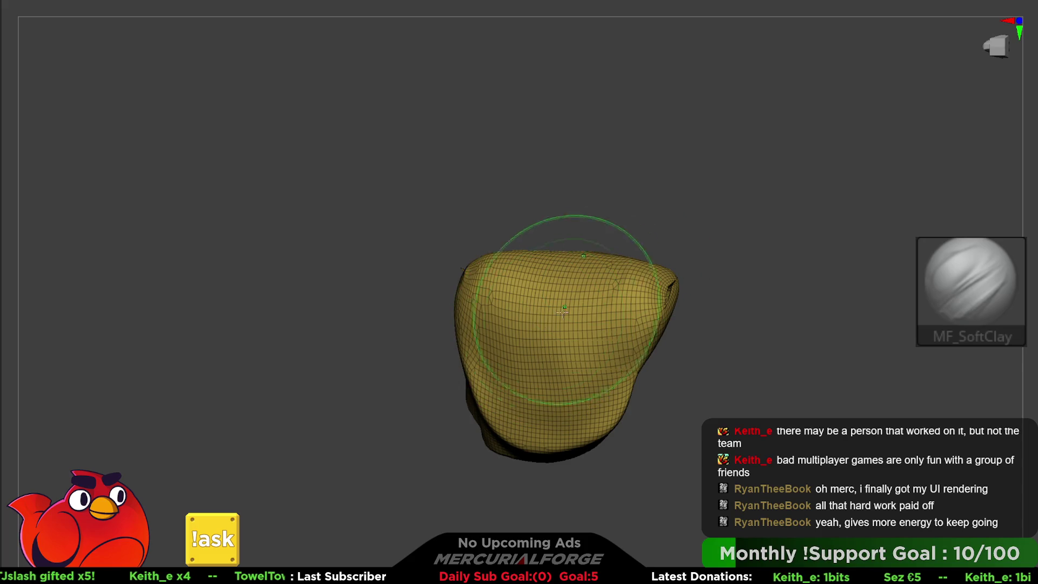
left_click_drag(758, 328, 857, 220)
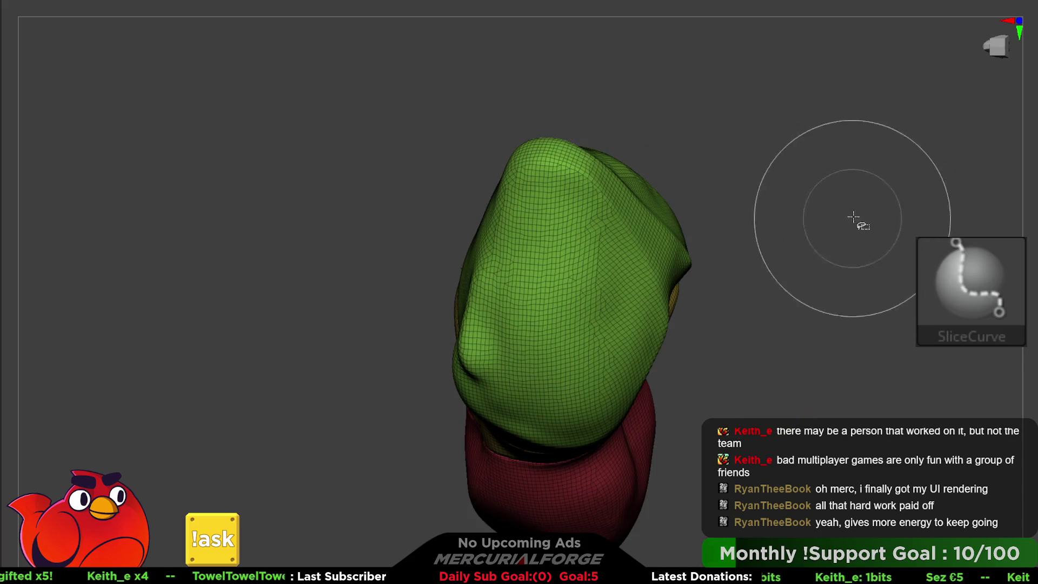
mouse_move(748, 381)
left_mouse_down()
mouse_move(660, 348)
mouse_move(673, 301)
mouse_move(641, 290)
left_mouse_up()
Step: Turn off polygroup colours and show the whole figure around the garment
key("shift+f")
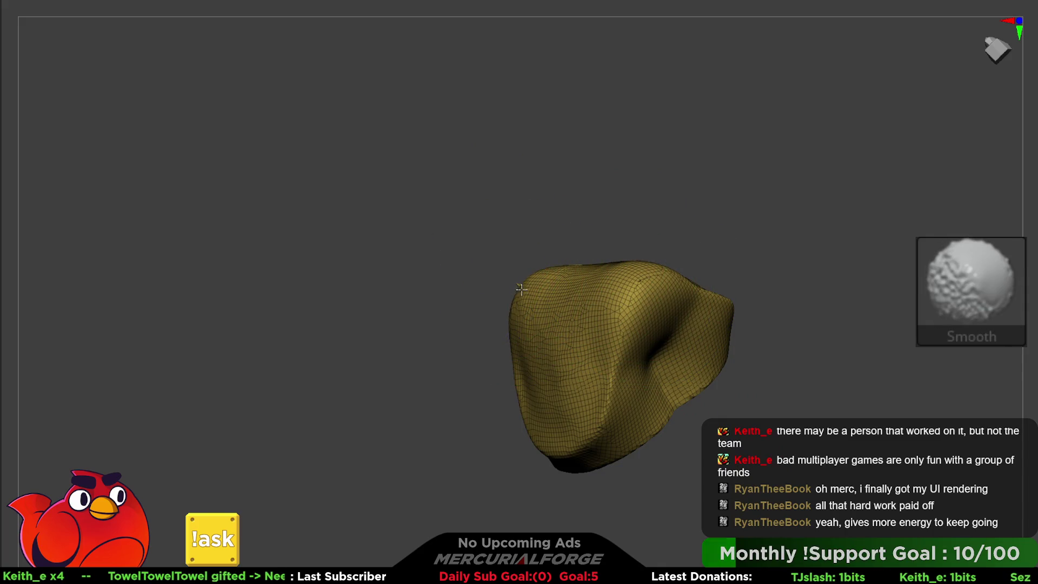
key("ctrl+shift")
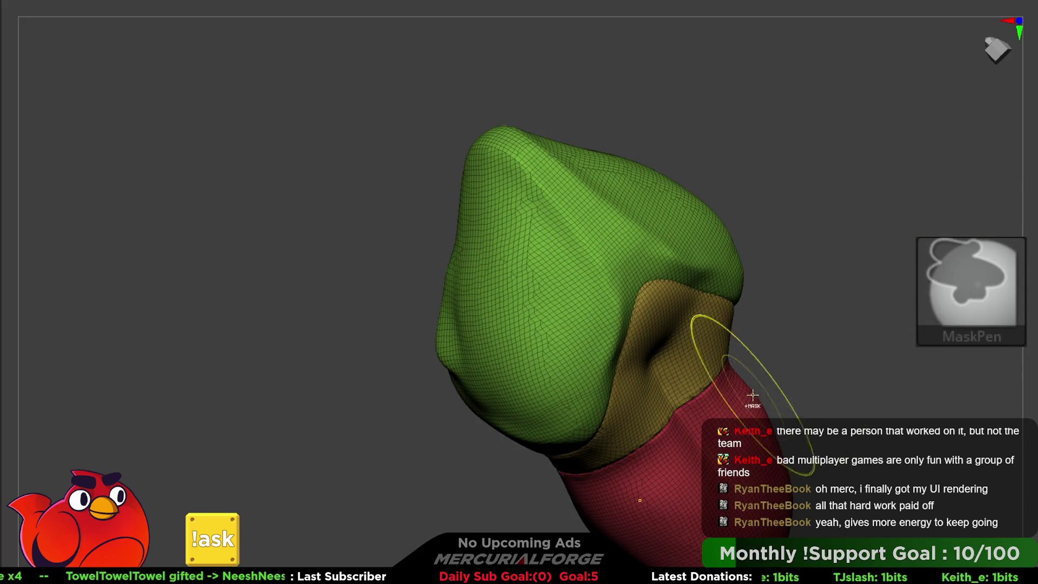
mouse_move(679, 341)
right_mouse_down()
mouse_move(593, 241)
mouse_move(611, 320)
mouse_move(669, 306)
right_mouse_up()
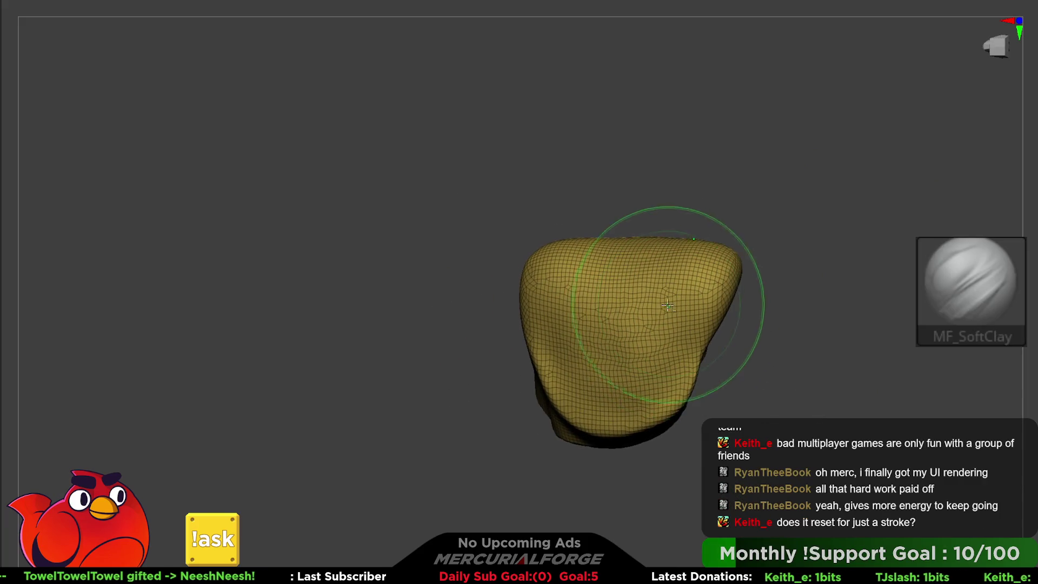
right_click_drag(599, 328, 670, 276, "alt")
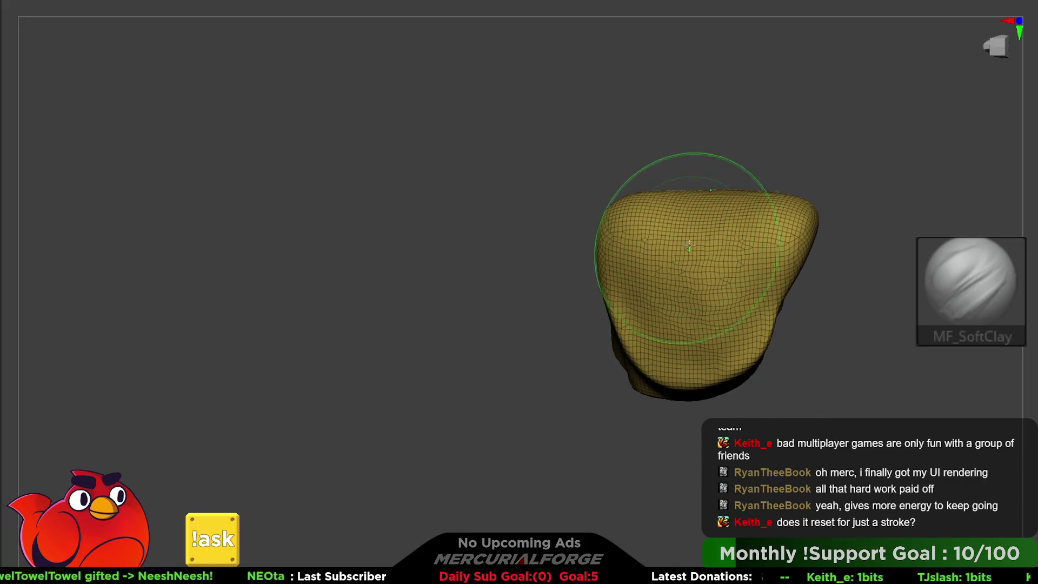
key("b")
key("h")
key("p")
mouse_move(938, 267)
right_mouse_down()
mouse_move(665, 272)
mouse_move(688, 282)
mouse_move(574, 347)
mouse_move(712, 239)
right_mouse_up()
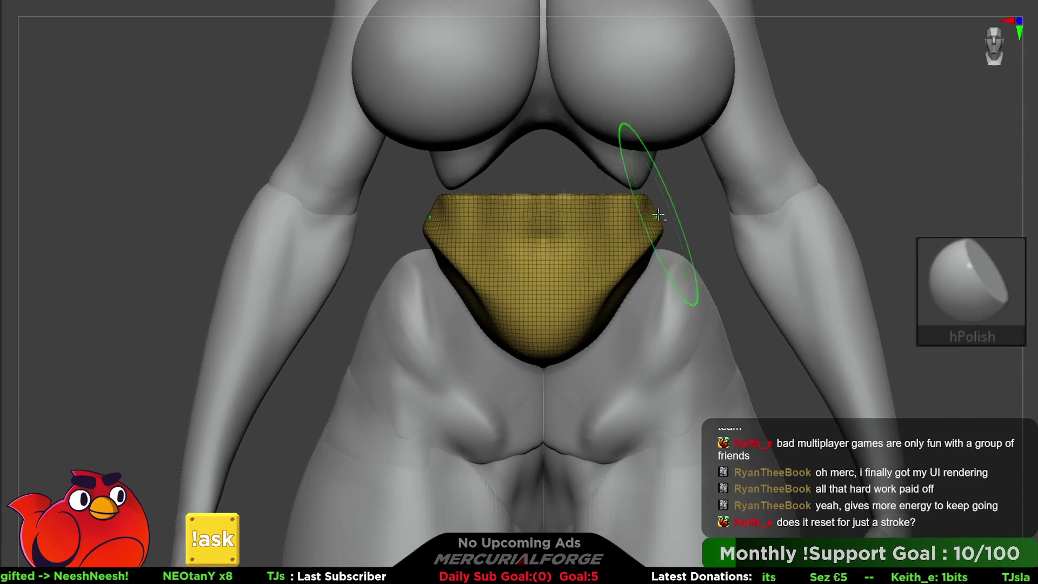
Step: Turn on polygroup colours and snap the figure to a front view
right_click_drag(657, 215, 625, 186)
key("space")
key("shift")
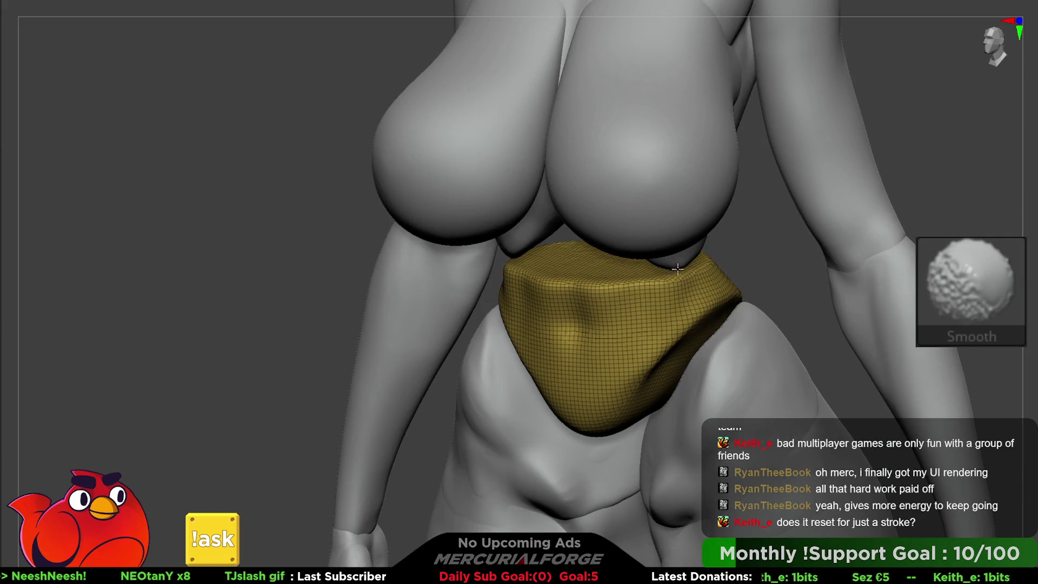
right_click_drag(625, 238, 765, 259)
key("shift")
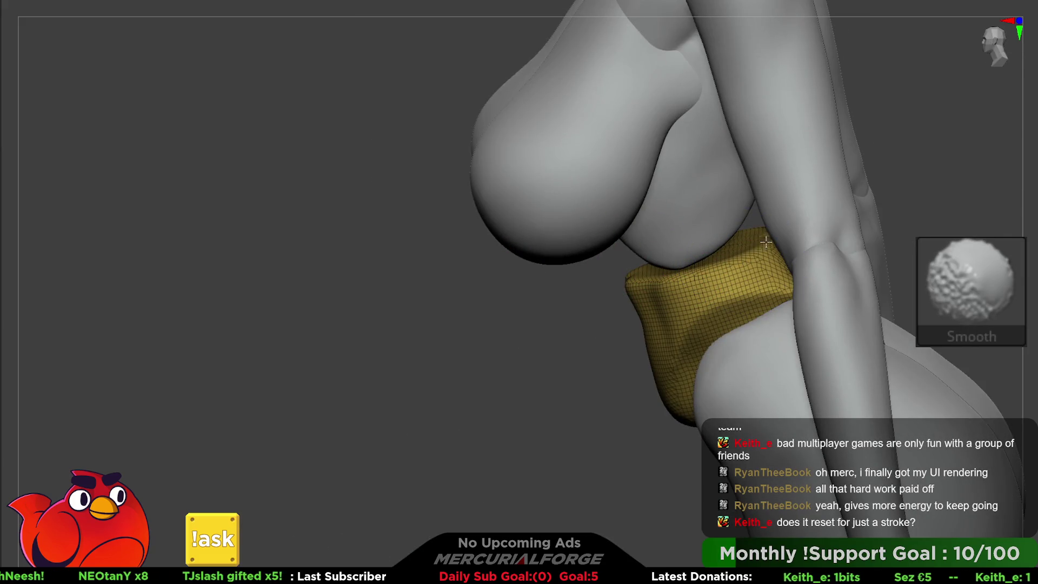
key("shift+f")
mouse_move(702, 261)
right_mouse_down("shift")
mouse_move(656, 249)
mouse_move(672, 272)
right_mouse_up("shift")
Step: Hide the other groups and slice the green group into red waist and yellow brief sections
left_click(673, 273, "ctrl+shift")
left_click(679, 290, "ctrl+shift")
left_click(672, 290, "ctrl+shift")
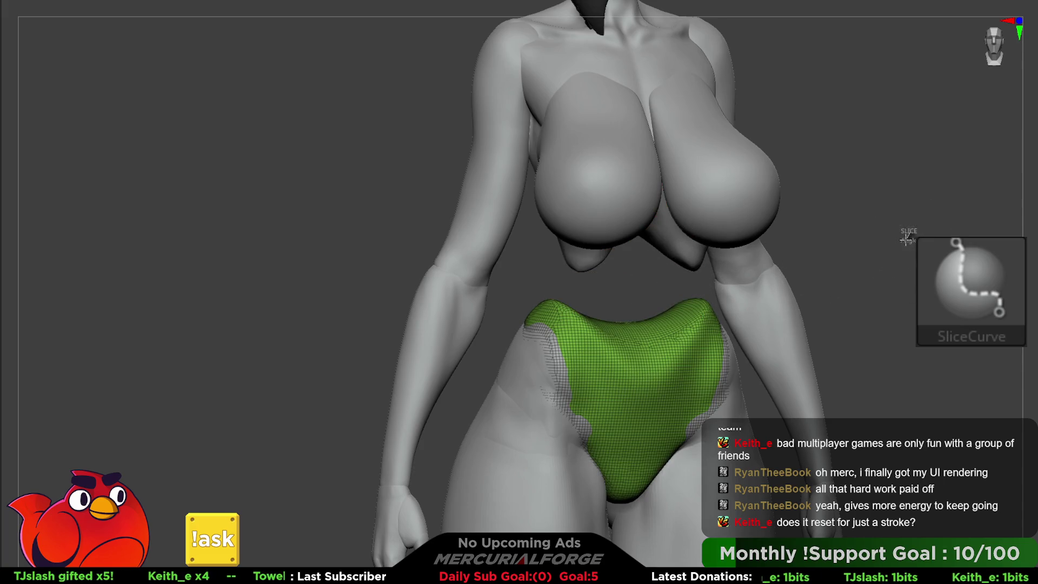
left_click_drag(844, 309, 825, 319, "ctrl+shift")
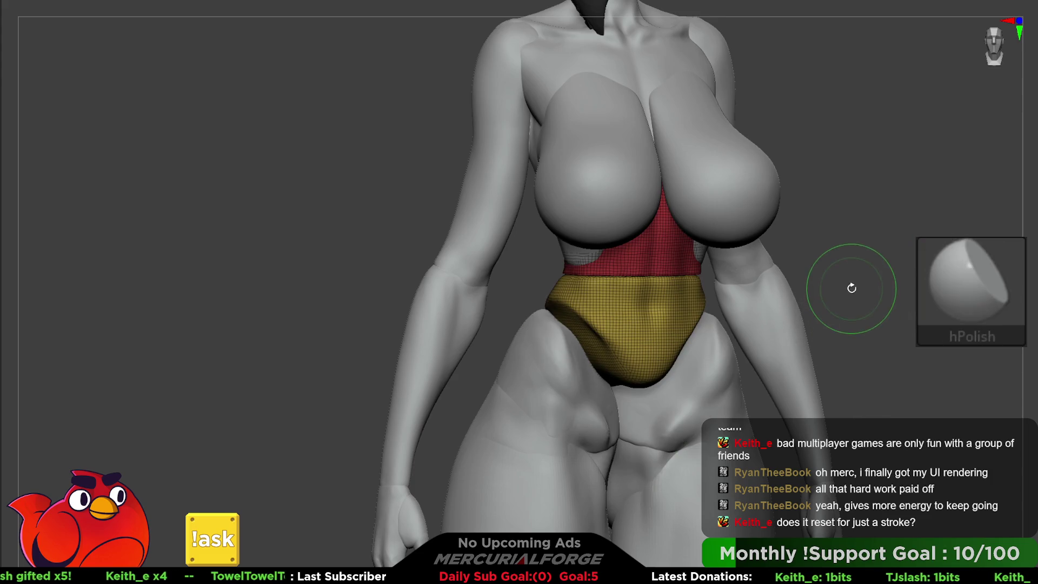
key("ctrl+z")
left_click(862, 225, "ctrl+shift")
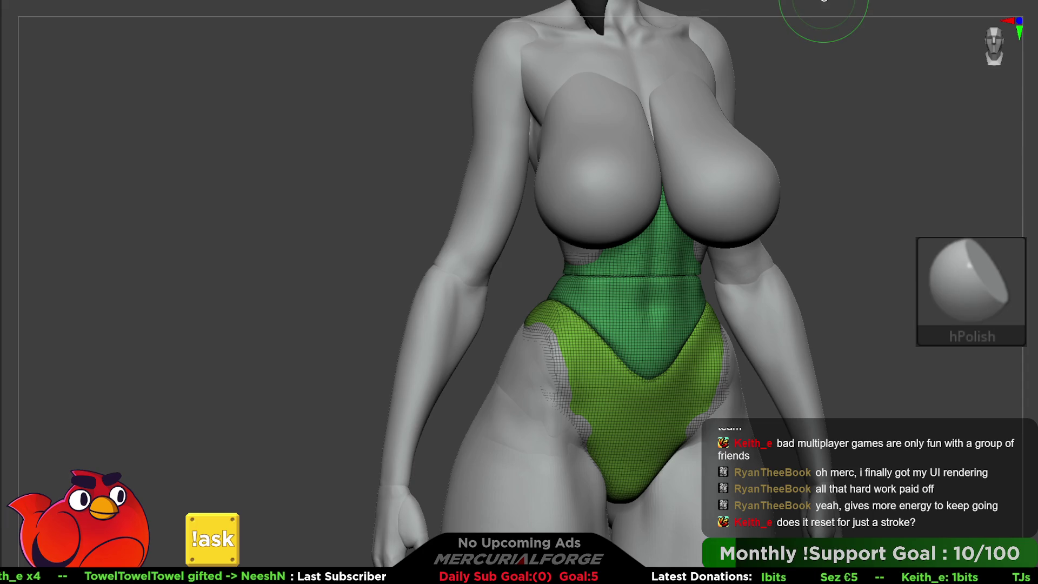
key("ctrl+shift+z")
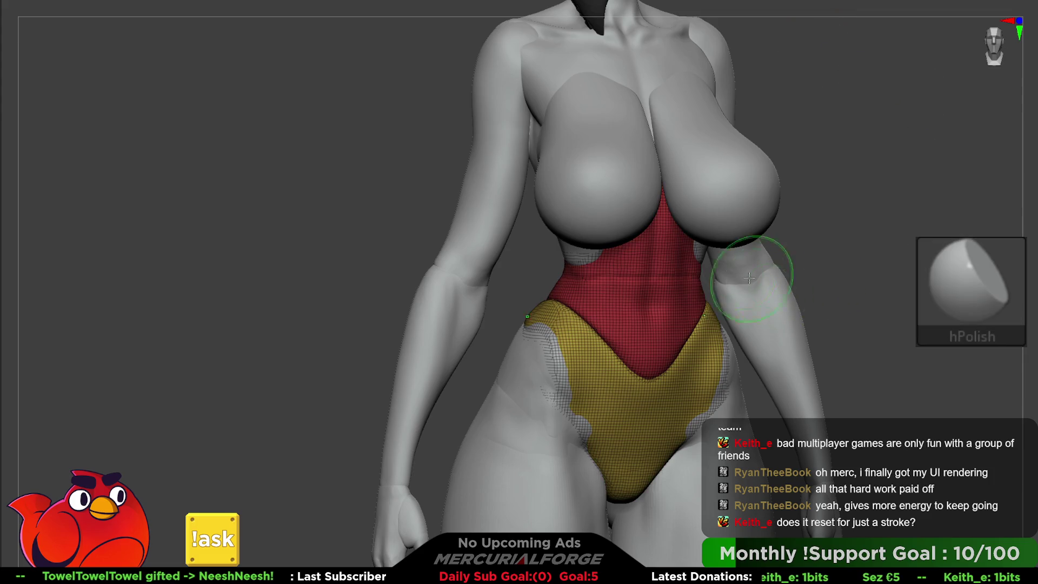
Step: Solo the garment subtool and turn off polygroup colours
mouse_move(524, 251)
right_mouse_down()
mouse_move(547, 268)
mouse_move(611, 270)
mouse_move(622, 243)
mouse_move(1019, 152)
right_mouse_up()
key("space")
key("shift+f")
key("1")
mouse_move(513, 259)
right_mouse_down()
mouse_move(596, 264)
mouse_move(587, 271)
right_mouse_up()
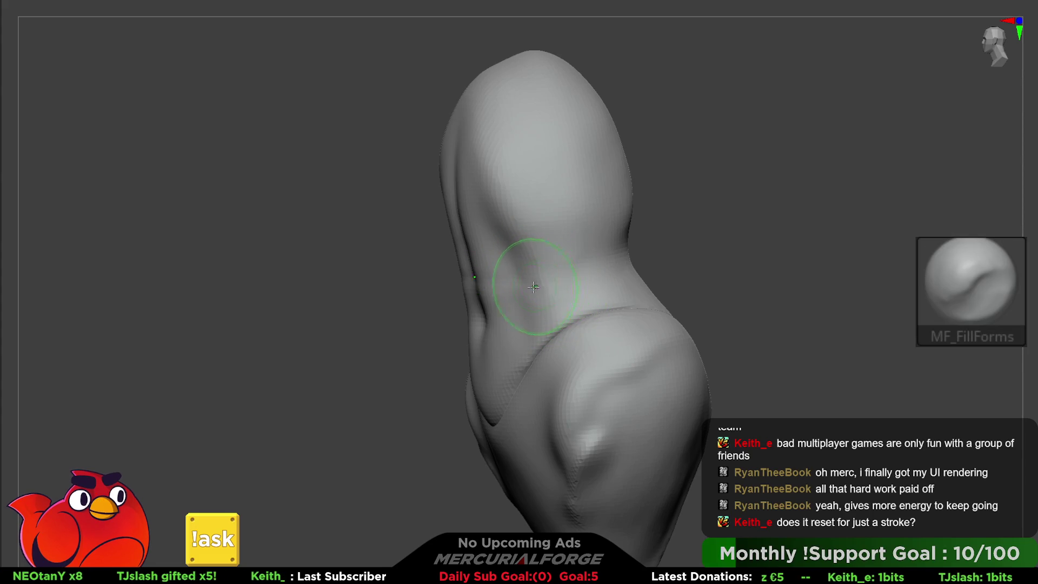
Step: Carve and deepen a crease on the right side of the garment's back with MF_Carve
mouse_move(534, 286)
right_mouse_down()
mouse_move(534, 273)
mouse_move(597, 275)
right_mouse_up()
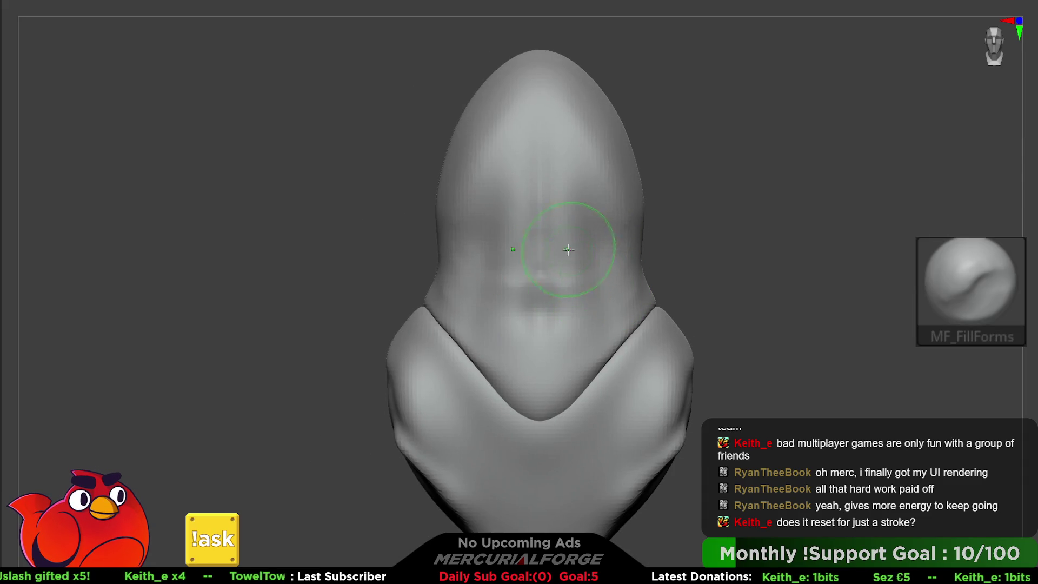
key("2")
right_click_drag(676, 222, 600, 219)
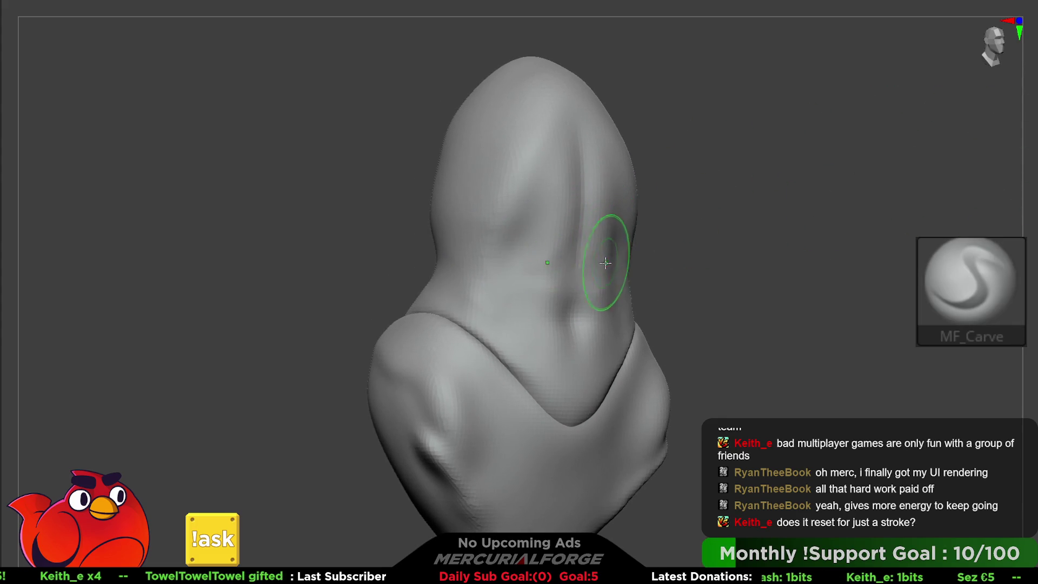
mouse_move(602, 231)
left_mouse_down()
mouse_move(614, 213)
mouse_move(598, 190)
mouse_move(579, 229)
left_mouse_up()
left_click_drag(574, 156, 573, 303)
mouse_move(579, 301)
right_mouse_down()
mouse_move(606, 124)
mouse_move(629, 275)
mouse_move(634, 260)
right_mouse_up()
Step: Select the TrimDynamic brush and turn Solo off to show the whole figure
key("b")
key("t")
key("d")
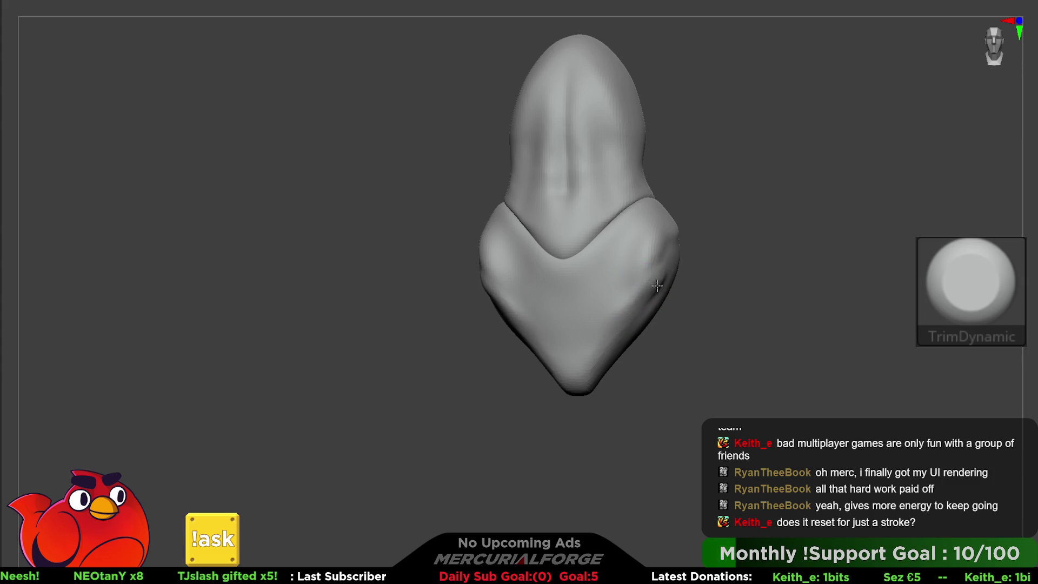
key("ctrl+shift+a")
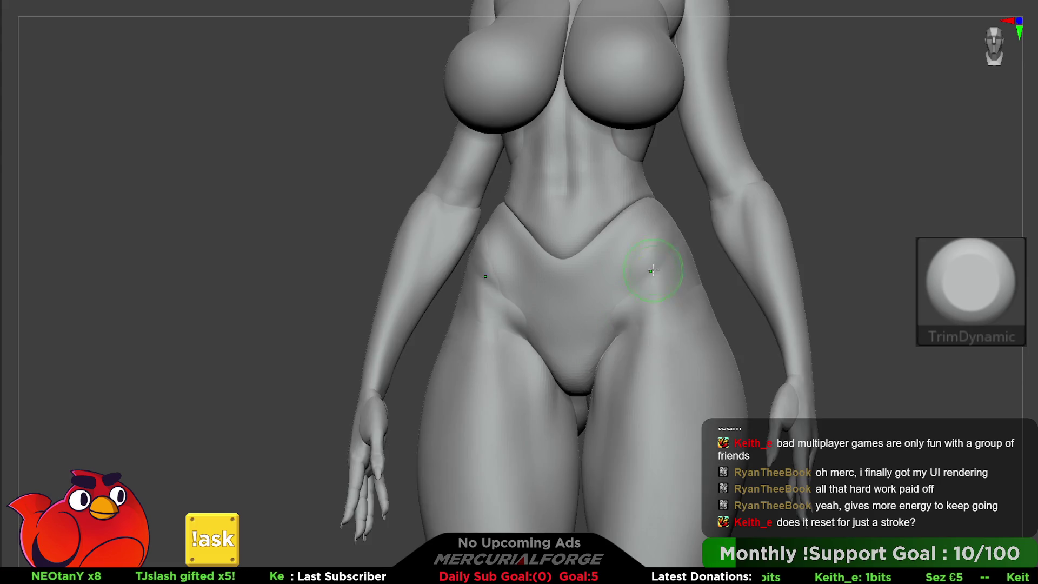
Step: Select the Move brush and isolate the waist garment piece, then unhide the abdomen section
left_click(581, 222, "ctrl+shift")
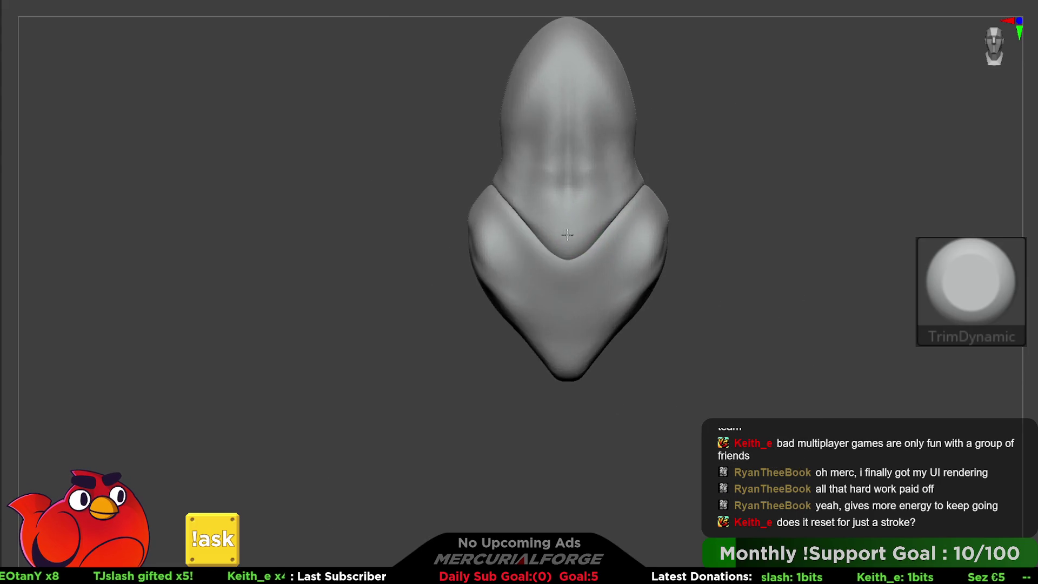
key("b")
key("m")
key("v")
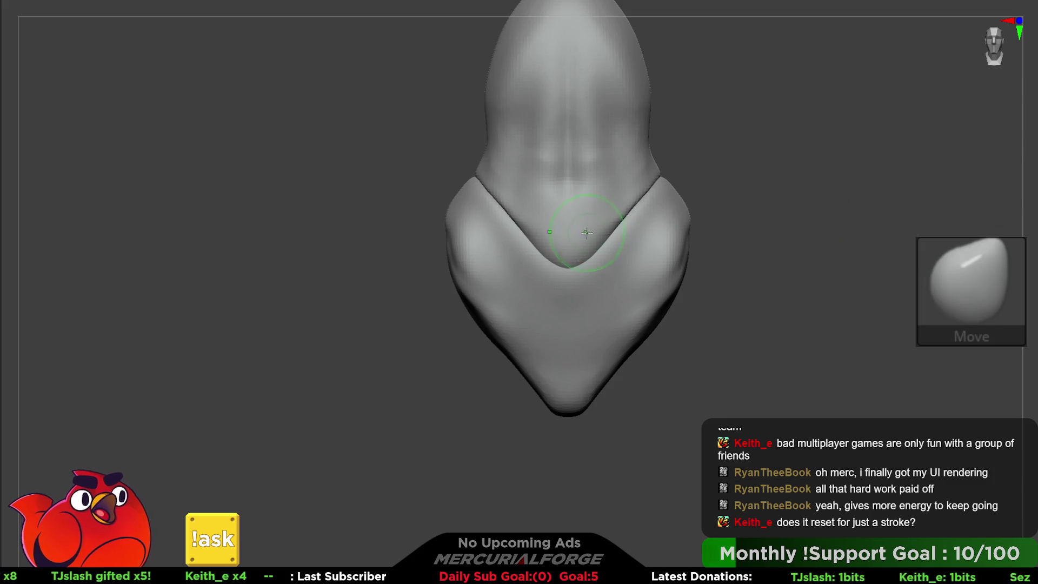
key("space")
key("ctrl+shift+a")
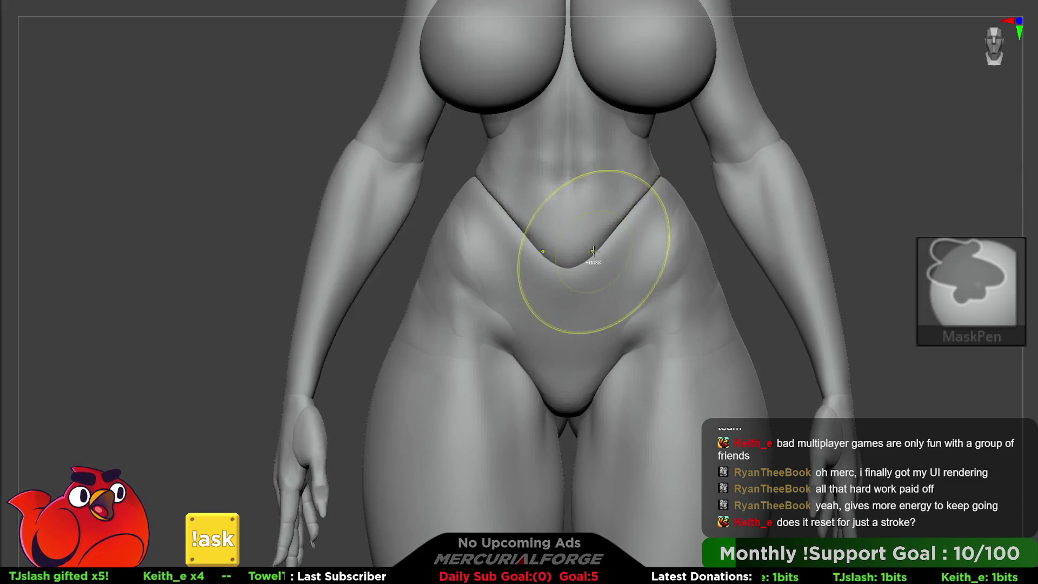
left_click(591, 232, "ctrl+alt+shift")
key("ctrl+shift+a")
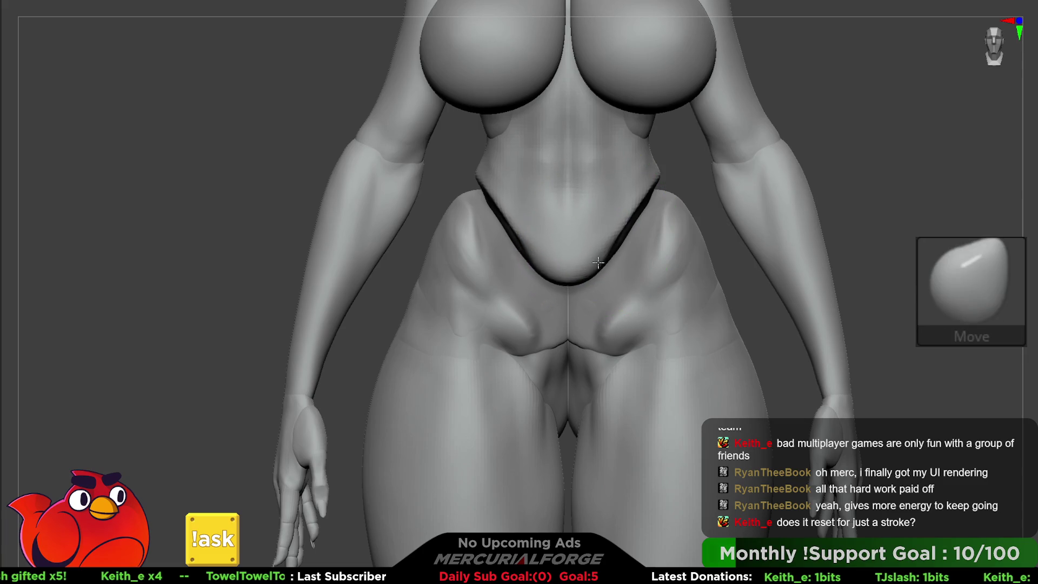
Step: Pull the pelvic V-line lower and wider and soften the upper crease lines
left_click_drag(603, 266, 606, 296)
left_click_drag(605, 239, 618, 246)
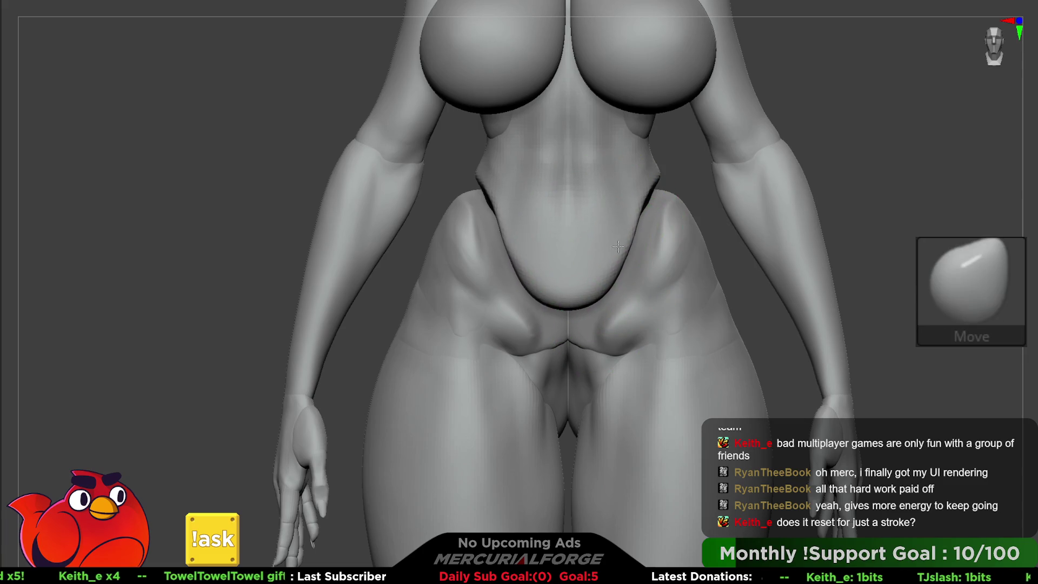
right_click(584, 294)
right_click_drag(585, 293, 575, 290)
right_click(575, 290)
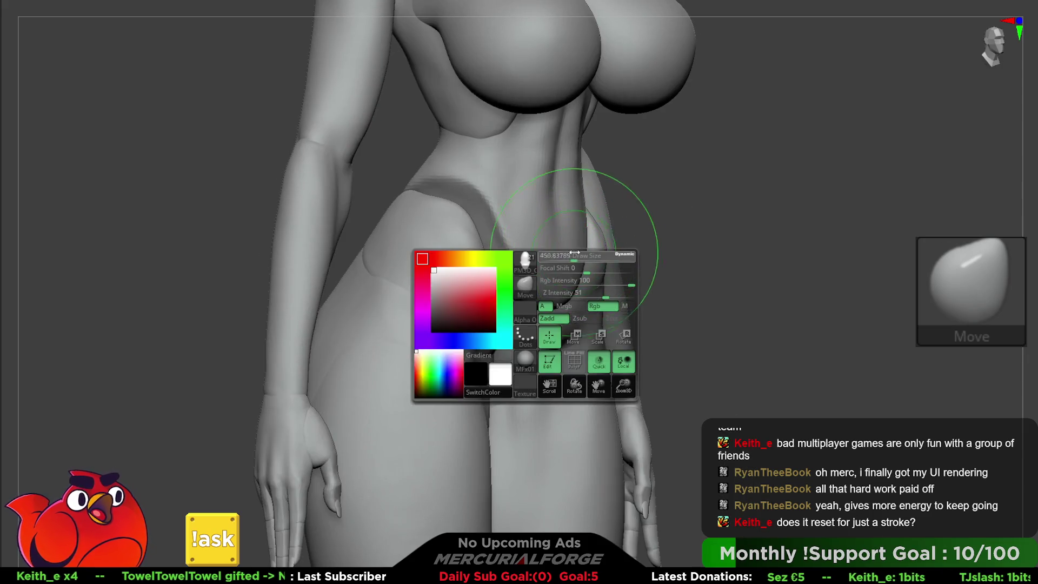
mouse_move(544, 305)
right_mouse_down()
mouse_move(548, 272)
mouse_move(644, 232)
mouse_move(599, 249)
right_mouse_up()
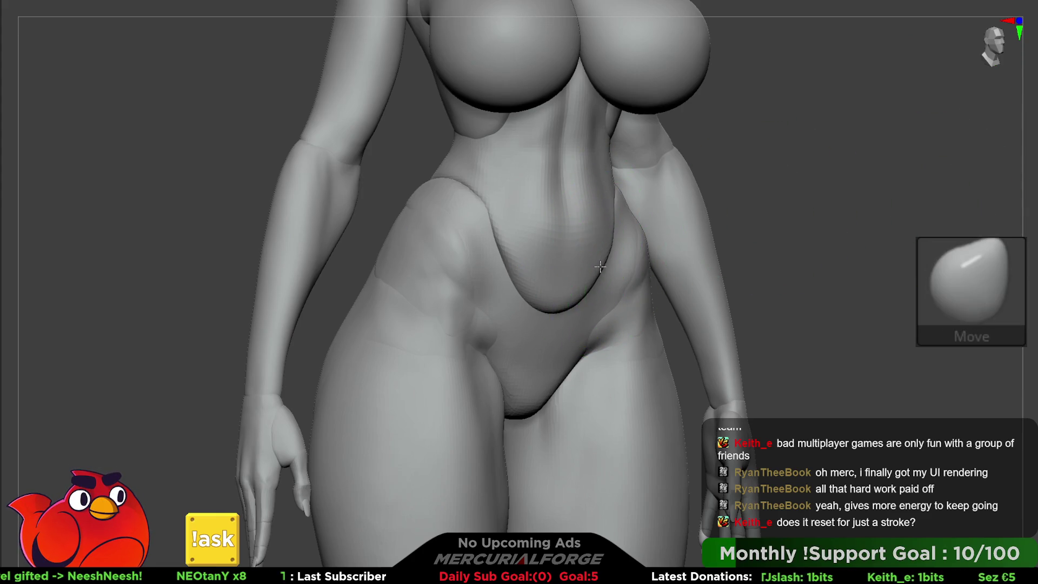
right_click_drag(593, 257, 564, 309, "shift")
key("space")
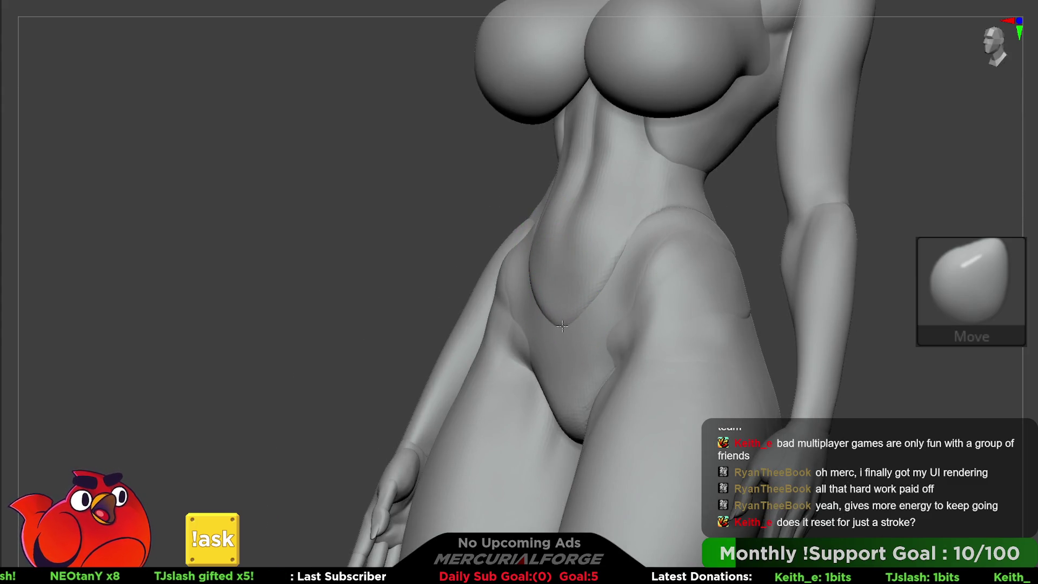
Step: Push both hip contours slightly outward and check from front and three-quarter views
key("shift")
mouse_move(583, 304)
right_mouse_down("shift")
mouse_move(574, 206)
mouse_move(616, 334)
right_mouse_up("shift")
key("space")
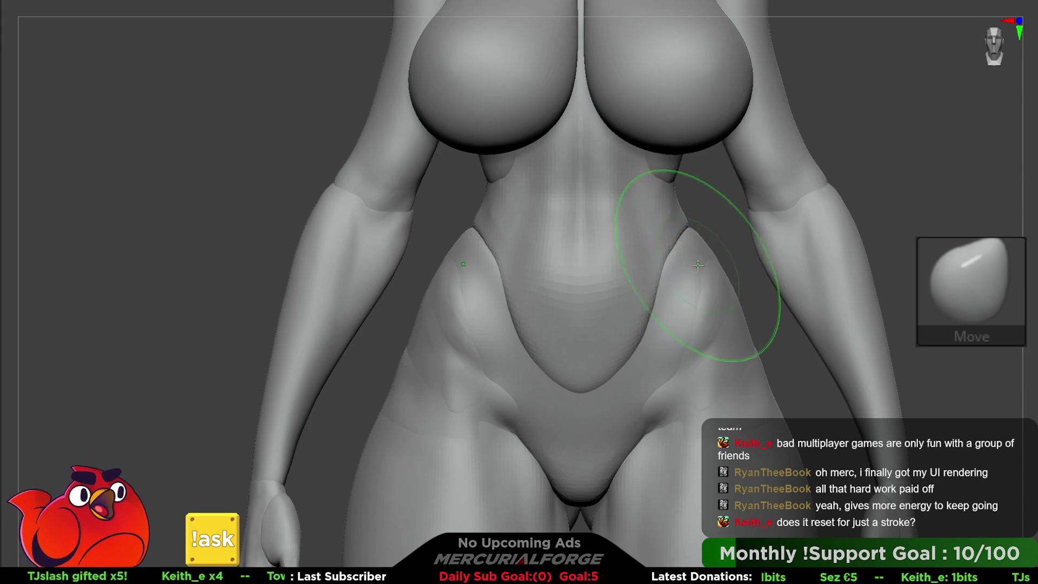
left_click_drag(693, 269, 709, 277)
right_click_drag(702, 296, 663, 276)
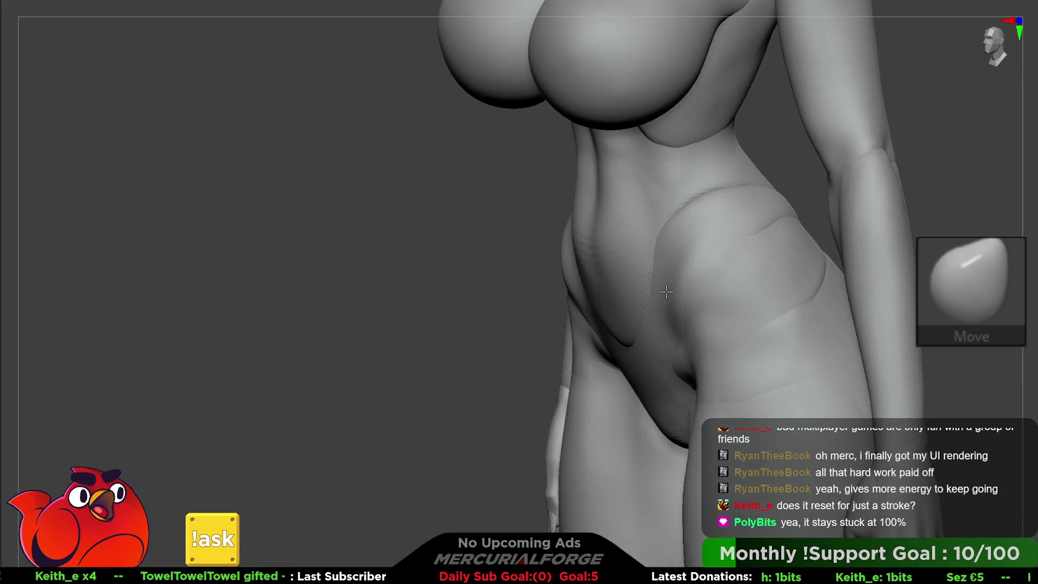
right_click_drag(757, 201, 750, 207, "shift")
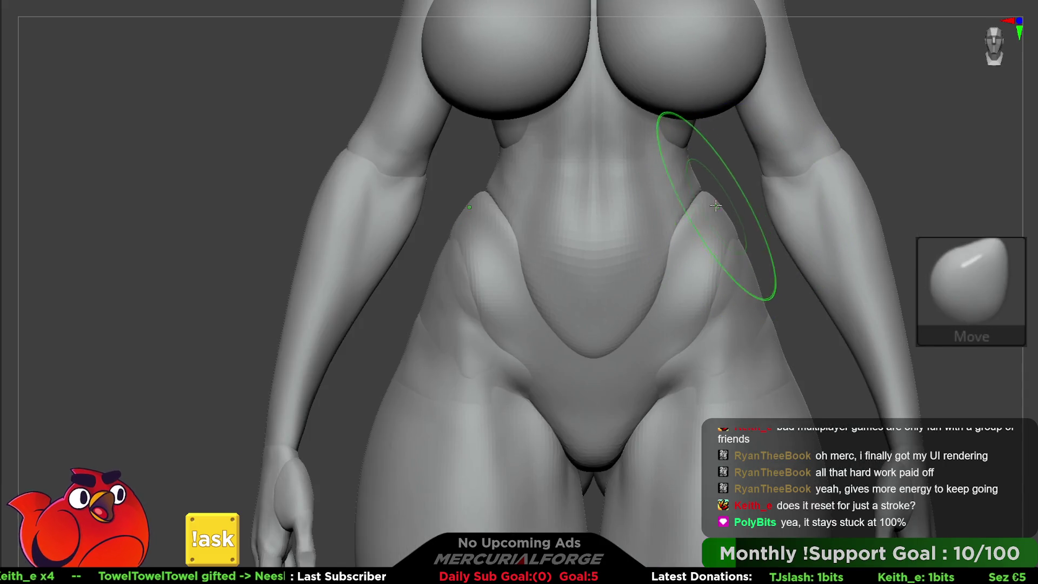
mouse_move(672, 220)
right_mouse_down("alt")
mouse_move(657, 207)
mouse_move(660, 292)
mouse_move(640, 222)
mouse_move(607, 232)
mouse_move(601, 298)
mouse_move(588, 261)
right_mouse_up("alt")
right_click(640, 221)
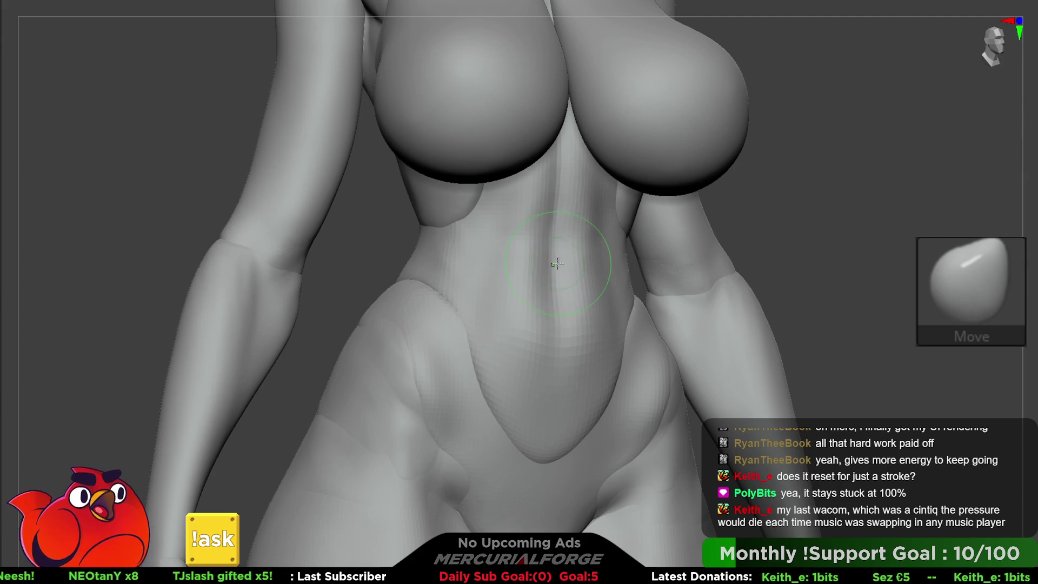
Step: Select MF_Carve and draw a shallow groove down the abdomen's midline
right_click_drag(570, 285, 550, 260, "ctrl")
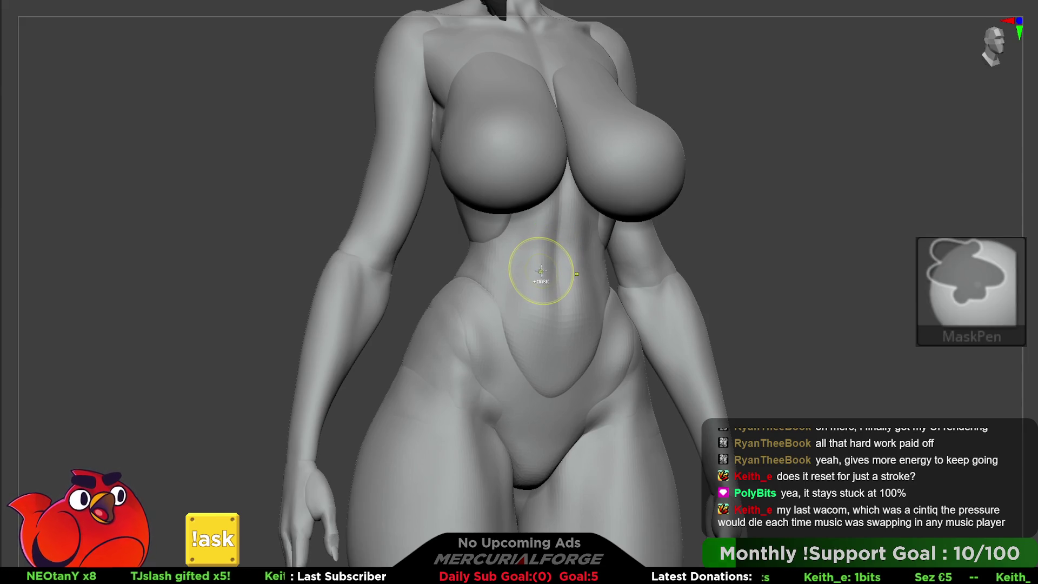
key("shift")
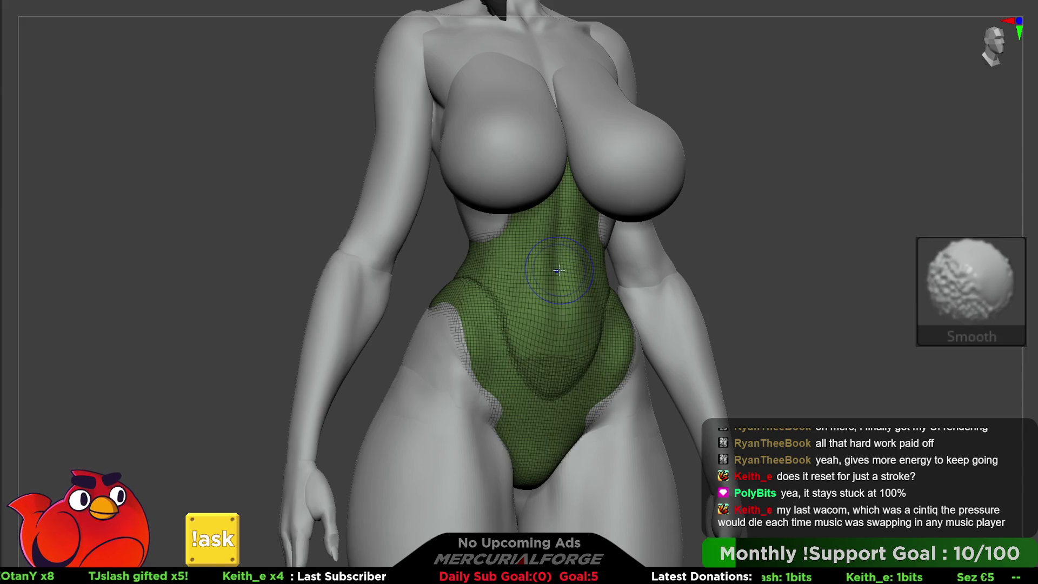
key("ctrl")
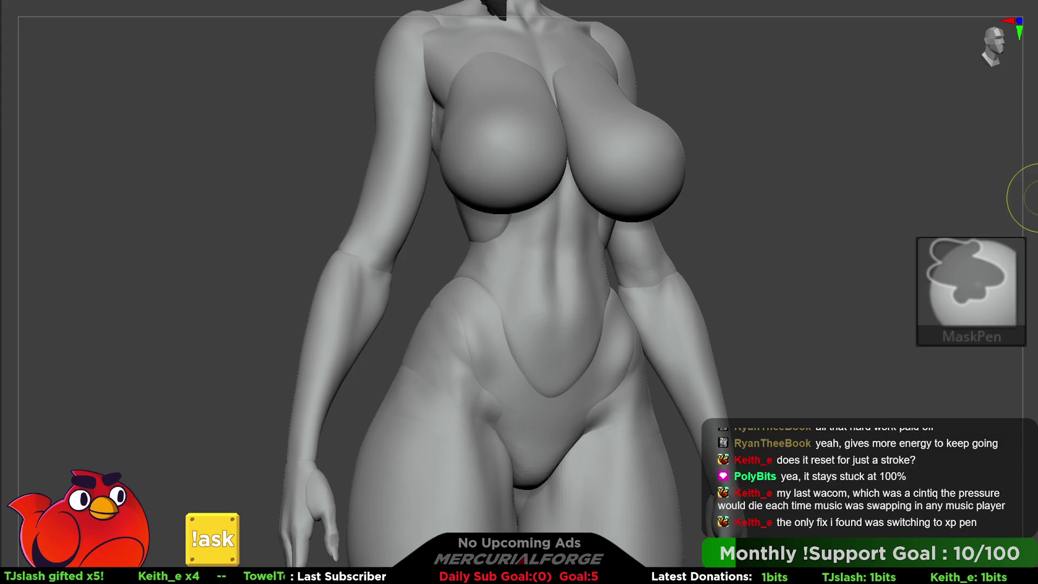
key("c")
right_click_drag(552, 225, 560, 162, "ctrl")
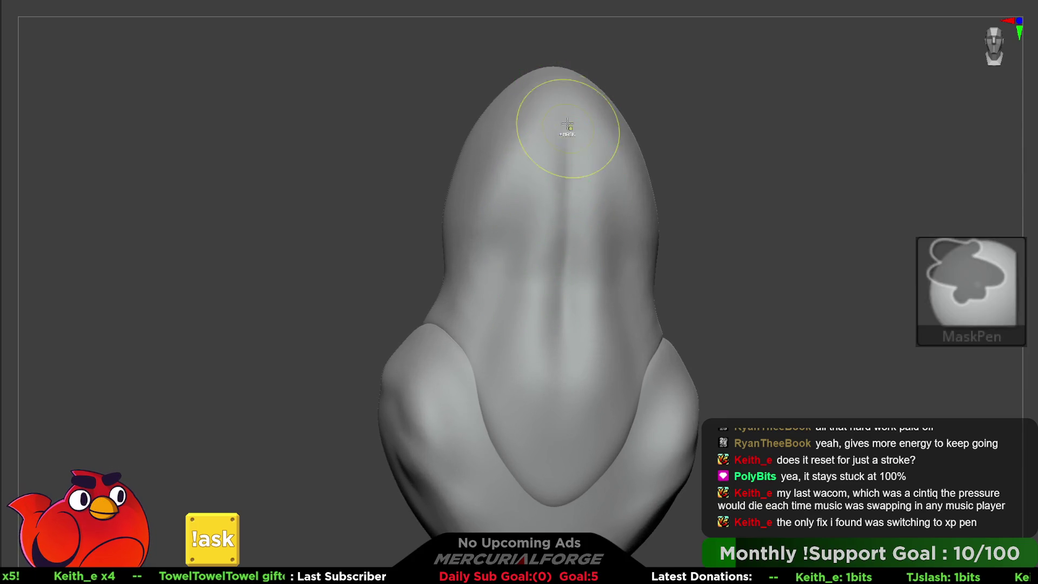
left_click_drag(561, 259, 563, 322)
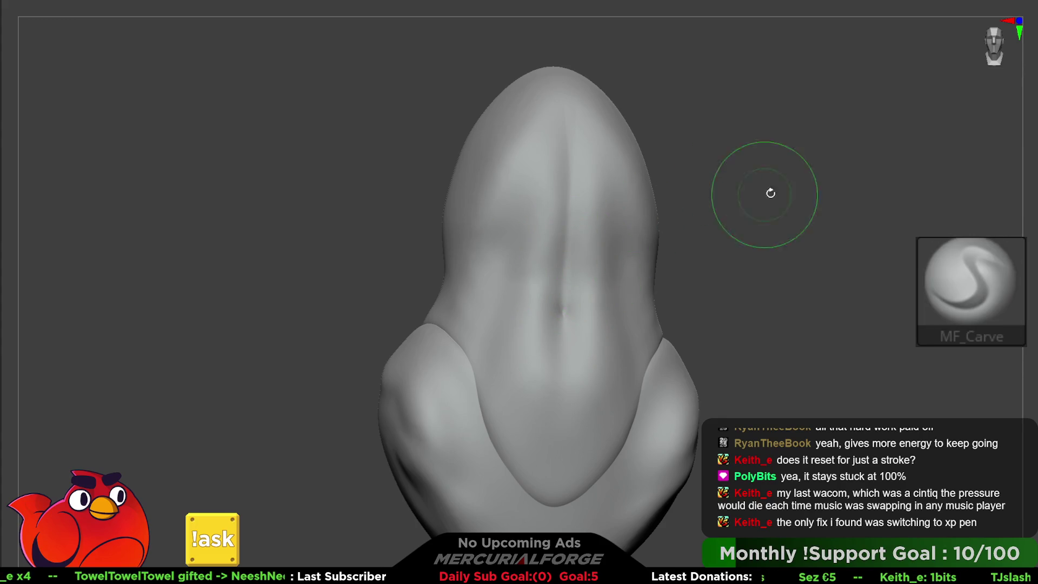
key("space")
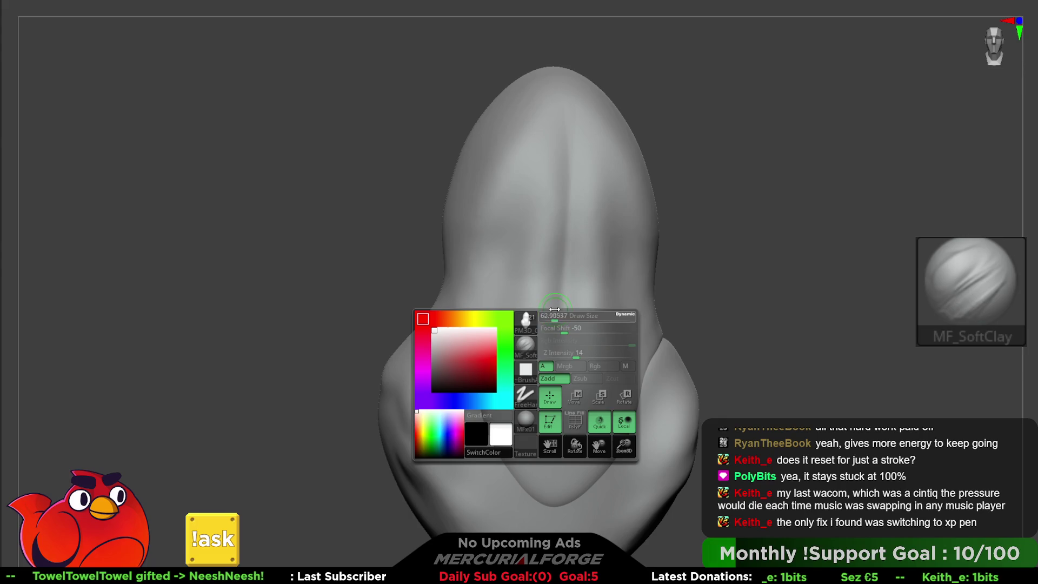
key("ctrl")
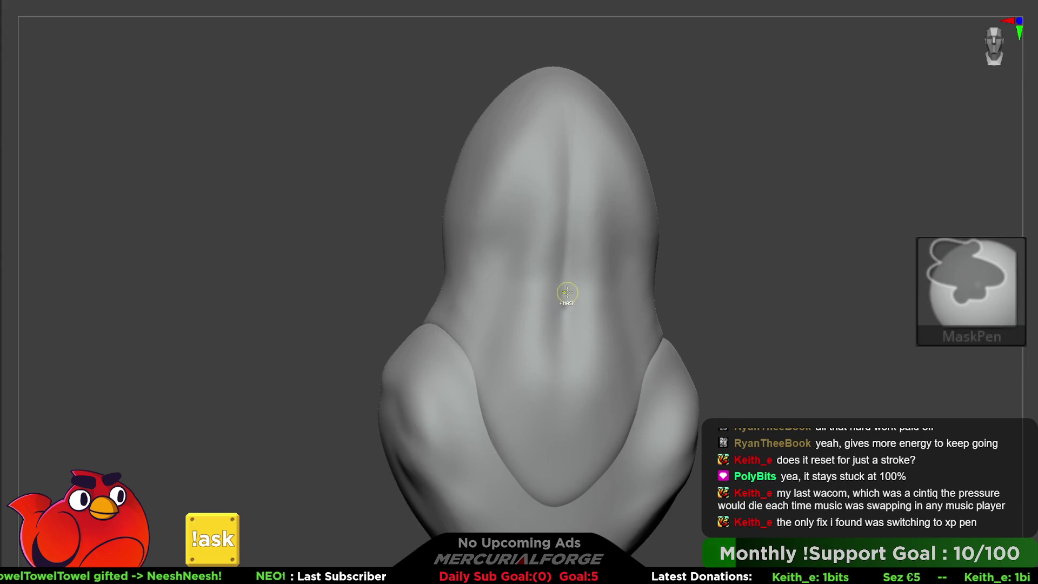
Step: Invert the mask and push the freed navel spot inward with the Transpose gizmo
left_click(713, 273, "ctrl")
key("w")
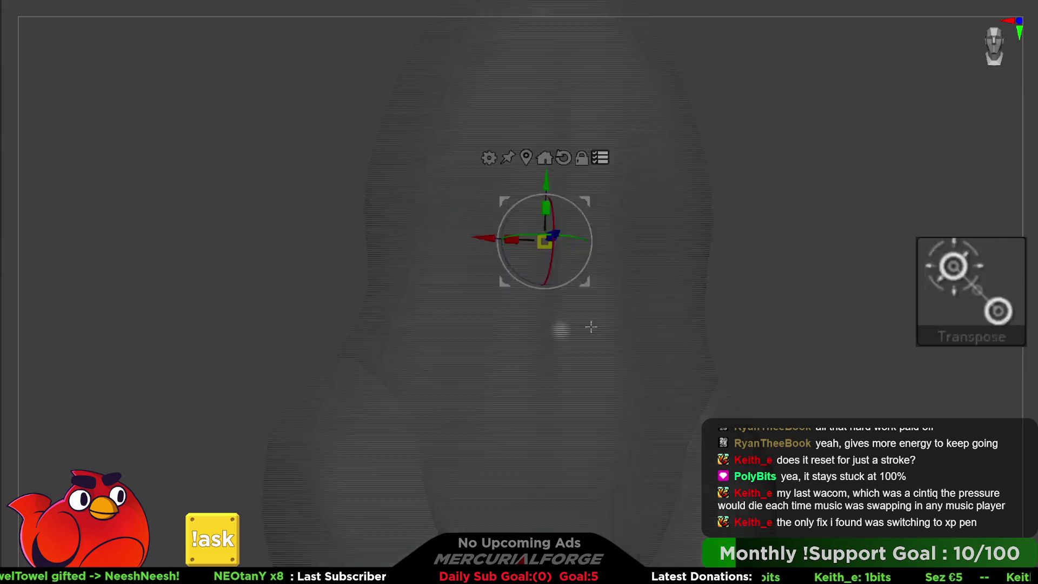
left_click(549, 147)
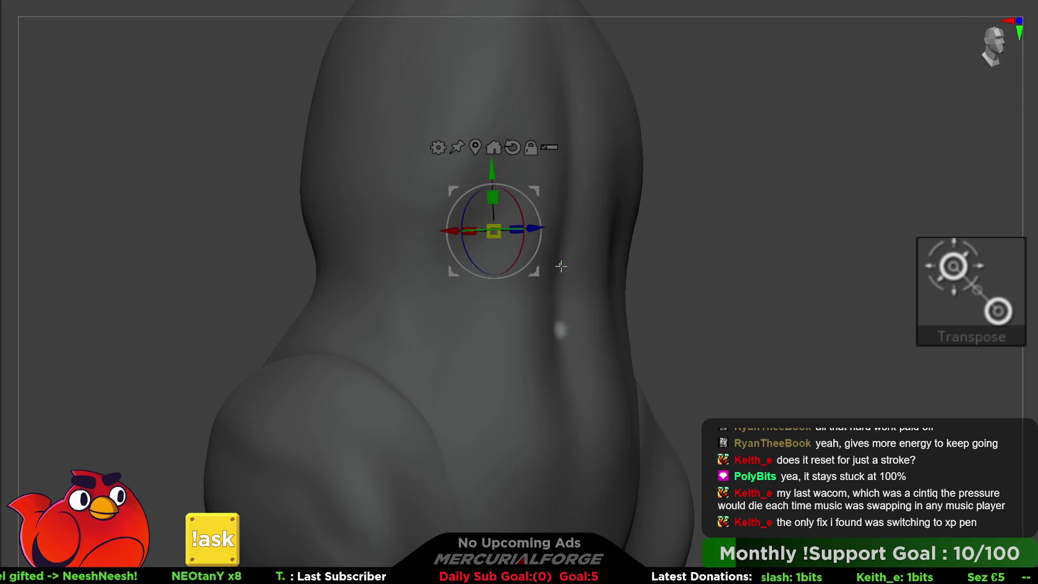
mouse_move(525, 223)
left_mouse_down()
mouse_move(584, 227)
mouse_move(551, 233)
left_mouse_up()
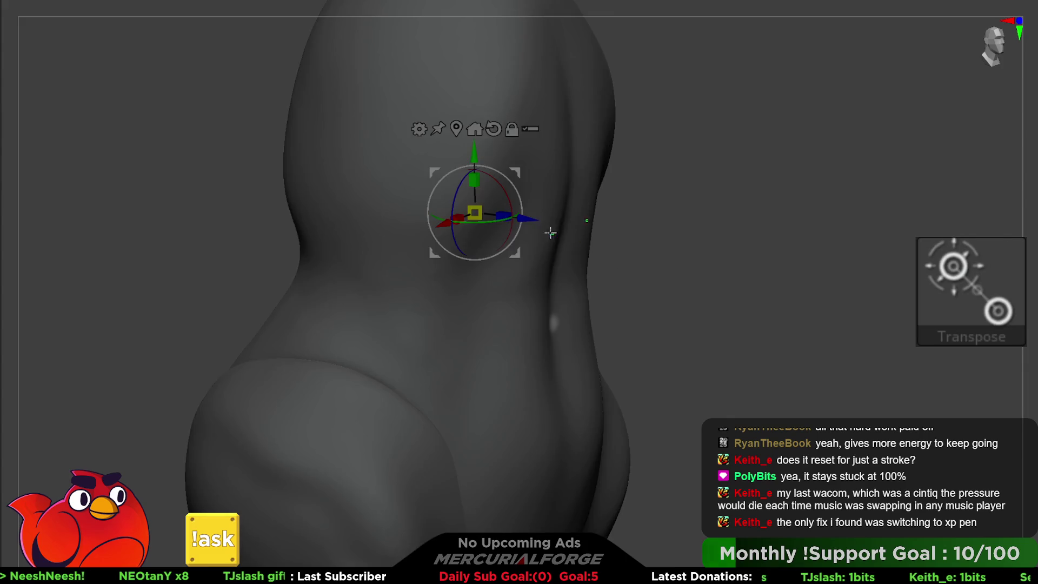
left_click(457, 128)
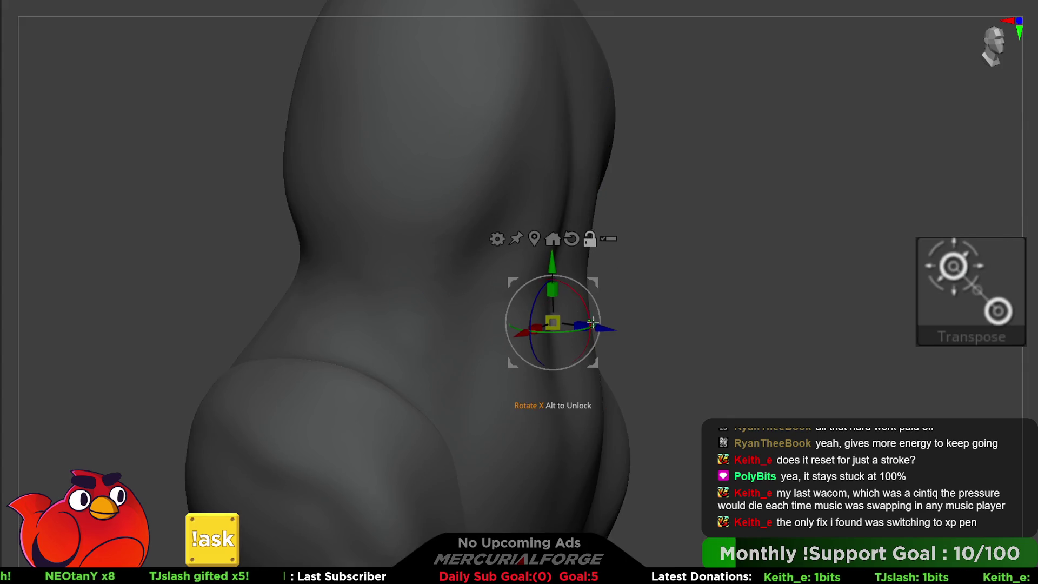
left_click_drag(604, 330, 574, 346)
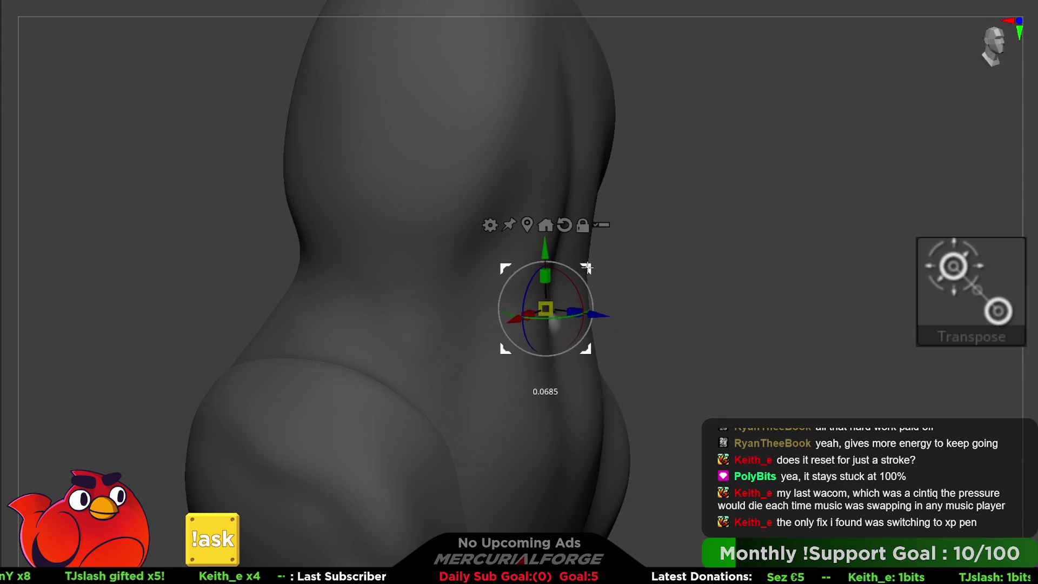
left_click(808, 389, "ctrl")
key("q")
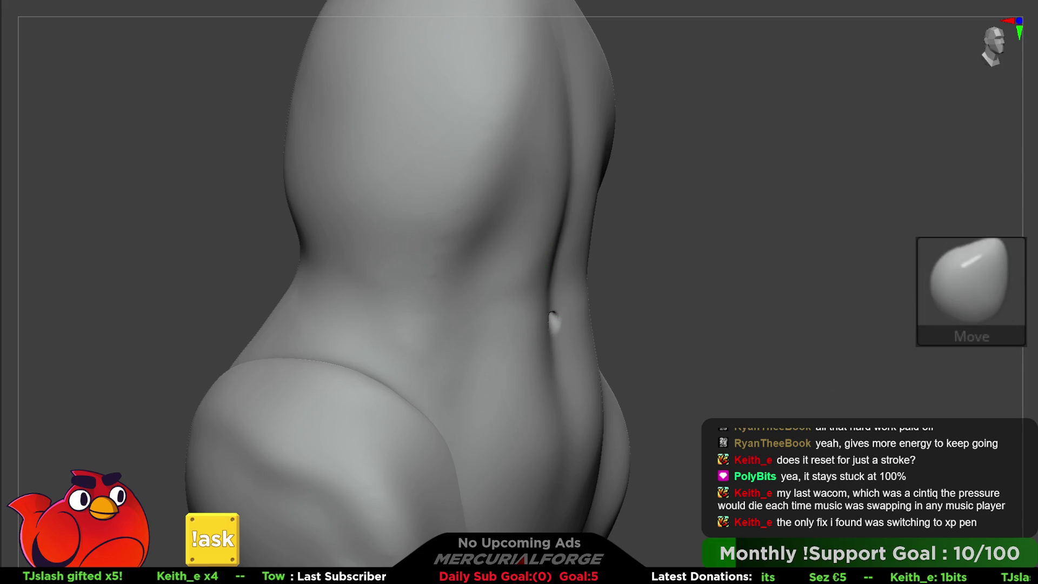
Step: Clear the mask from the torso and return to a straight front view
mouse_move(841, 243)
left_mouse_down("shift")
mouse_move(753, 297)
mouse_move(658, 287)
left_mouse_up("shift")
key("space")
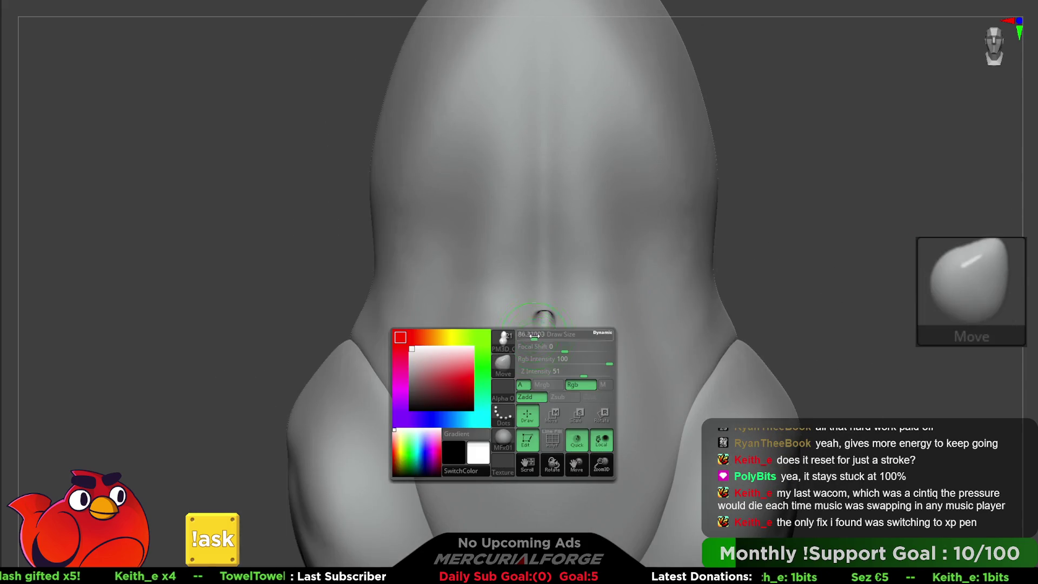
mouse_move(558, 325)
right_mouse_down()
mouse_move(556, 239)
mouse_move(551, 313)
right_mouse_up()
key("w")
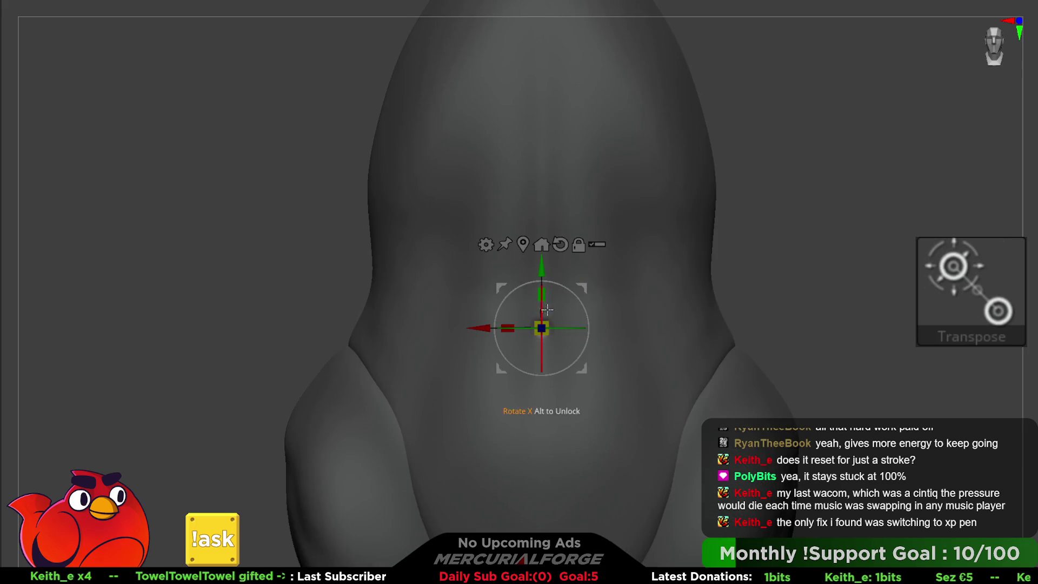
left_click_drag(810, 303, 889, 361, "ctrl")
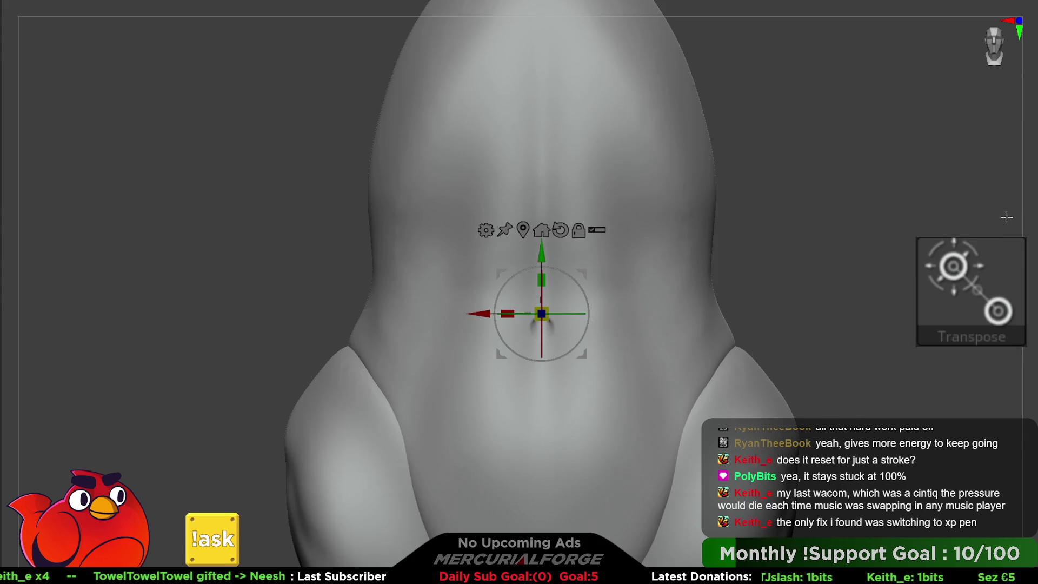
key("q")
right_click_drag(965, 215, 595, 325)
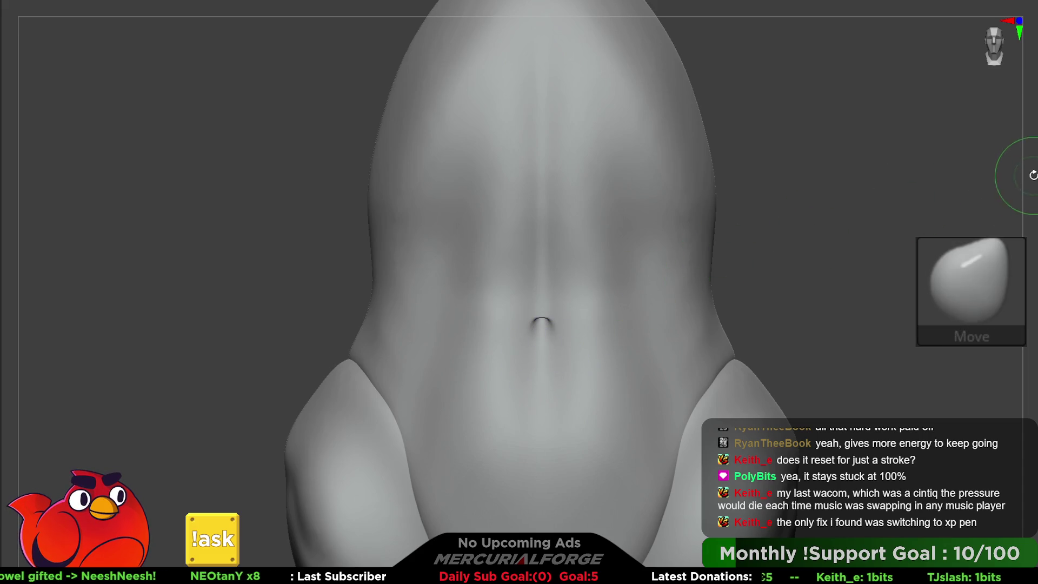
Step: Carve a line across the lower abdomen below the navel with MF_Carve
key("c")
right_click_drag(1022, 178, 544, 387)
left_click_drag(538, 370, 537, 417)
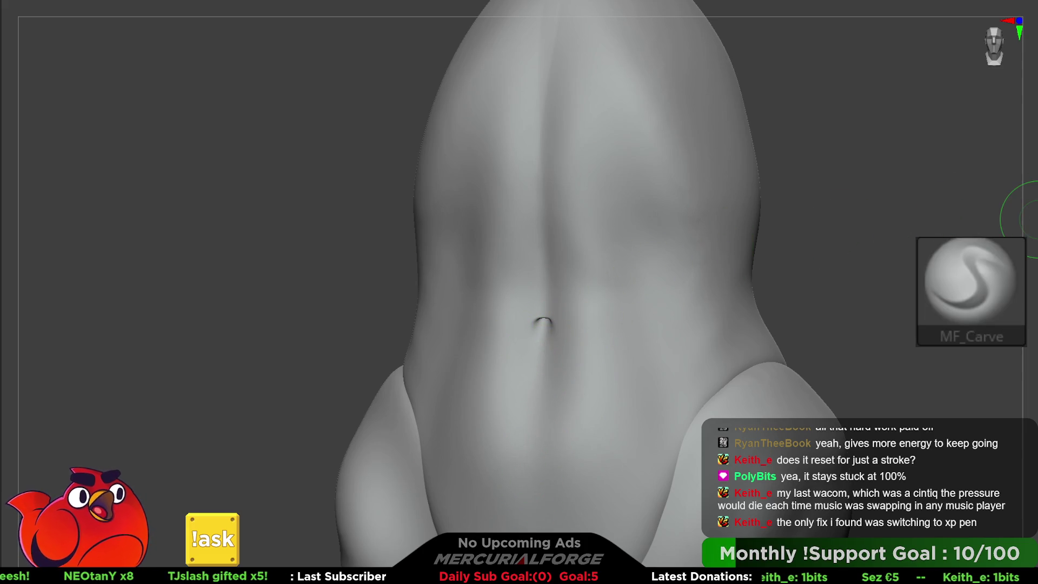
Step: Build and smooth abdominal forms with a large MF_Forms brush, hiding then restoring breasts and arms
key("f")
key("space")
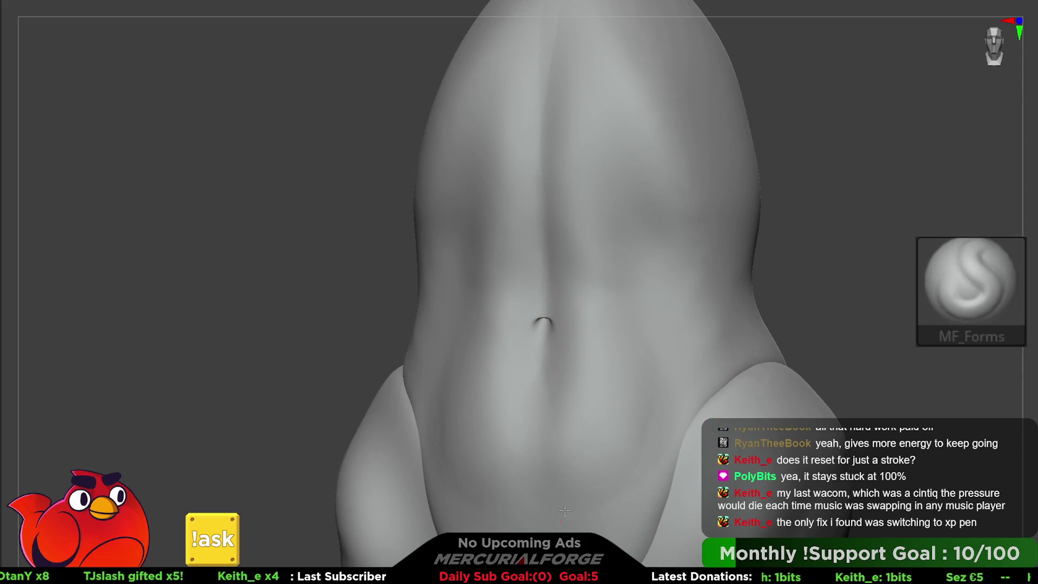
key("shift")
mouse_move(636, 400)
right_mouse_down("ctrl")
mouse_move(676, 232)
mouse_move(1032, 195)
right_mouse_up("ctrl")
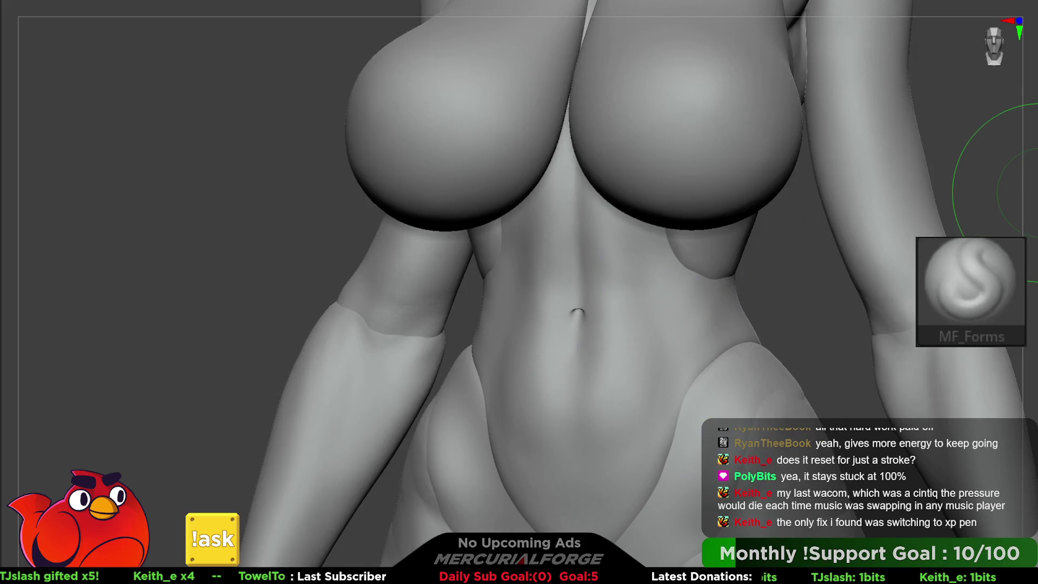
left_click(731, 282, "ctrl+shift")
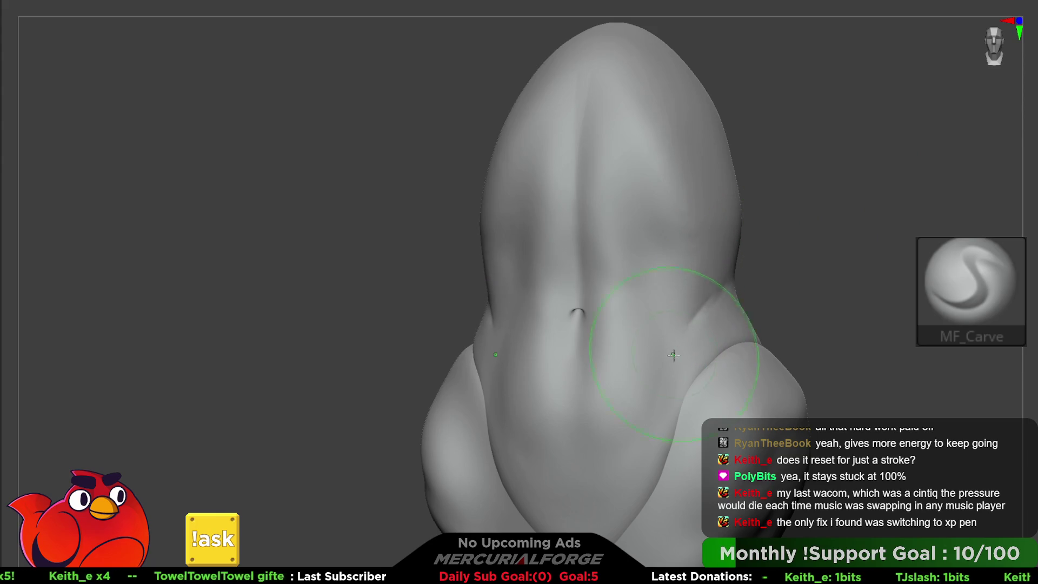
key("shift")
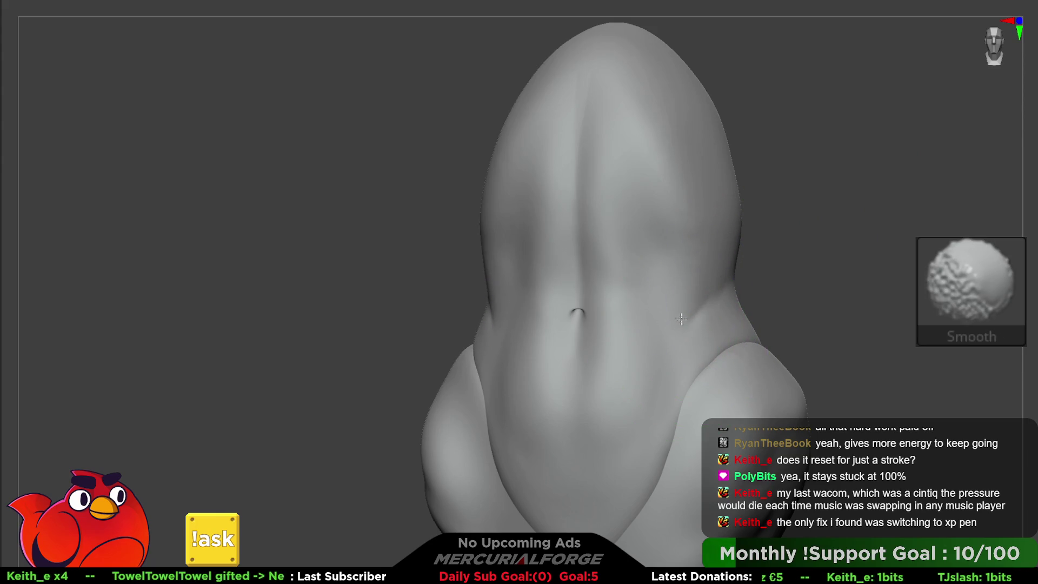
key("ctrl+z")
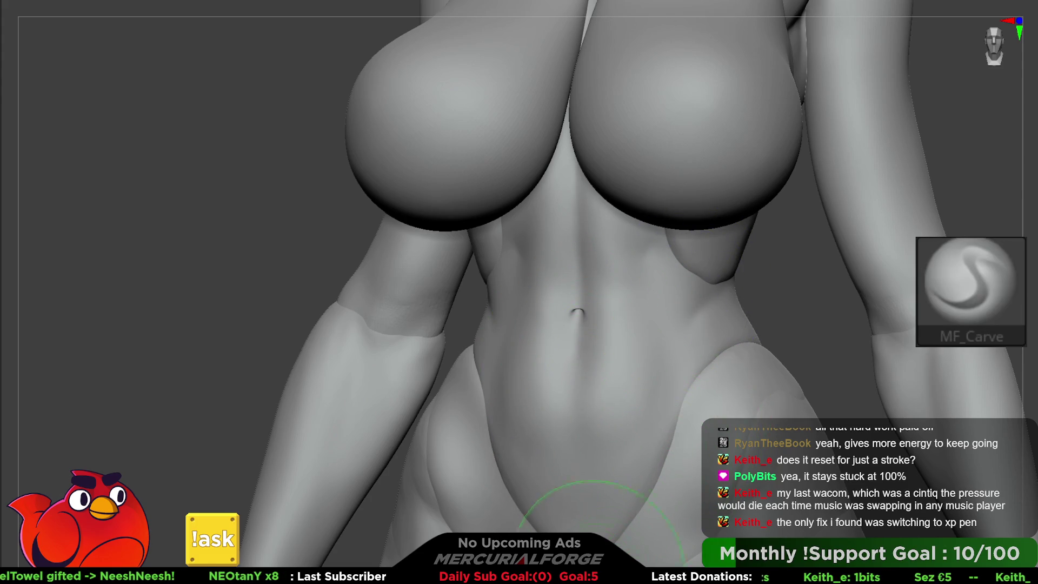
Step: Smooth once more, frame the whole figure, then zoom back to the torso
key("shift")
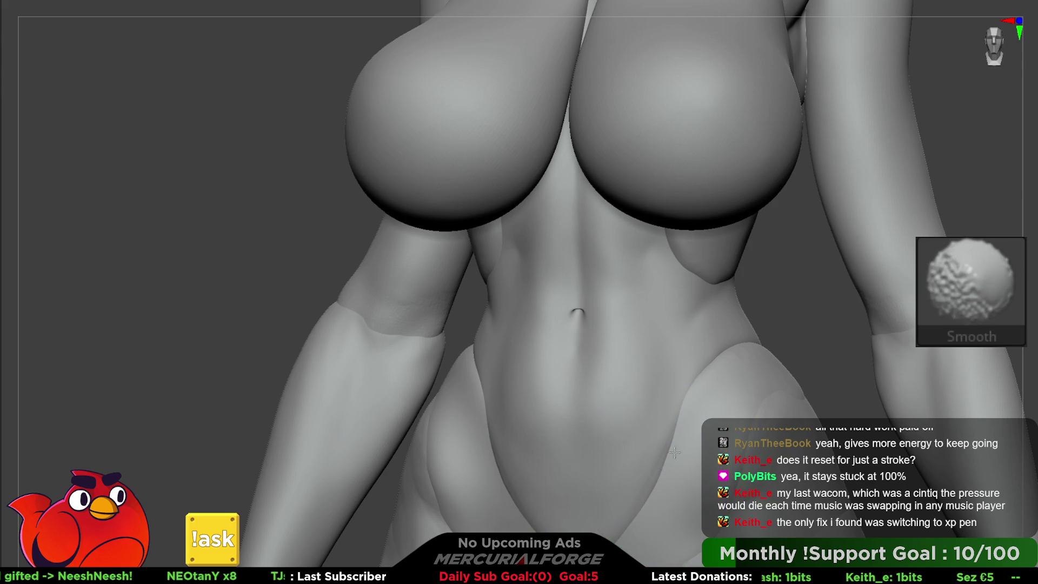
key("f")
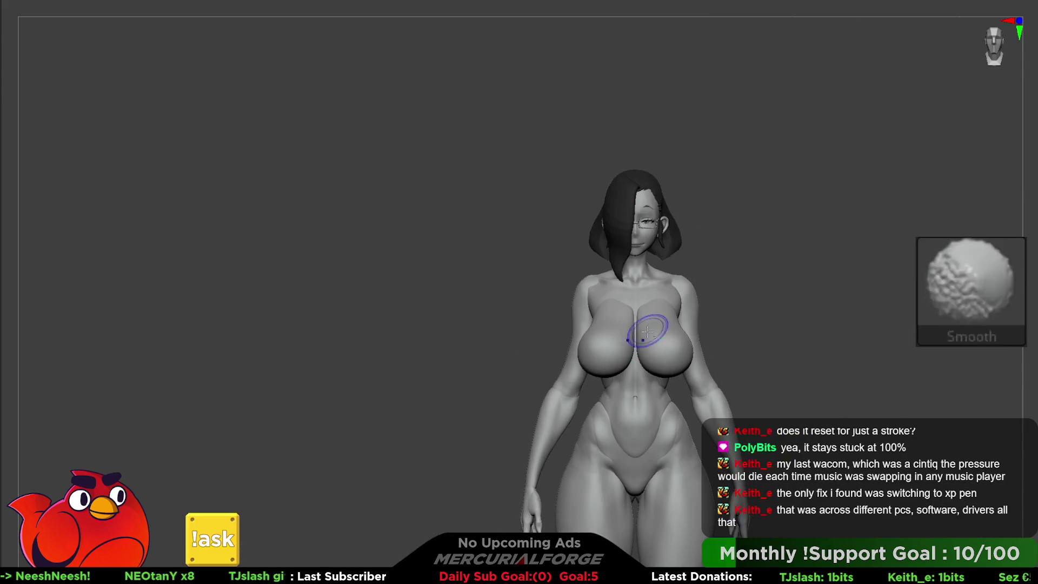
mouse_move(627, 246)
right_mouse_down("ctrl")
mouse_move(632, 317)
mouse_move(643, 297)
mouse_move(694, 342)
mouse_move(665, 335)
mouse_move(688, 281)
mouse_move(705, 278)
mouse_move(680, 279)
mouse_move(644, 313)
mouse_move(681, 290)
right_mouse_up("ctrl")
Step: With Polyframe on, solo the blue polygroup and smooth it with TrimDynamic
key("shift+f")
left_click(650, 299, "ctrl+shift")
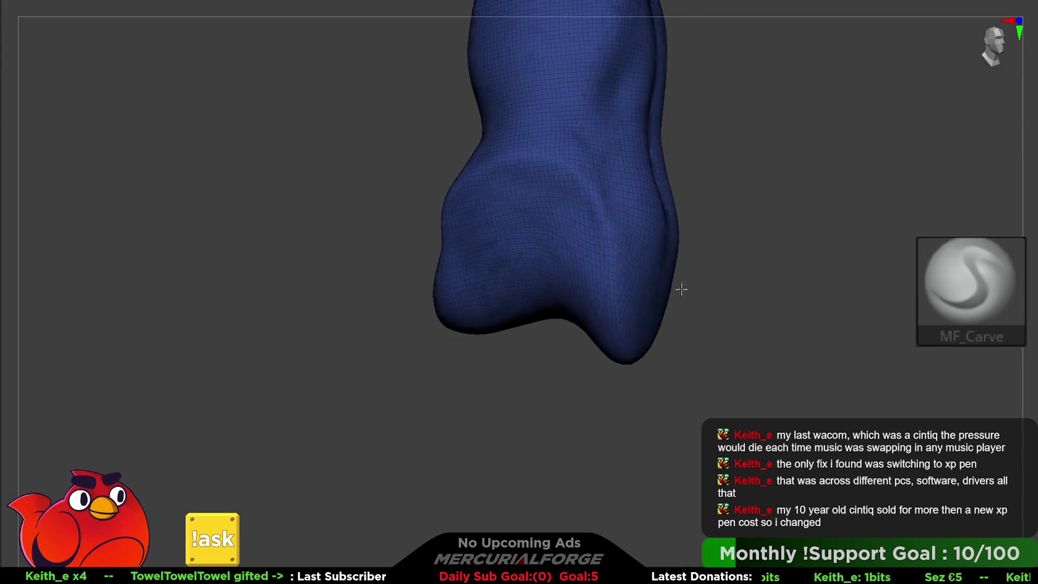
key("b")
key("t")
key("d")
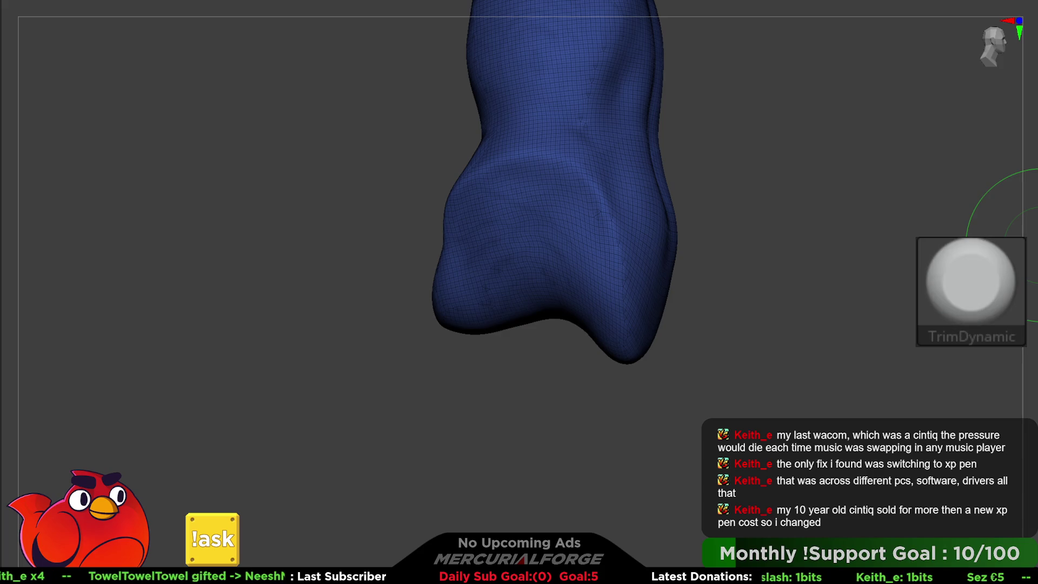
right_click_drag(622, 303, 603, 260)
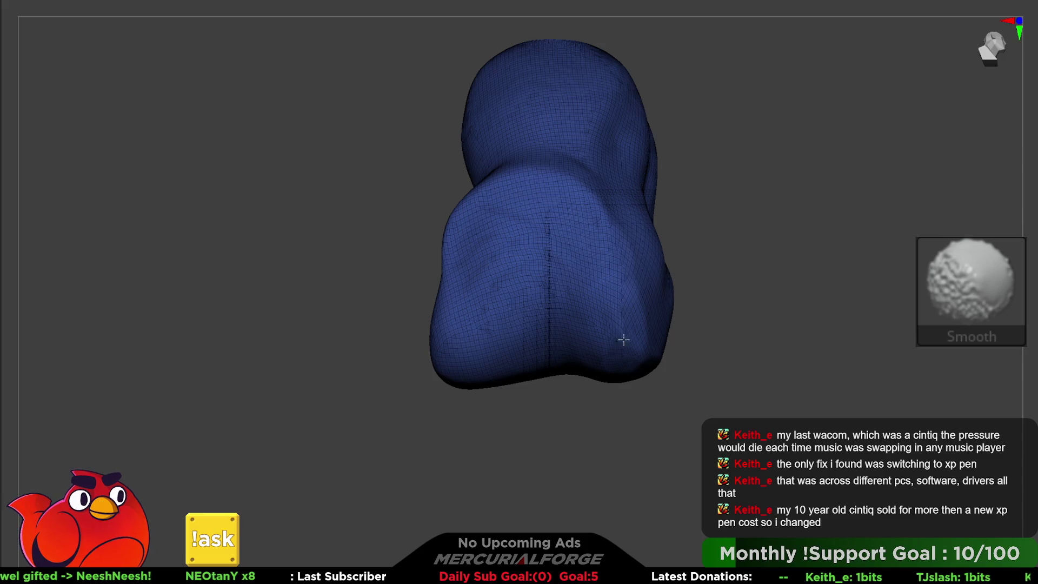
Step: Unhide the rest of the model and frame the full figure from the front, Polyframe off
key("shift+s")
mouse_move(806, 310)
left_mouse_down()
mouse_move(667, 324)
mouse_move(656, 310)
mouse_move(667, 267)
left_mouse_up()
key("shift+f")
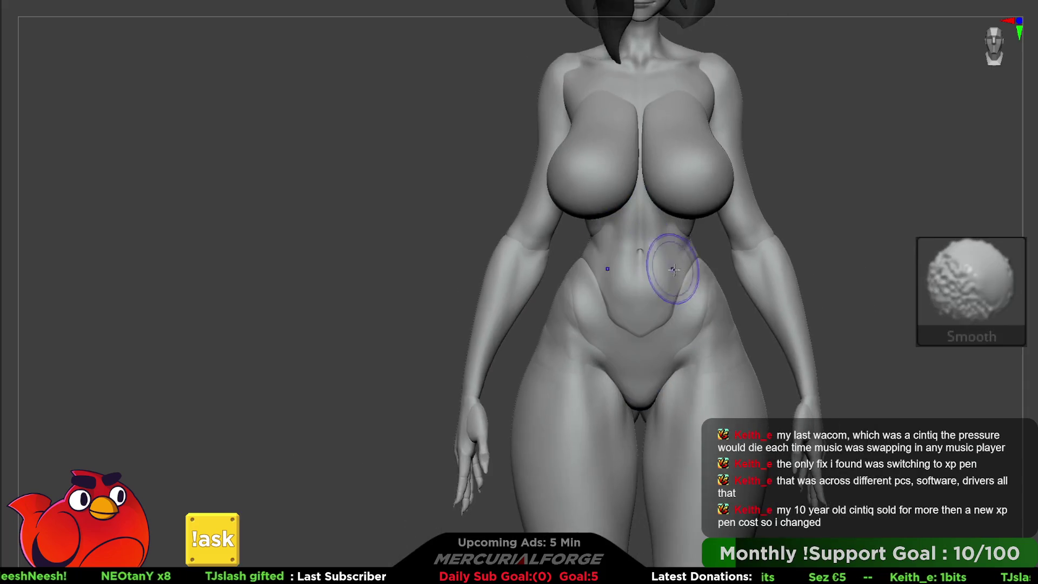
Step: Smooth both hips symmetrically with the trimming smooth brush from a three-quarter view
key("shift")
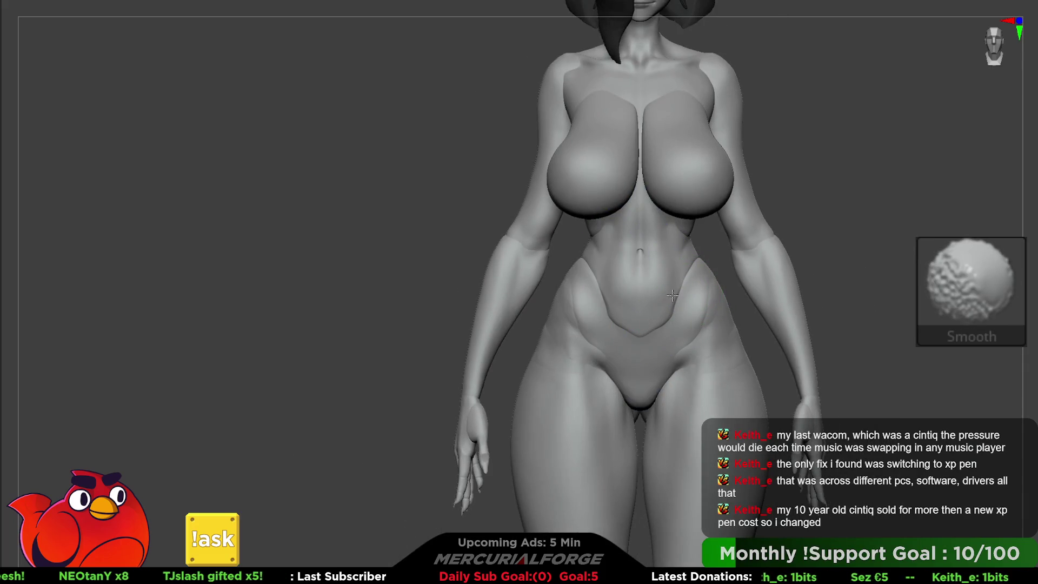
key("f")
mouse_move(816, 259)
left_mouse_down()
mouse_move(849, 292)
mouse_move(827, 318)
mouse_move(781, 311)
mouse_move(779, 322)
mouse_move(780, 299)
mouse_move(732, 324)
left_mouse_up()
mouse_move(663, 302)
left_mouse_down("shift")
mouse_move(668, 320)
mouse_move(607, 299)
mouse_move(679, 336)
mouse_move(694, 307)
mouse_move(707, 313)
left_mouse_up("shift")
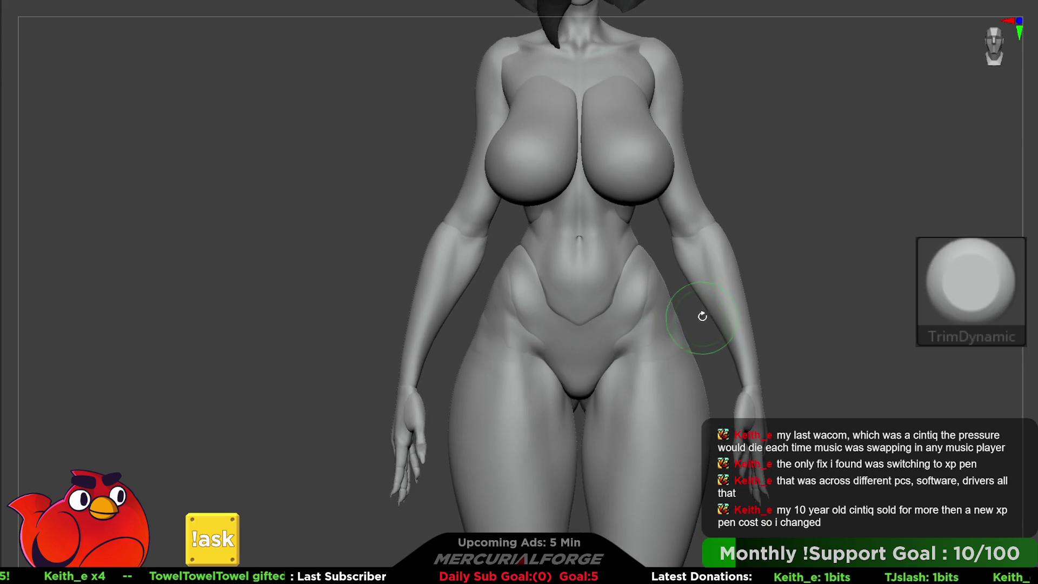
Step: Step back and forth through the sculpt history to compare earlier and detailed versions
key("ctrl+z")
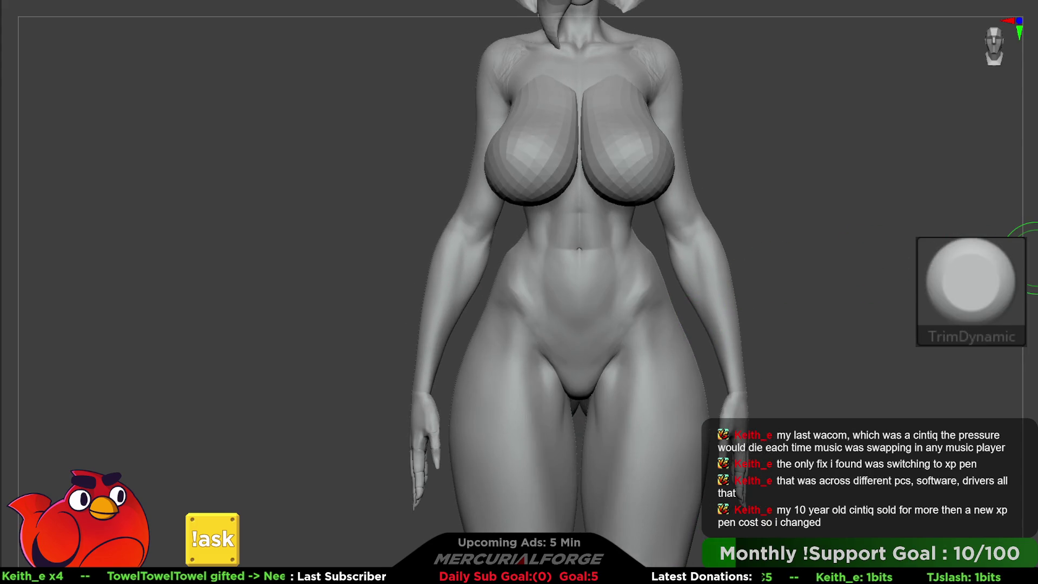
key("ctrl+z")
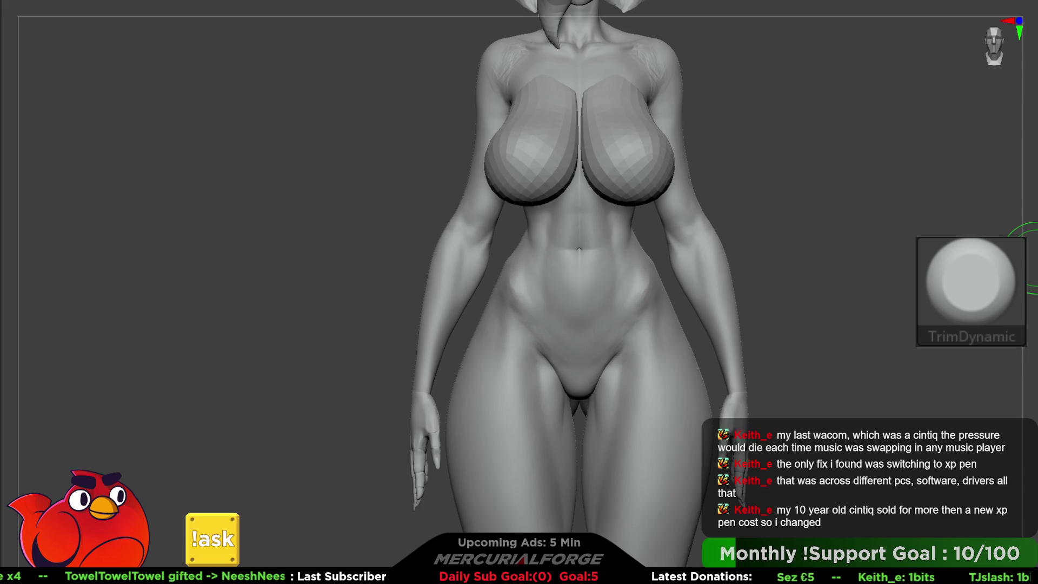
key("ctrl+z")
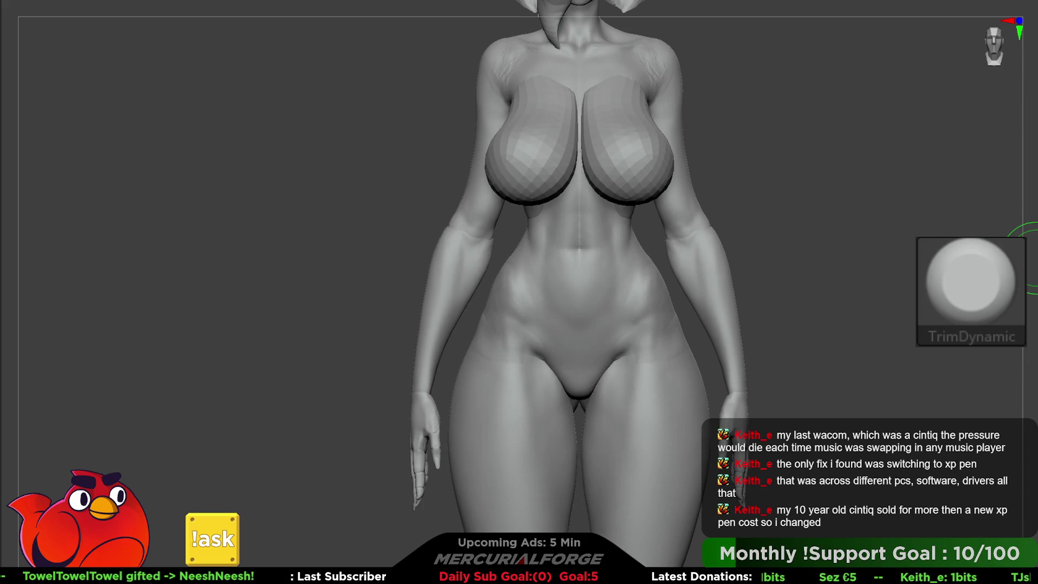
key("ctrl+z")
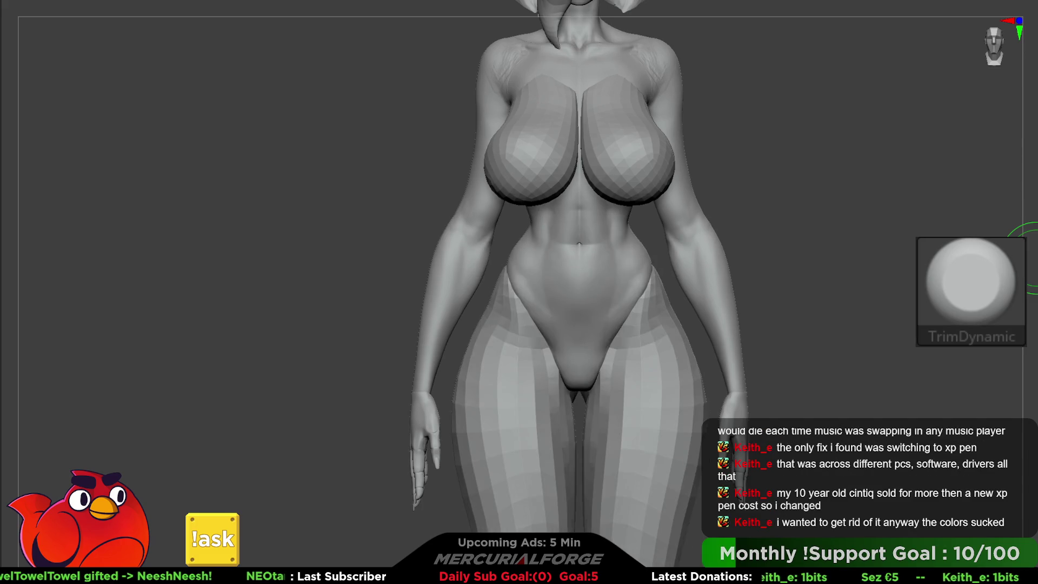
key("ctrl+z")
key("ctrl+shift+z")
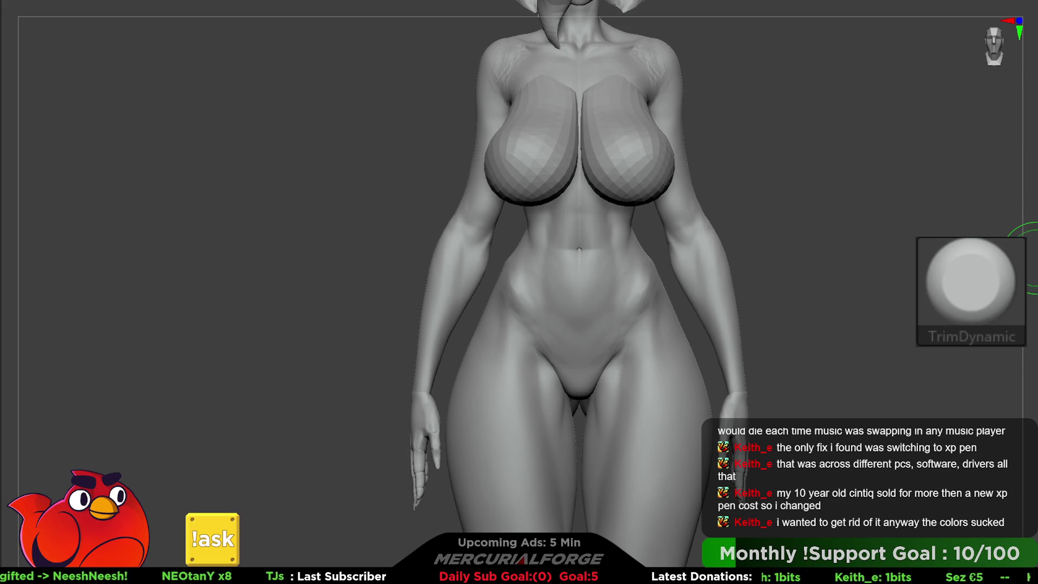
key("ctrl+z")
key("b")
key("Escape")
key("ctrl+shift+z")
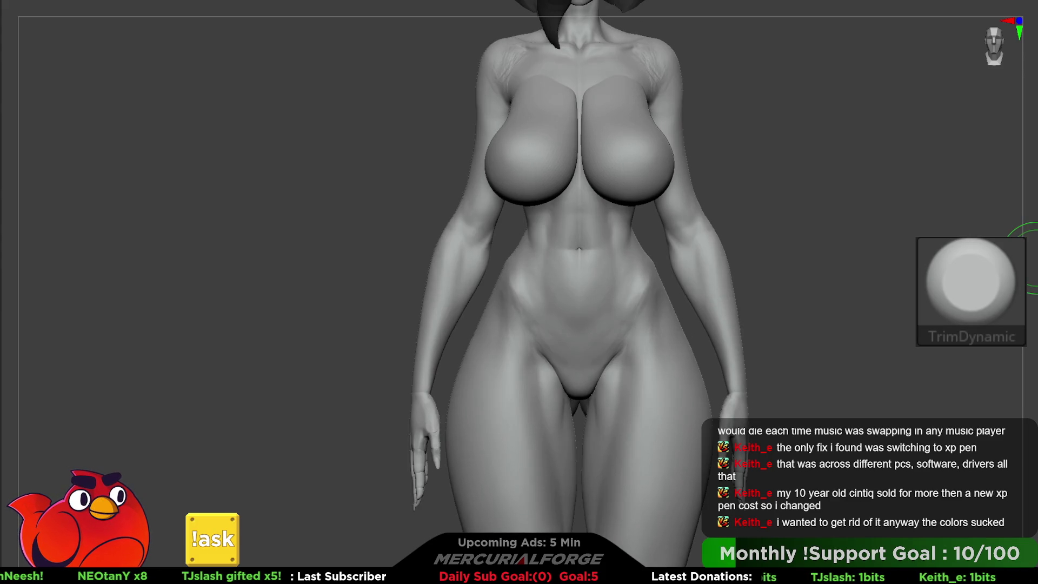
key("ctrl+shift+z")
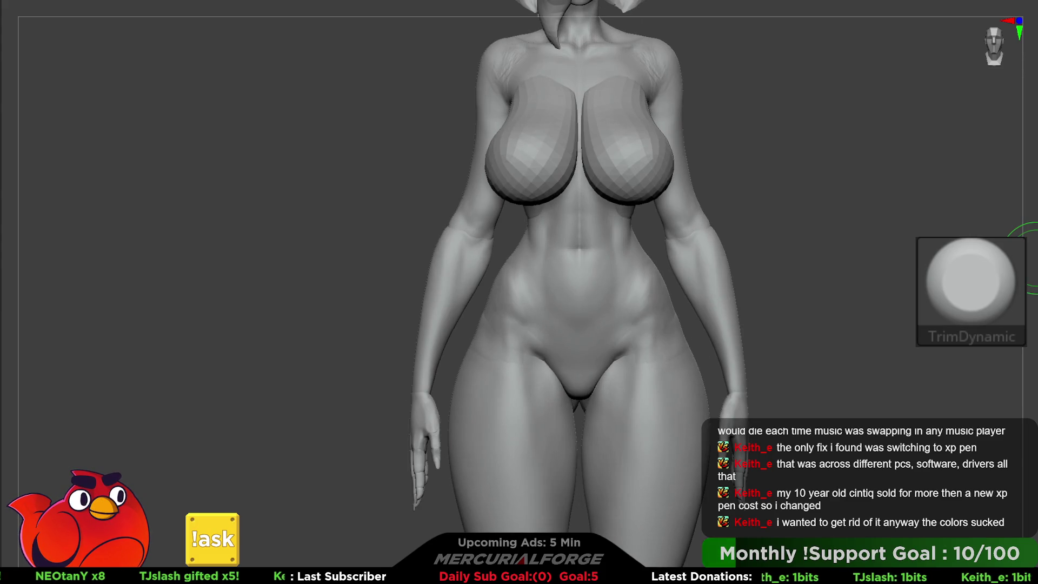
key("ctrl+shift+z")
key("ctrl+z")
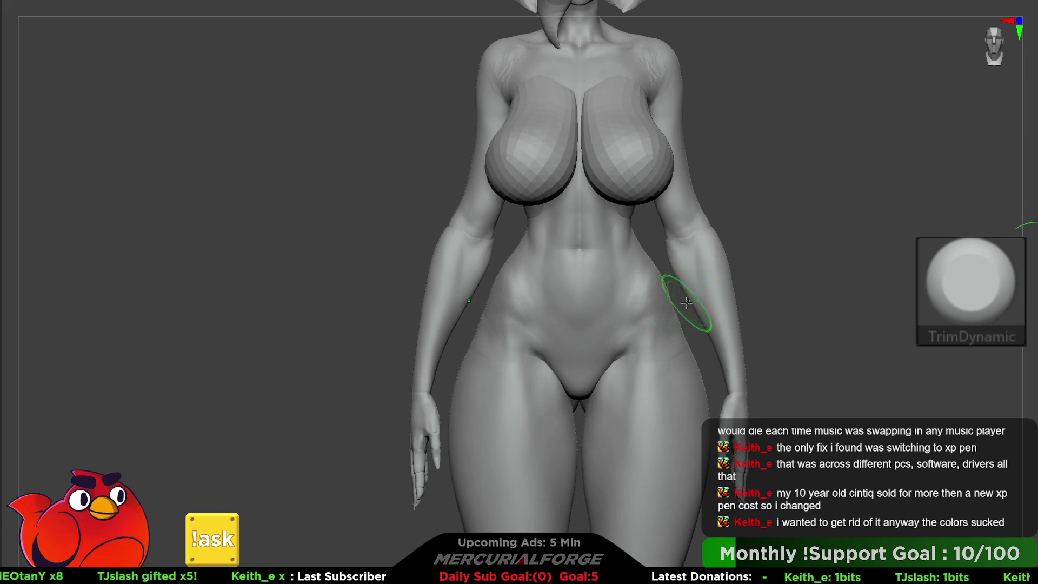
Step: Toggle Polyframe, snap to a straight front view, and hide the lace piece on the thighs
key("ctrl+z")
key("shift+f")
mouse_move(672, 308)
right_mouse_down("shift")
mouse_move(690, 287)
mouse_move(672, 273)
right_mouse_up("shift")
key("shift+f")
key("shift+f")
key("shift+f")
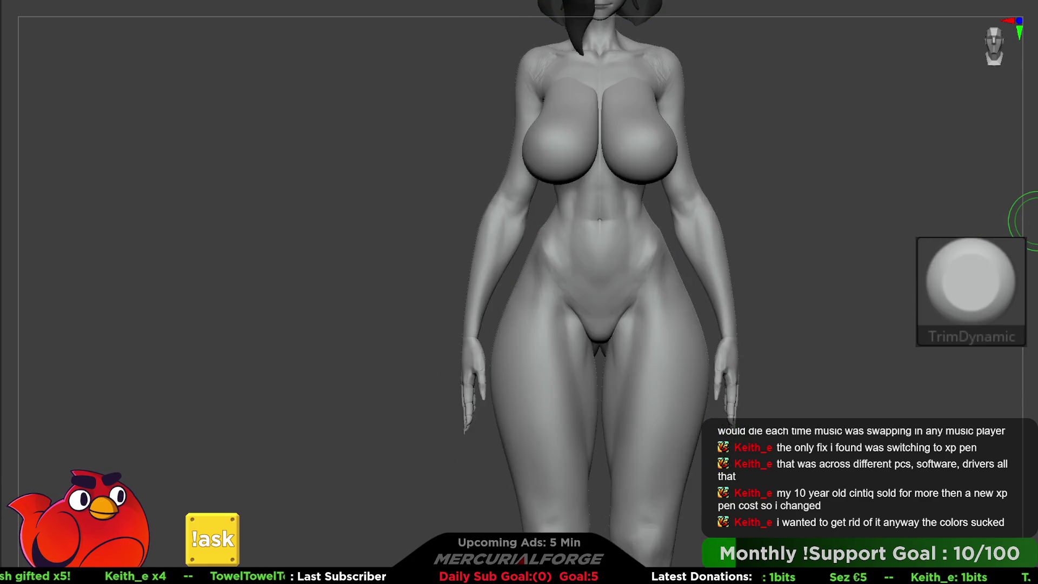
left_click(1027, 226, "shift")
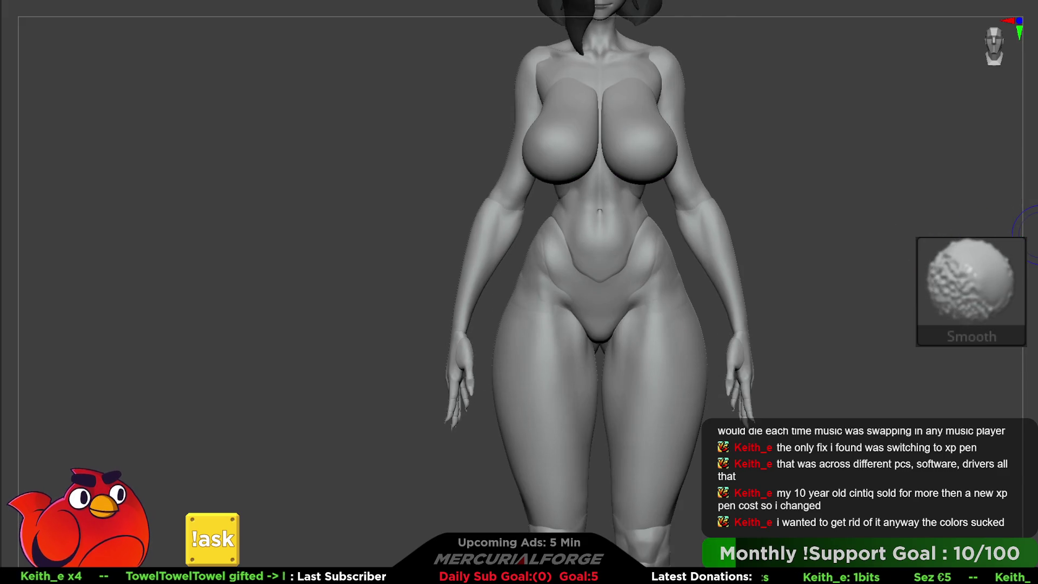
key("shift+f")
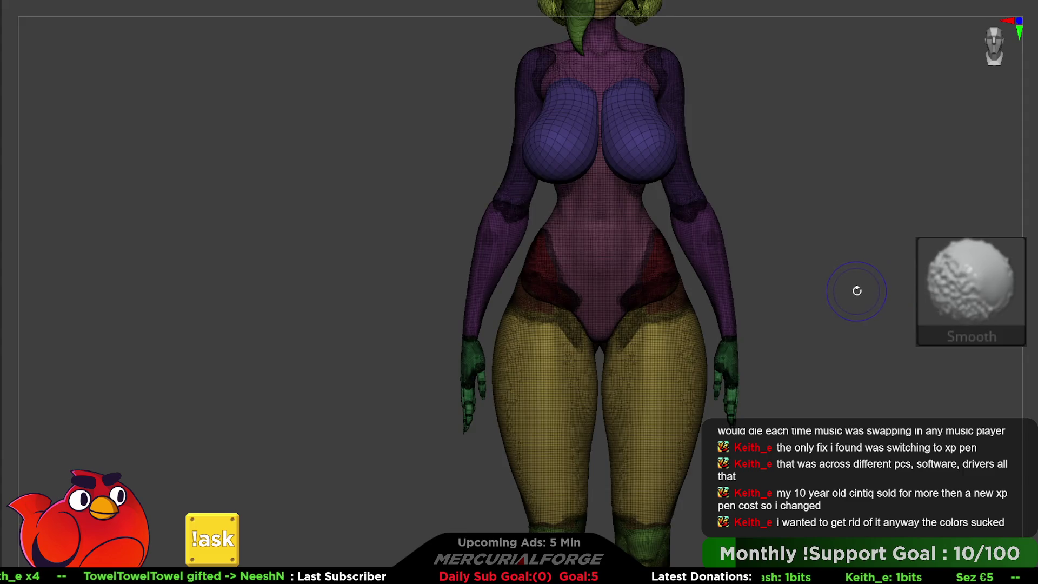
mouse_move(862, 294)
left_mouse_down()
mouse_move(767, 292)
mouse_move(846, 304)
mouse_move(809, 282)
mouse_move(748, 294)
left_mouse_up()
key("ctrl+shift")
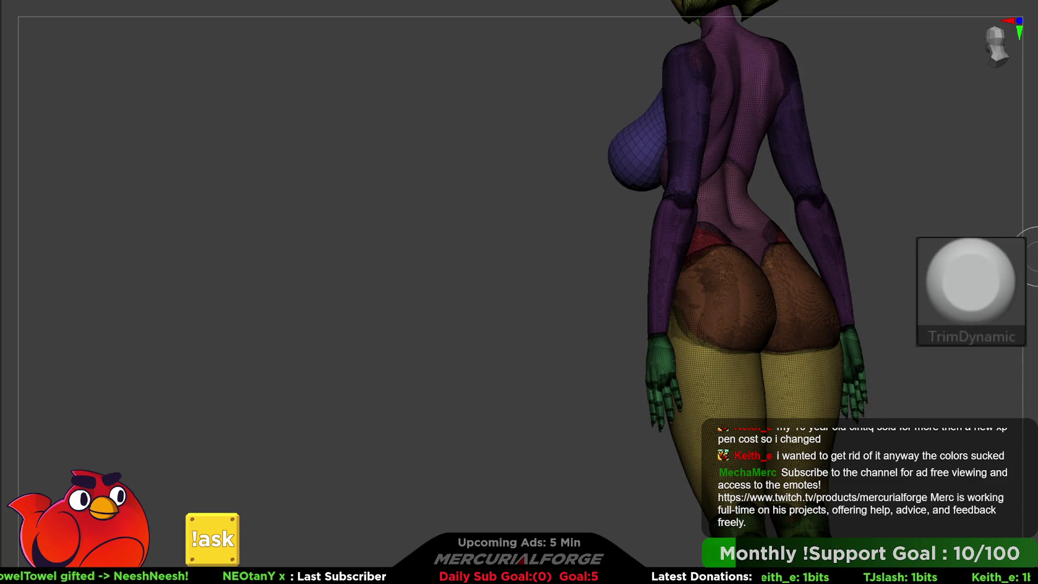
key("shift+f")
key("ctrl+shift")
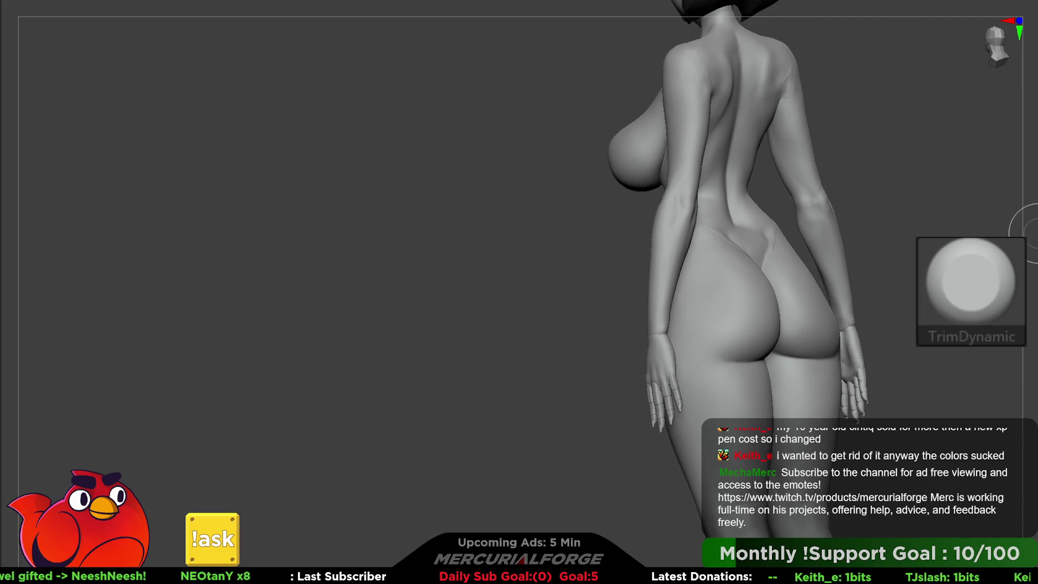
left_click(1031, 236)
key("shift+f")
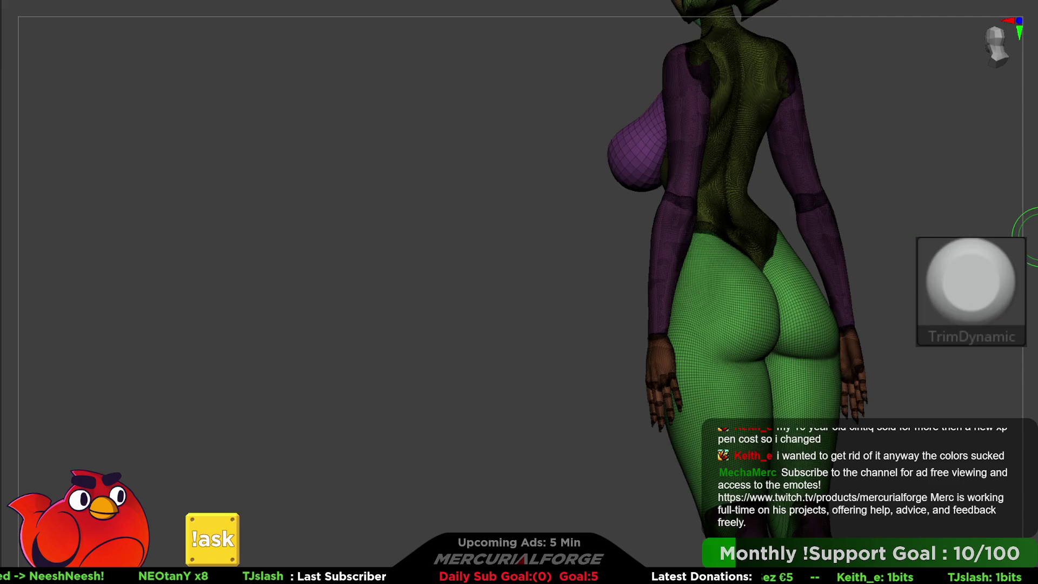
left_click(1031, 237)
mouse_move(956, 233)
left_mouse_down("shift")
mouse_move(892, 262)
mouse_move(911, 275)
left_mouse_up("shift")
key("shift+f")
key("f")
mouse_move(808, 281)
left_mouse_down()
mouse_move(802, 276)
mouse_move(797, 296)
mouse_move(871, 310)
mouse_move(802, 301)
mouse_move(835, 296)
mouse_move(883, 312)
left_mouse_up()
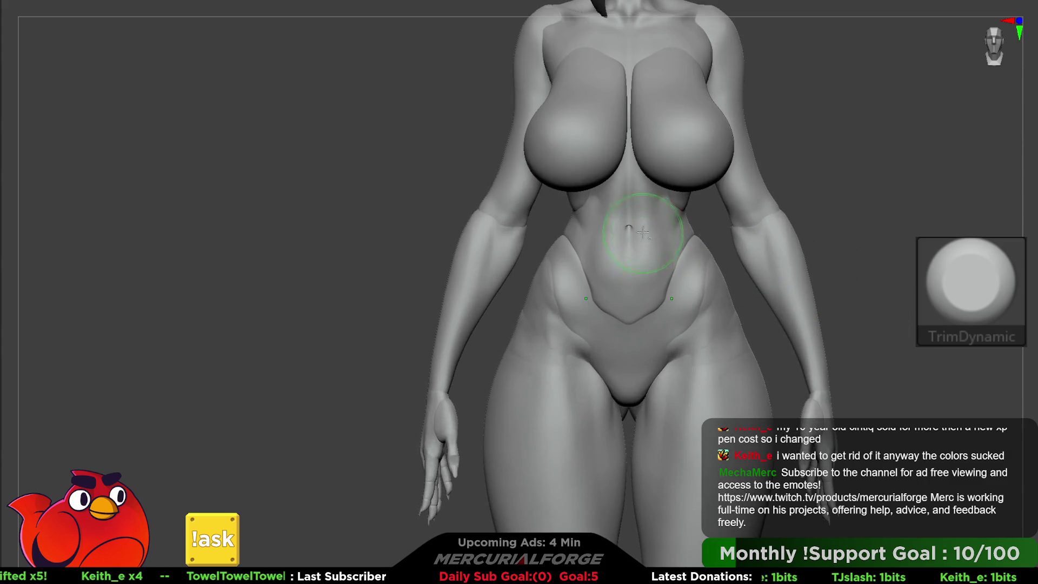
Step: Hide and restore the abdomen group, then rotate the unmasked abdomen about 12.8 degrees
right_click_drag(643, 232, 639, 275, "alt")
key("w")
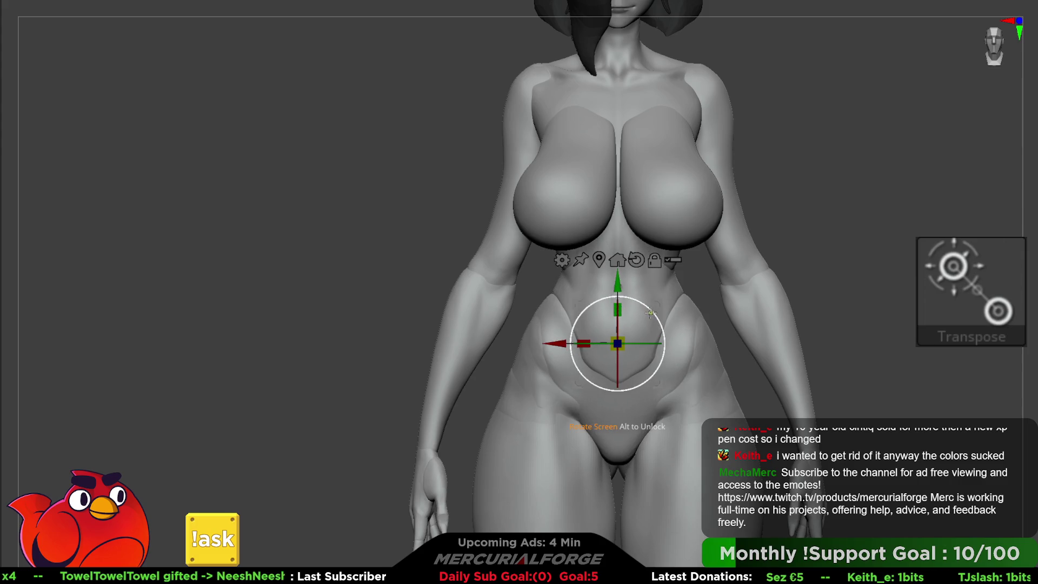
key("b")
key("m")
key("v")
mouse_move(862, 268)
left_mouse_down()
mouse_move(827, 248)
mouse_move(891, 261)
left_mouse_up()
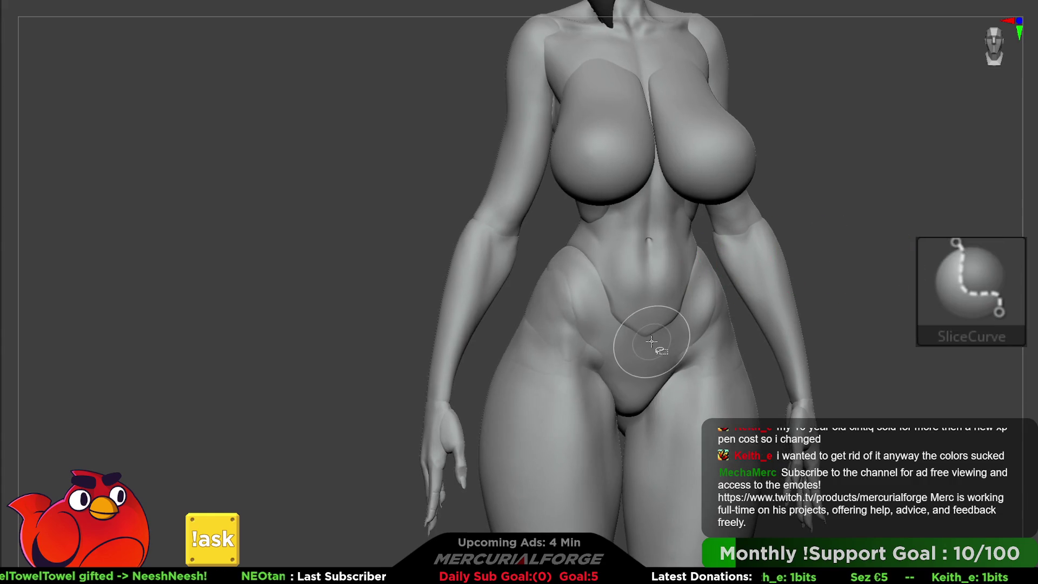
left_click(615, 336, "ctrl+alt+shift")
left_click(874, 284, "ctrl+shift")
left_click_drag(861, 285, 689, 242, "shift")
key("w")
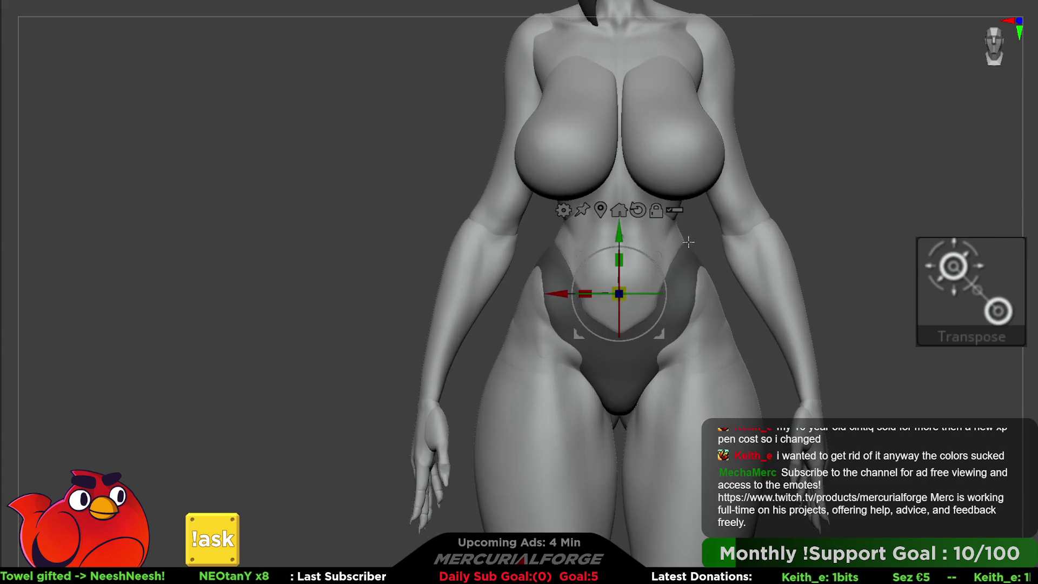
mouse_move(667, 278)
left_mouse_down()
mouse_move(656, 272)
mouse_move(679, 258)
mouse_move(744, 269)
mouse_move(740, 255)
mouse_move(836, 245)
mouse_move(787, 184)
mouse_move(730, 240)
left_mouse_up()
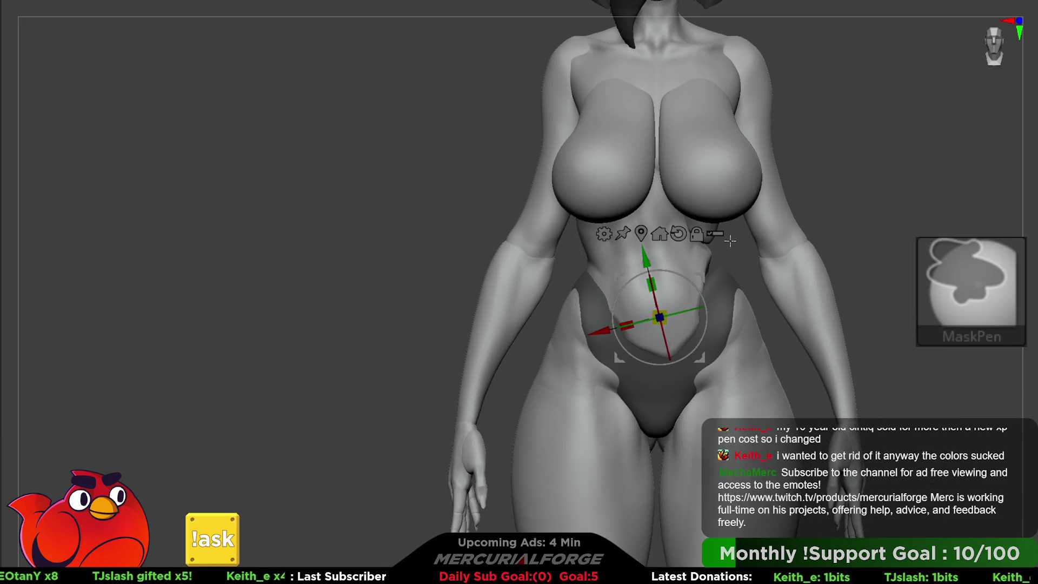
Step: With Transpose All Selected SubTools on, bend the upper body 12.4 degrees at the waist, then clear the mask
left_click(715, 233)
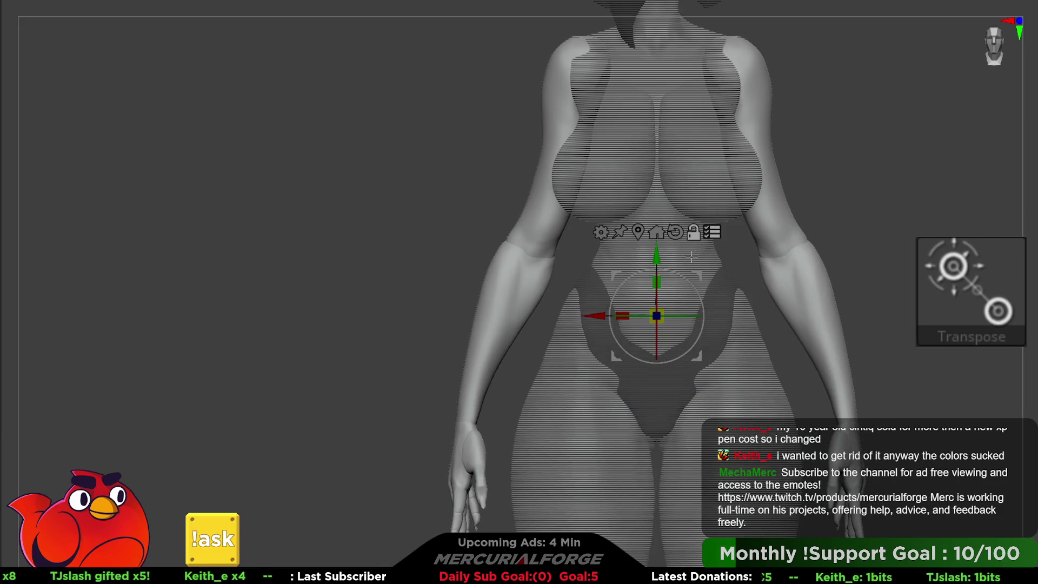
key("ctrl+shift")
key("ctrl+shift")
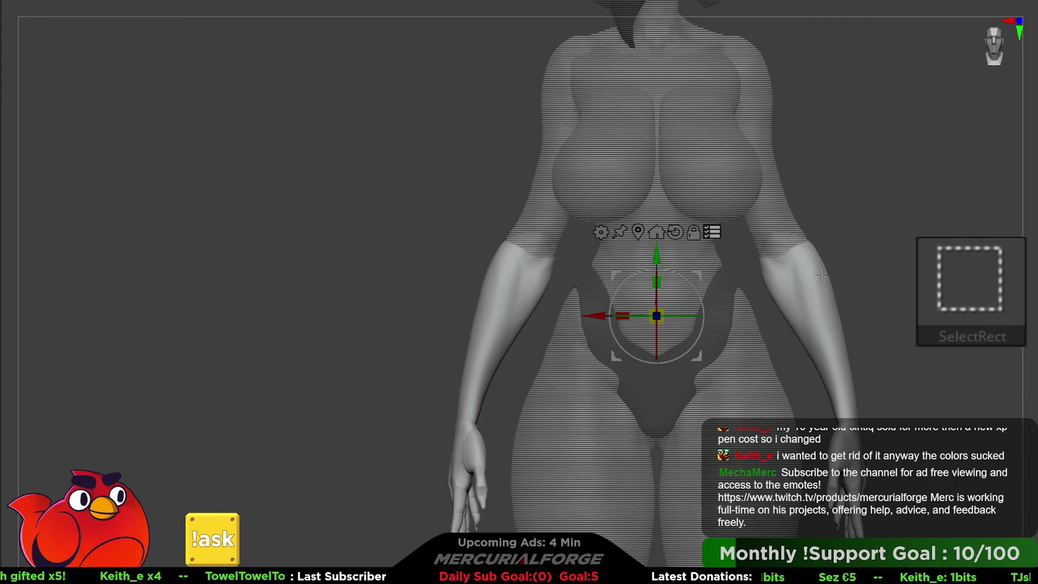
left_click_drag(671, 73, 657, 325, "ctrl+shift")
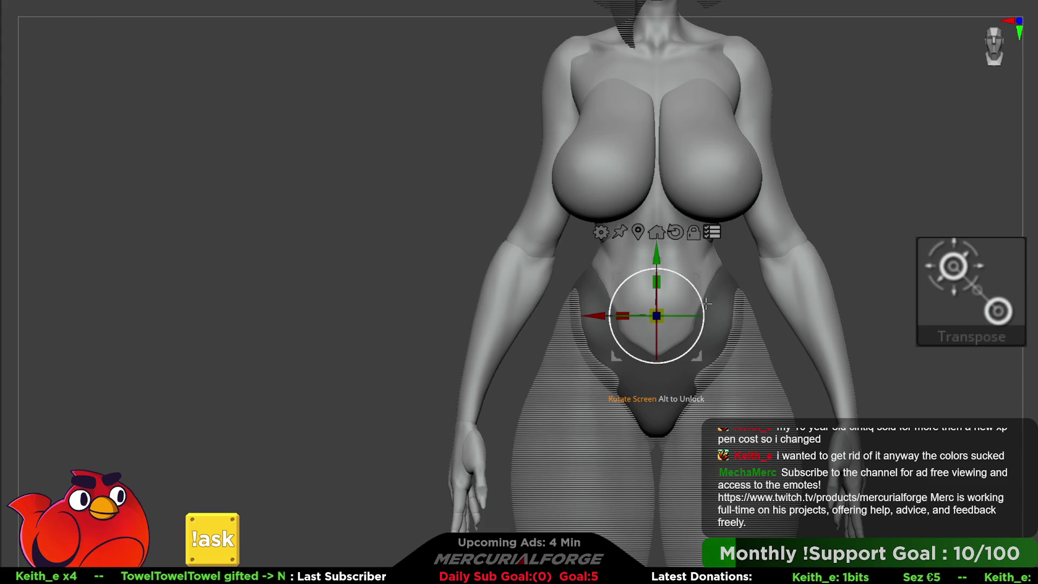
mouse_move(664, 265)
left_mouse_down()
mouse_move(697, 300)
mouse_move(643, 199)
left_mouse_up()
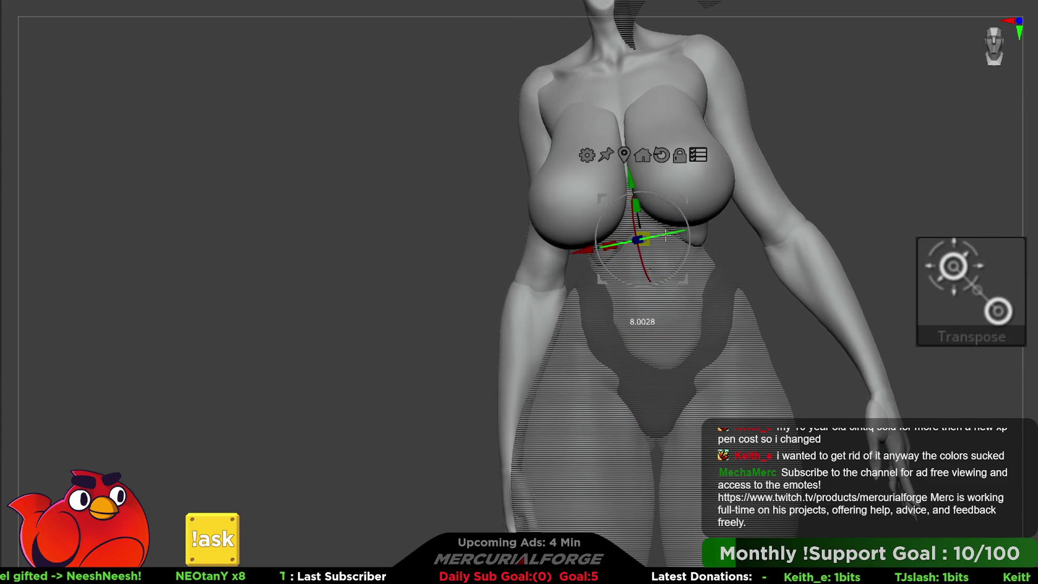
left_click_drag(685, 223, 682, 215)
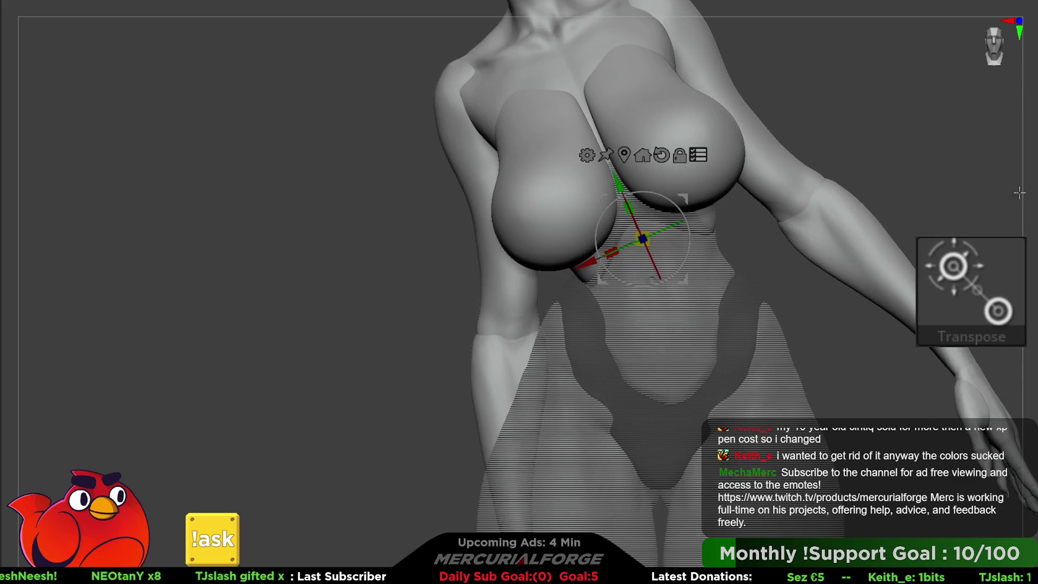
key("q")
left_click(859, 208, "ctrl")
mouse_move(860, 208)
left_mouse_down("alt")
mouse_move(837, 217)
mouse_move(897, 241)
mouse_move(854, 232)
mouse_move(882, 248)
mouse_move(883, 273)
mouse_move(832, 265)
mouse_move(862, 267)
left_mouse_up("alt")
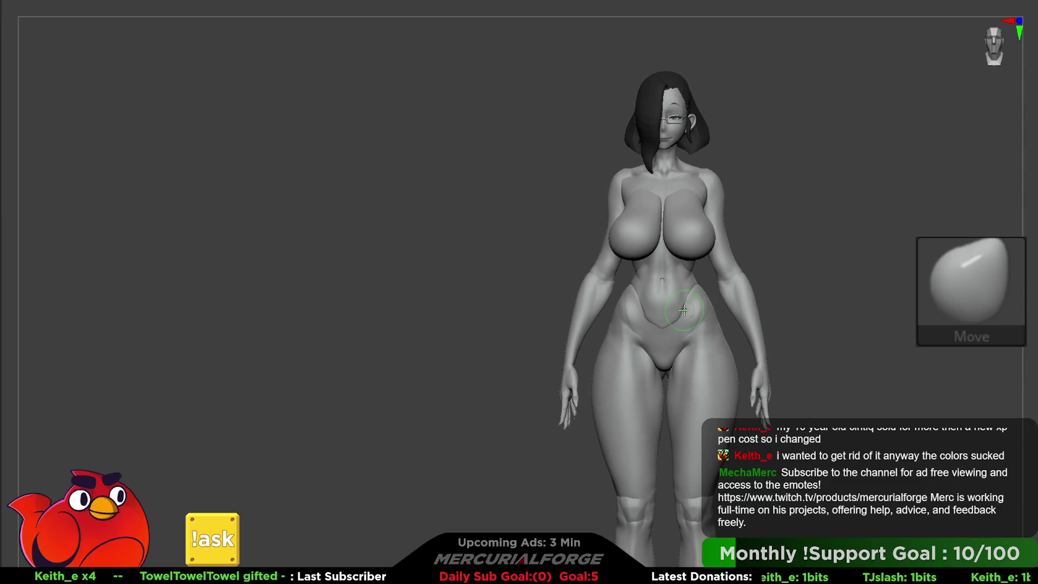
scroll(698, 302, "up", 5)
scroll(705, 309, "down", 2)
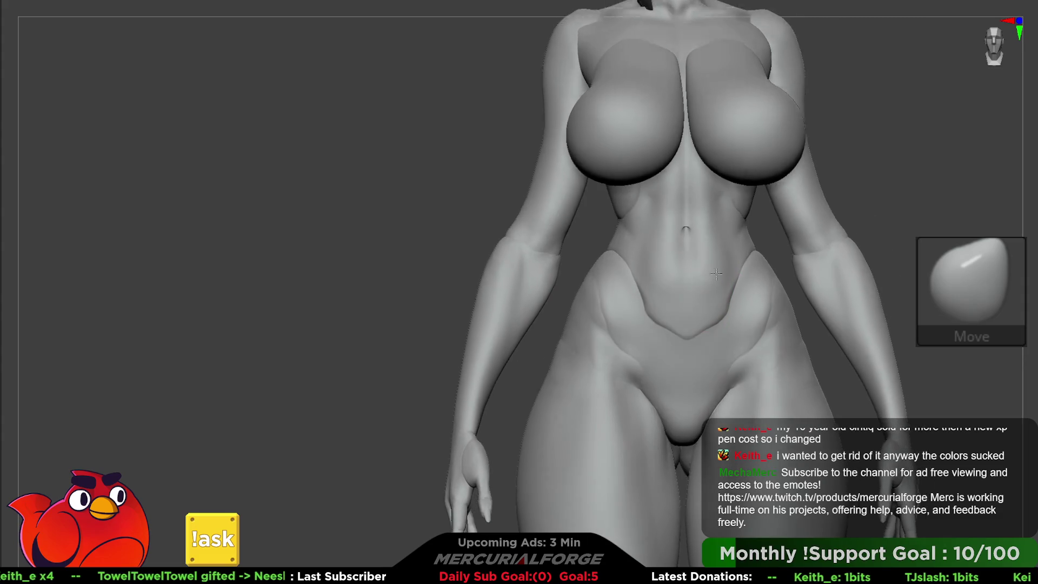
scroll(706, 308, "up", 2)
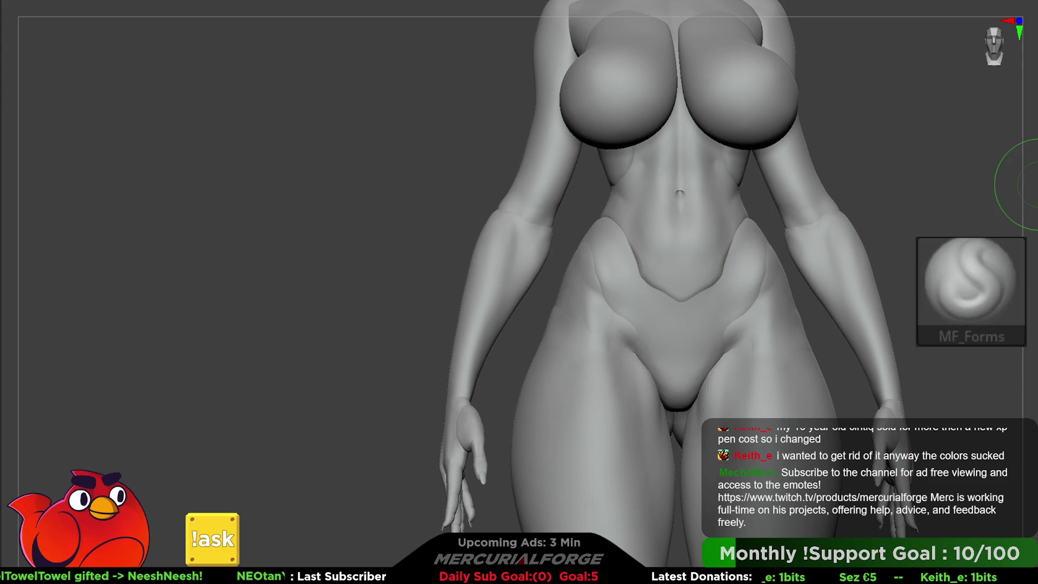
key("c")
key("ctrl+shift")
left_click(733, 284, "ctrl+shift")
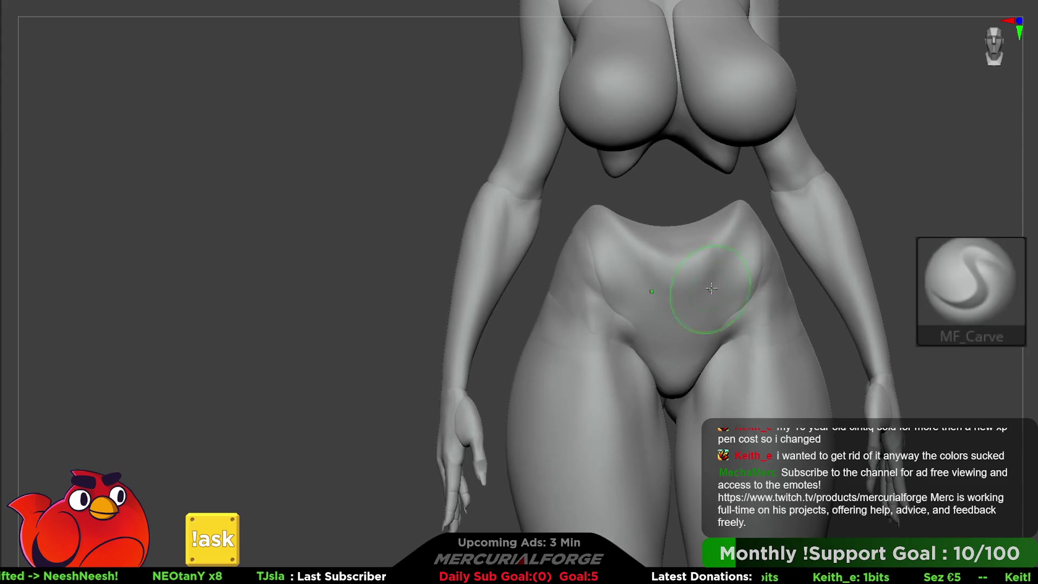
left_click(789, 255, "ctrl+shift")
left_click(1032, 183, "ctrl+shift")
left_click(975, 220, "ctrl+shift")
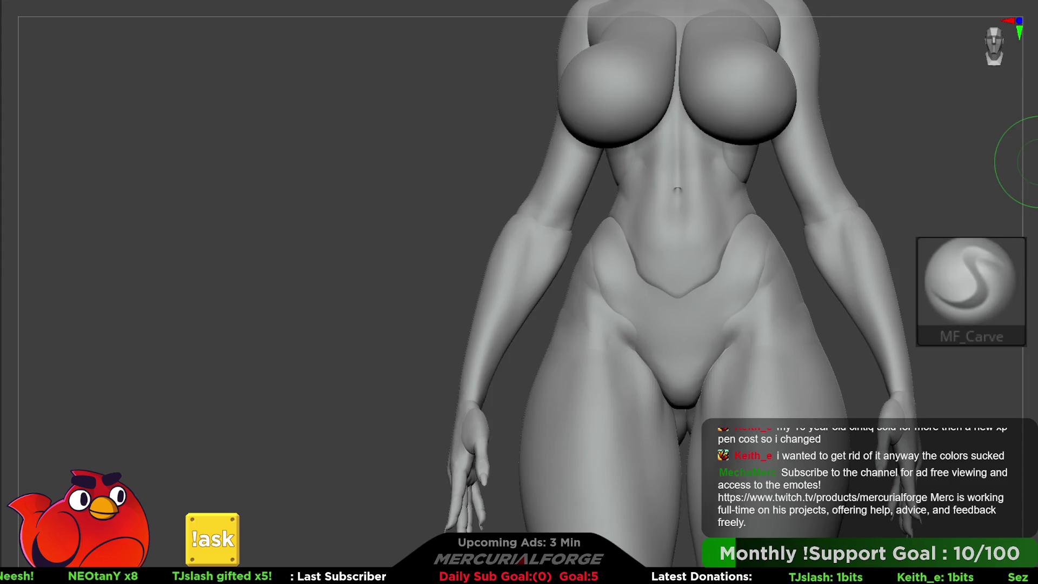
key("space")
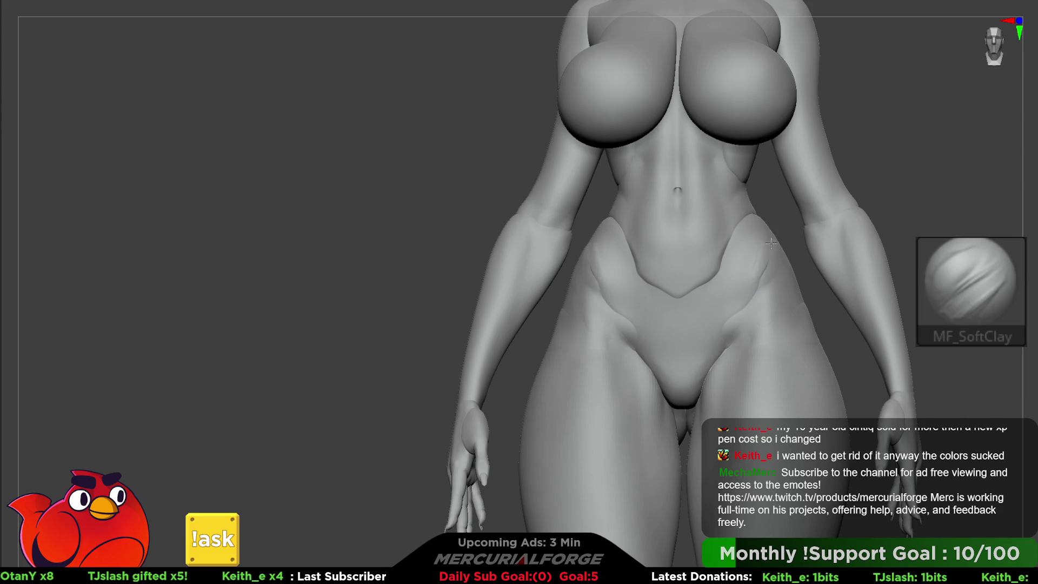
Step: Smooth the creases in the pelvis V panel with Shift strokes, then select MF_FillForms
key("shift")
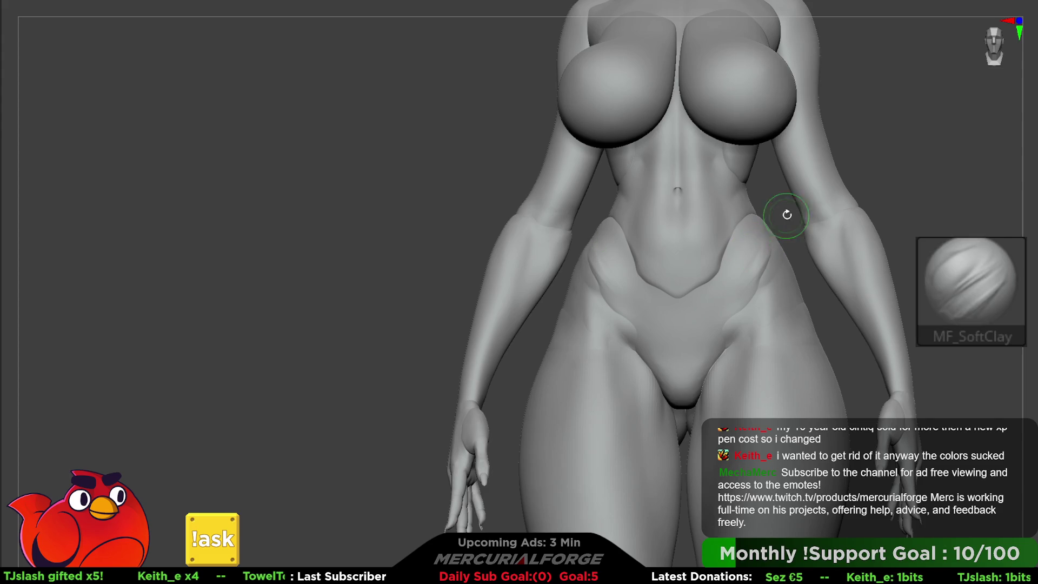
left_click_drag(788, 200, 706, 316)
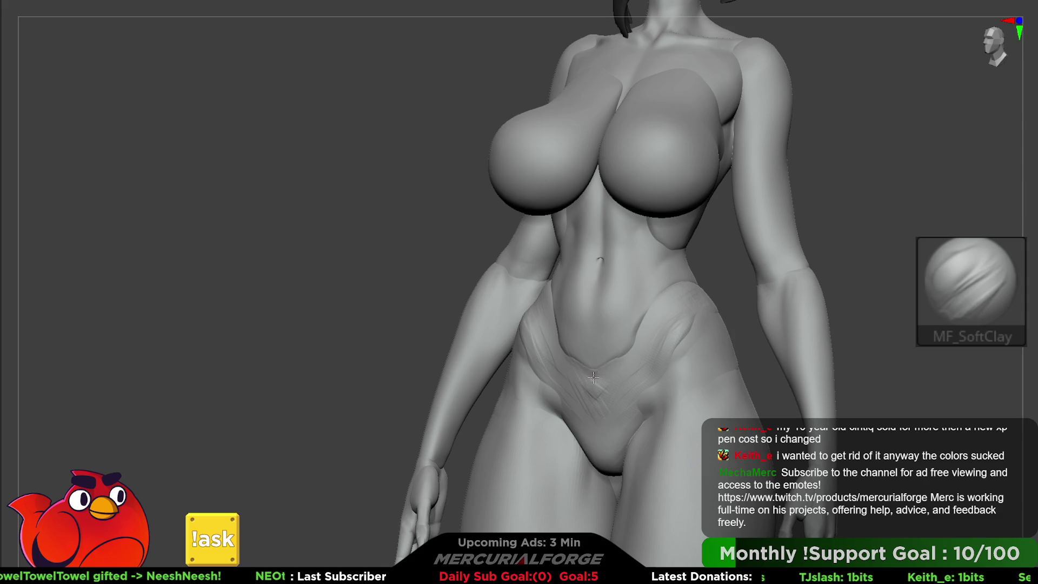
left_click_drag(597, 391, 623, 364)
mouse_move(579, 400)
left_mouse_down()
mouse_move(616, 371)
mouse_move(605, 379)
left_mouse_up()
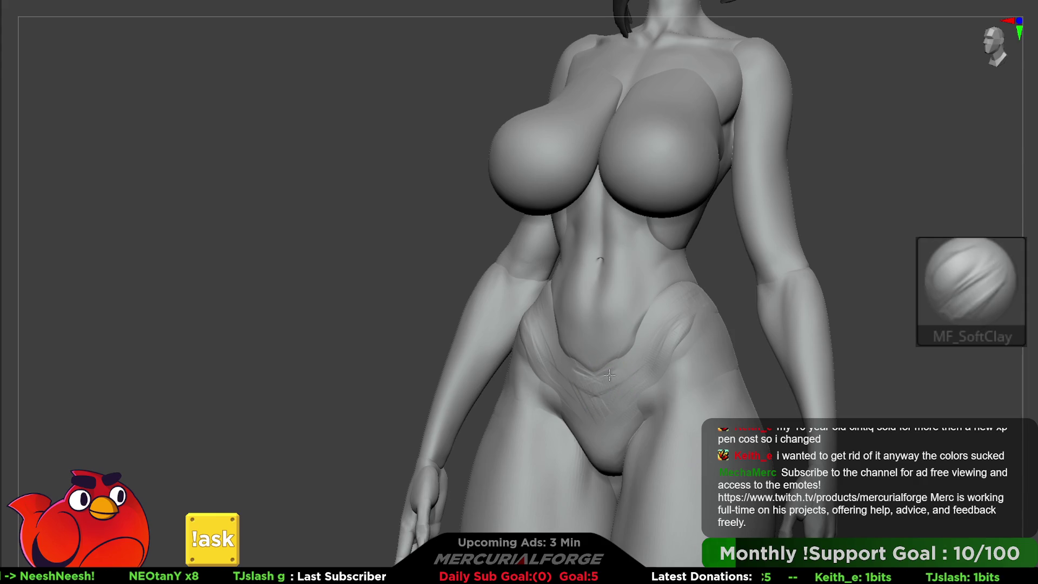
mouse_move(592, 392)
left_mouse_down()
mouse_move(624, 380)
mouse_move(618, 403)
left_mouse_up()
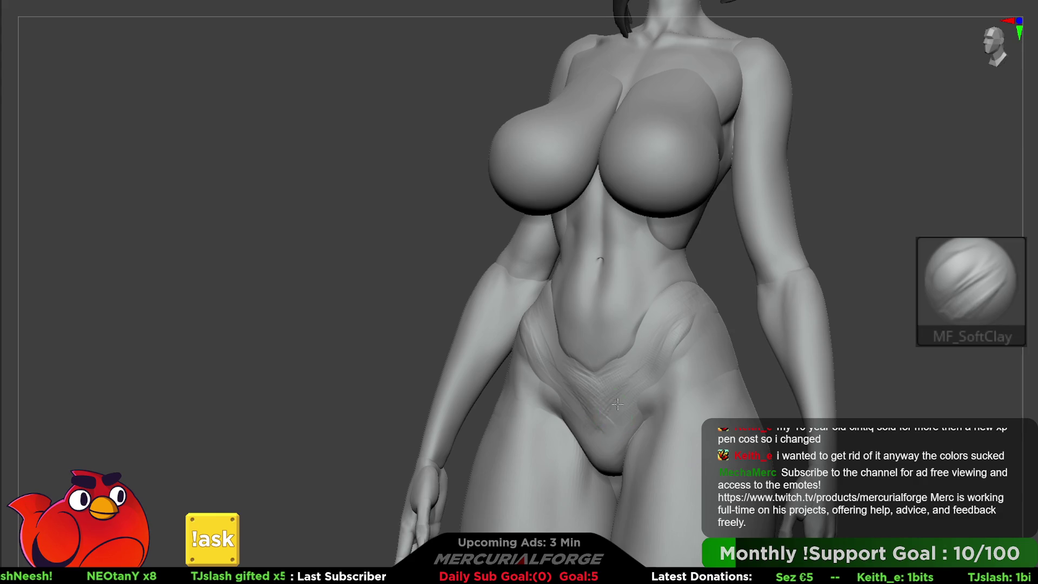
key("space")
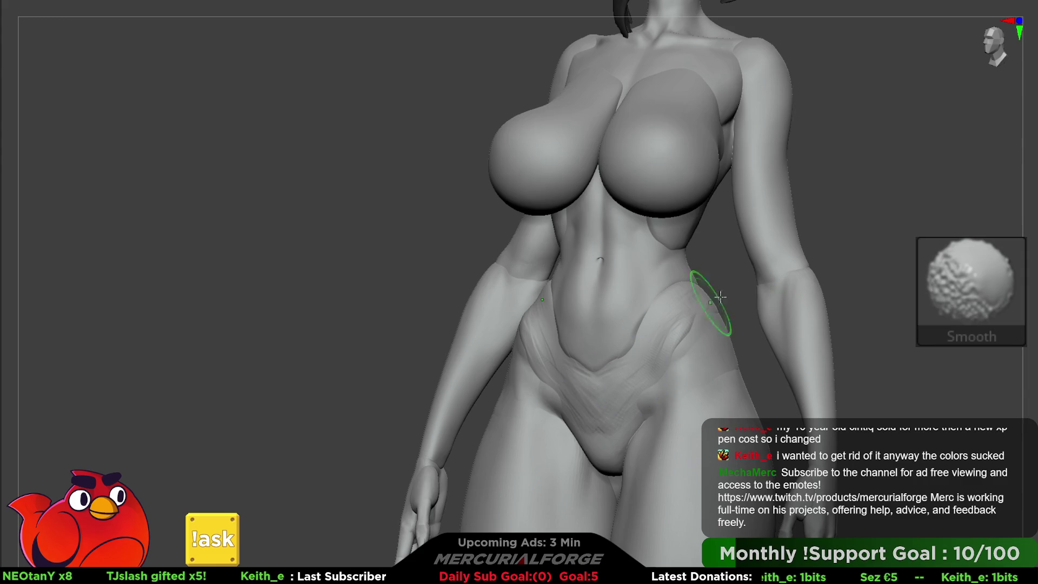
key("f")
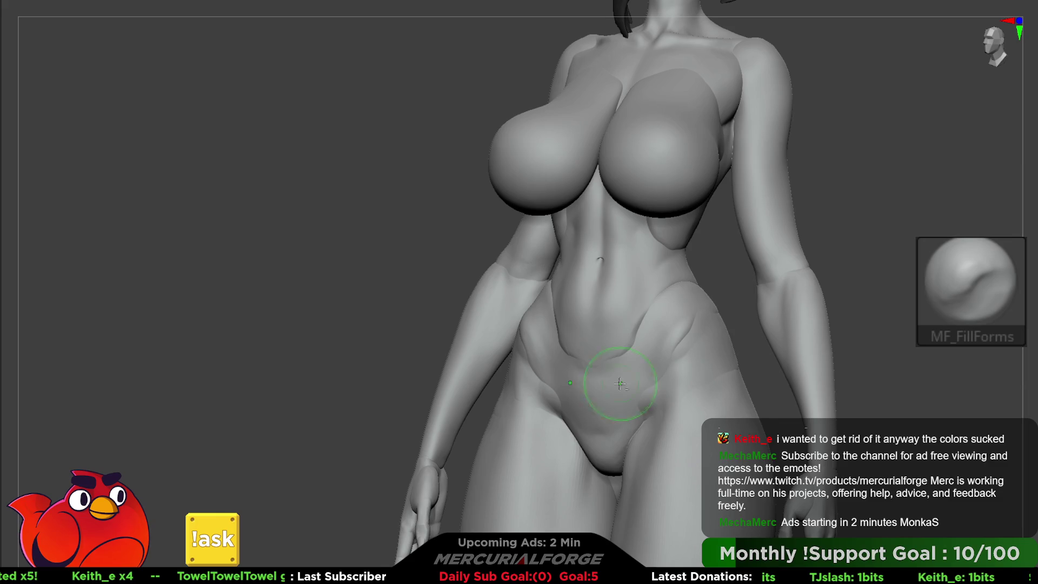
Step: From the front, hide the lower-belly panel, smooth the belly beneath it, and unhide it
right_click_drag(579, 411, 591, 416, "shift")
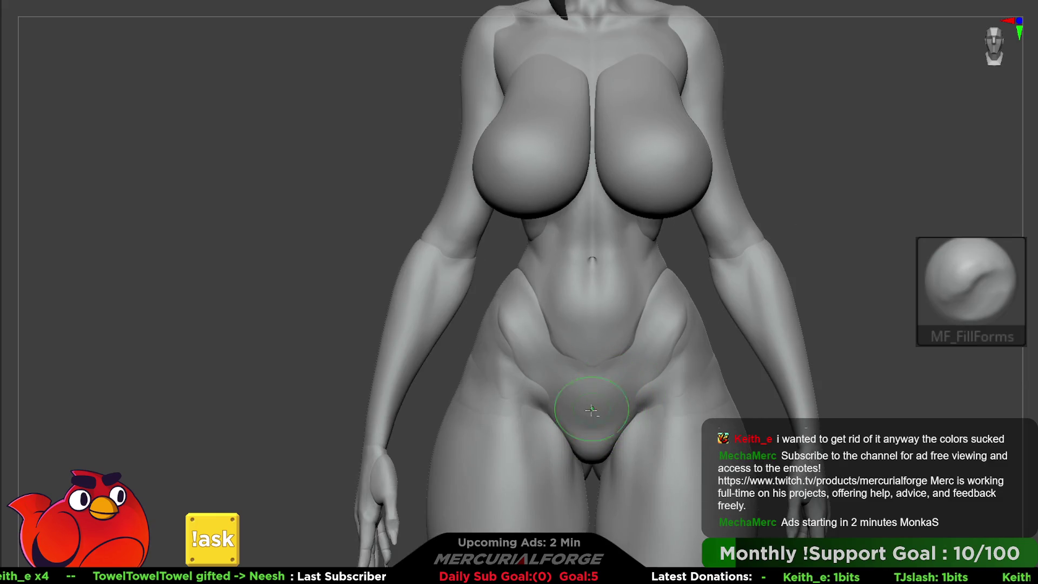
left_click(626, 328, "ctrl+shift")
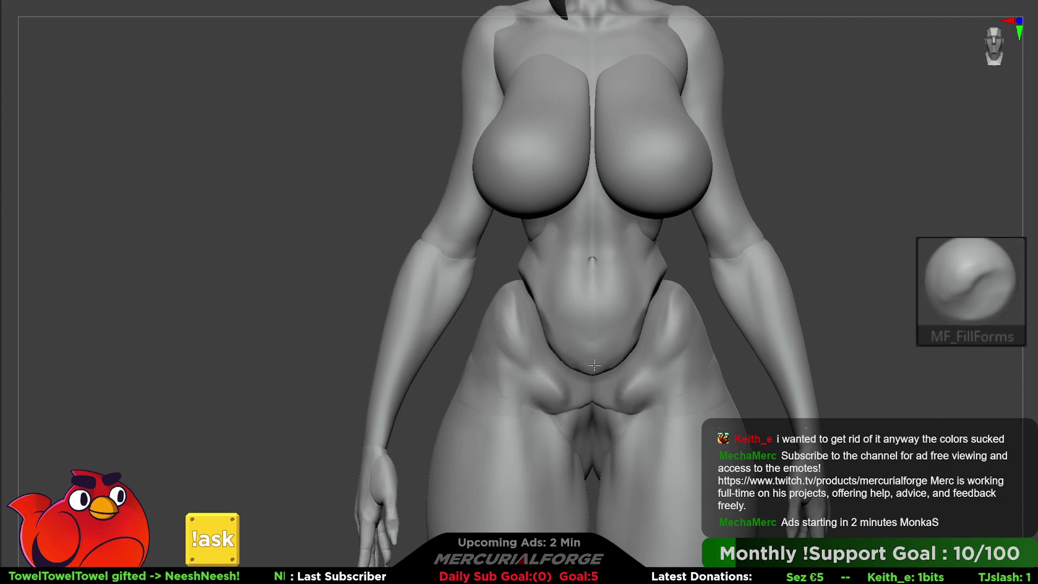
key("shift")
mouse_move(594, 344)
left_mouse_down("shift")
mouse_move(584, 335)
mouse_move(595, 332)
mouse_move(601, 354)
left_mouse_up("shift")
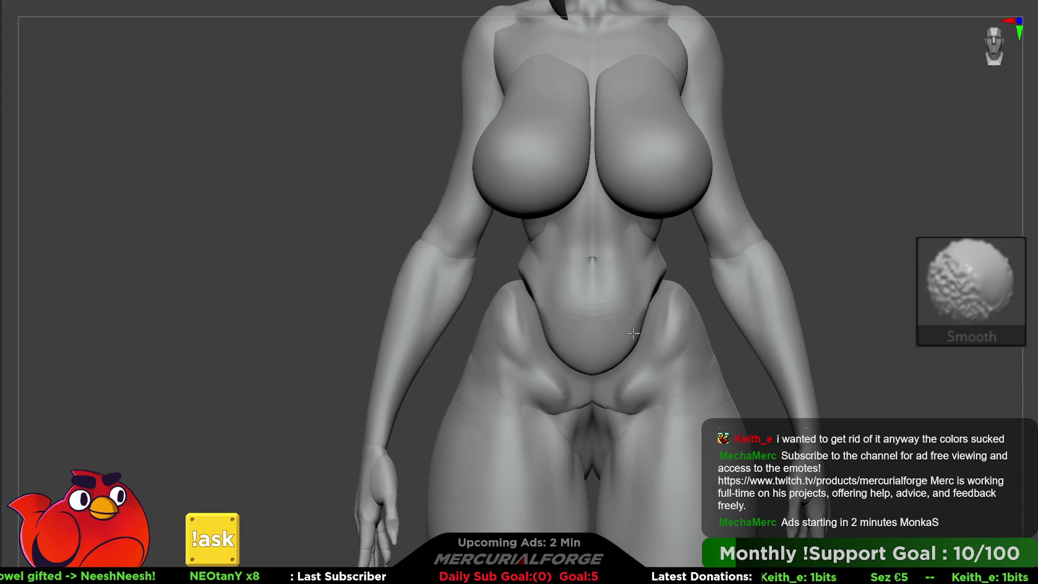
left_click(862, 274, "ctrl+shift")
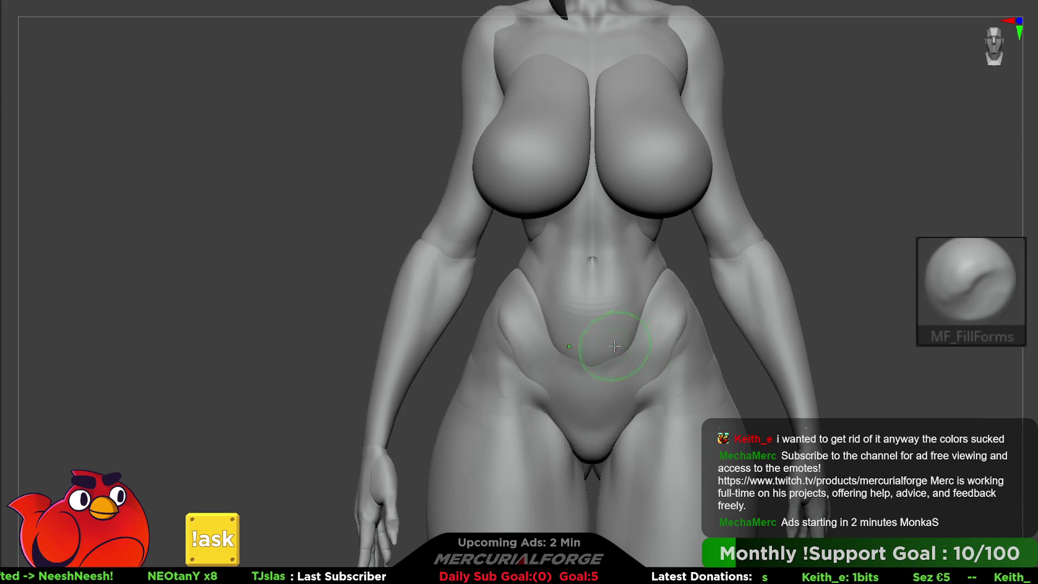
Step: Pull the panel's bottom edge down into a V with the Move brush
key("b")
key("m")
key("v")
key("space")
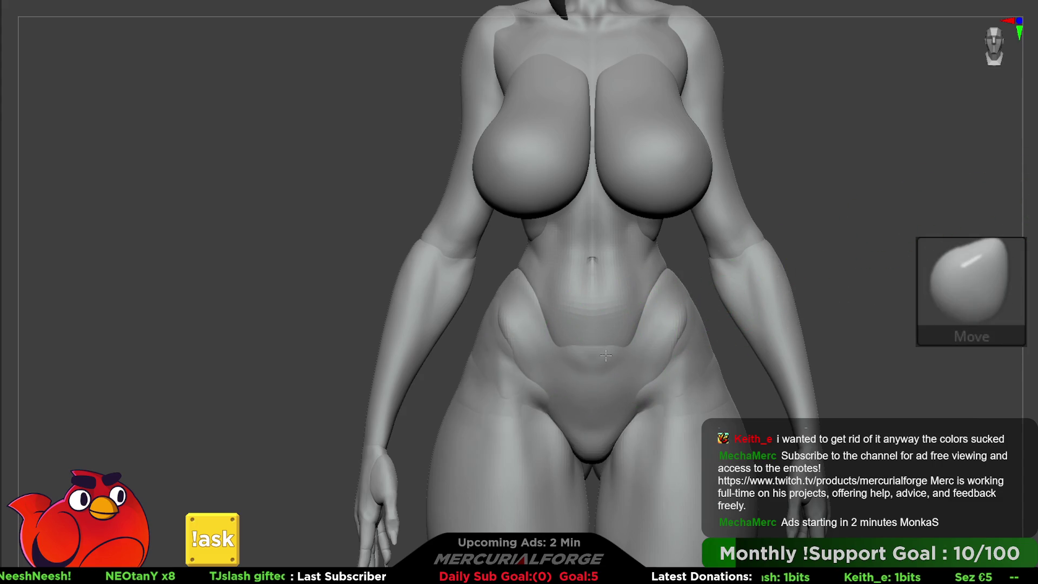
left_click_drag(604, 354, 603, 363)
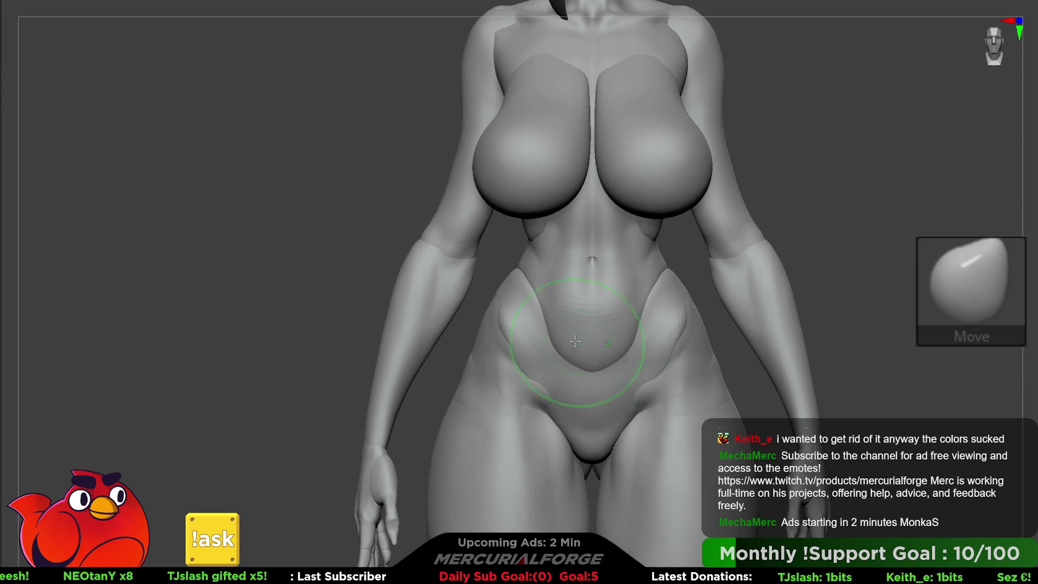
Step: Orbit around both sides of the hip to check the V panel, then return to front
right_click_drag(575, 341, 579, 382)
key("ctrl")
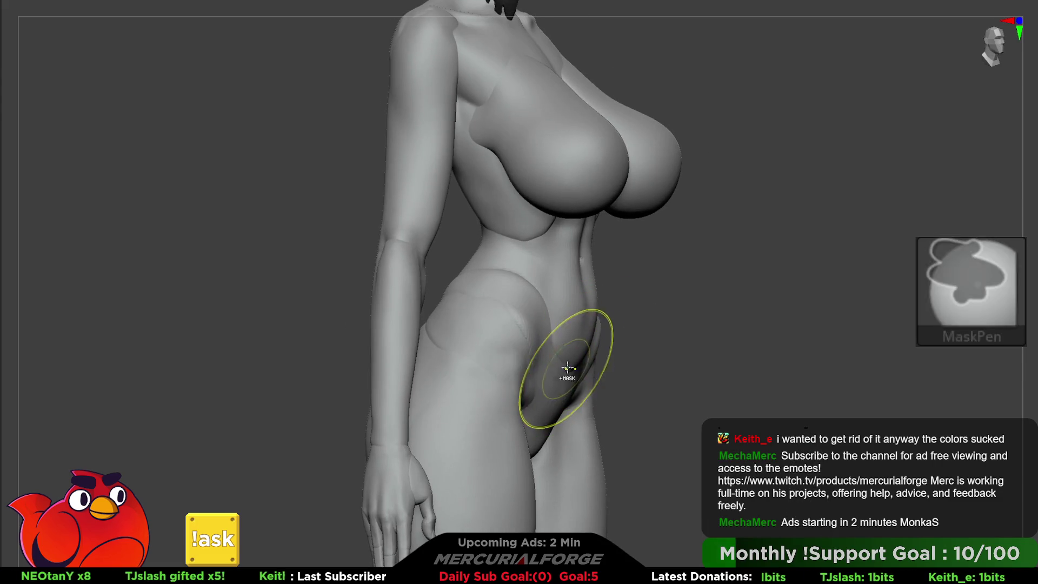
key("space")
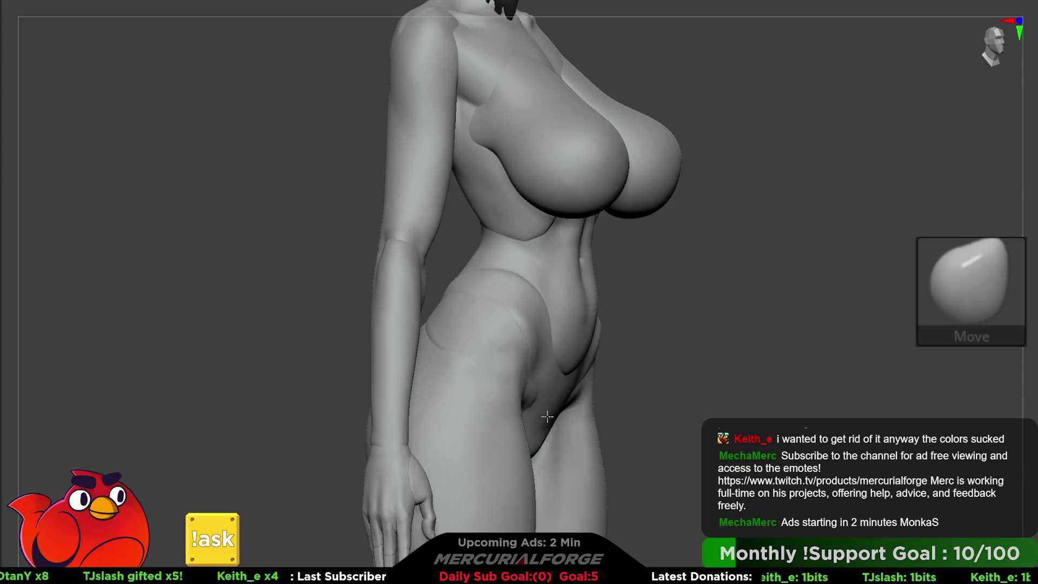
mouse_move(545, 415)
right_mouse_down()
mouse_move(565, 430)
mouse_move(549, 364)
mouse_move(529, 360)
right_mouse_up()
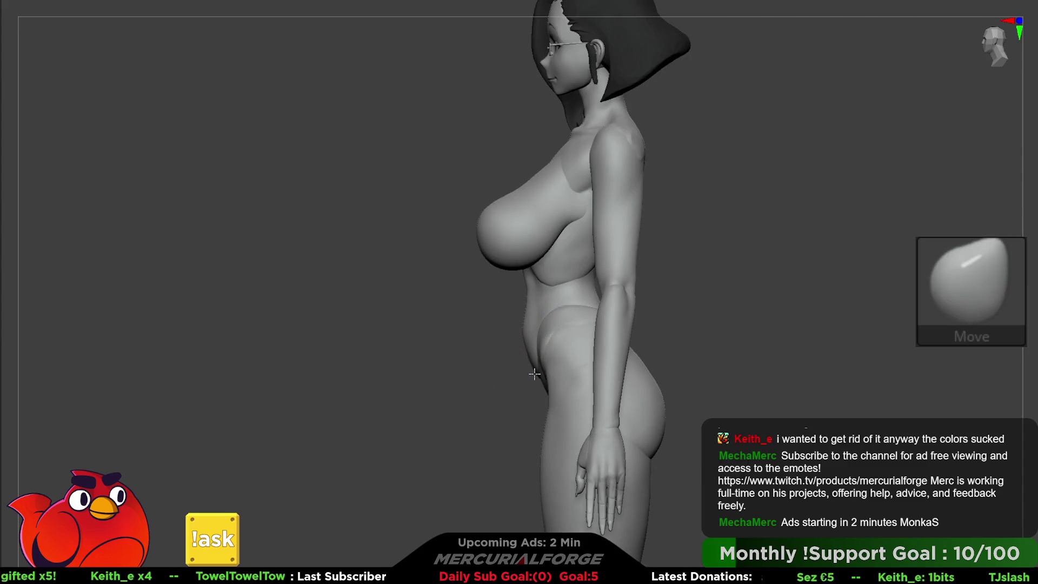
key("space")
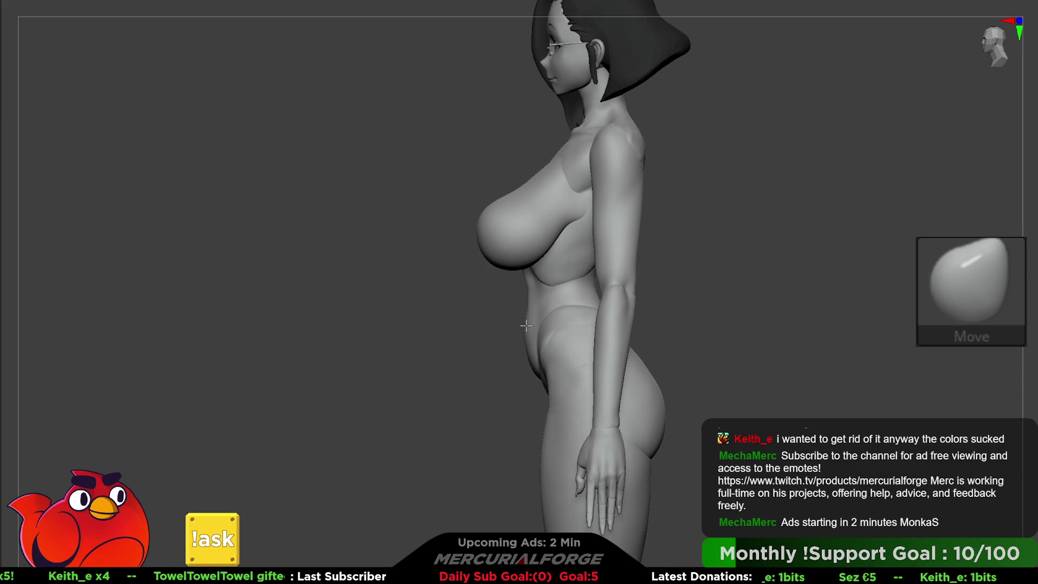
right_click_drag(528, 372, 533, 375)
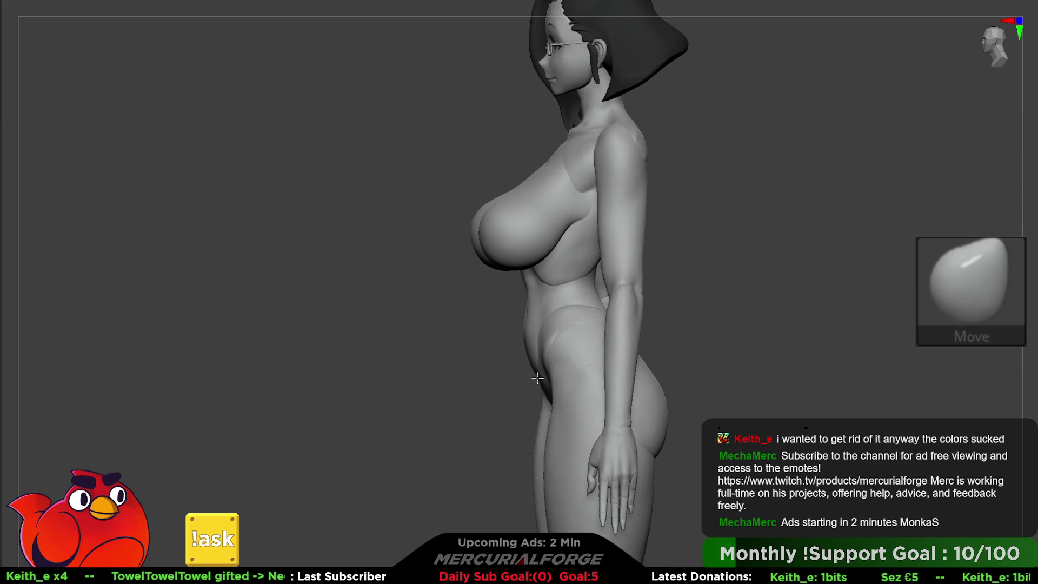
mouse_move(545, 371)
right_mouse_down("shift")
mouse_move(556, 382)
mouse_move(556, 343)
mouse_move(621, 336)
mouse_move(616, 329)
mouse_move(753, 324)
mouse_move(751, 343)
mouse_move(626, 290)
right_mouse_up("shift")
Step: Refine the belly panel's outline near the hips and groin with MF_SoftClay and Move
key("space")
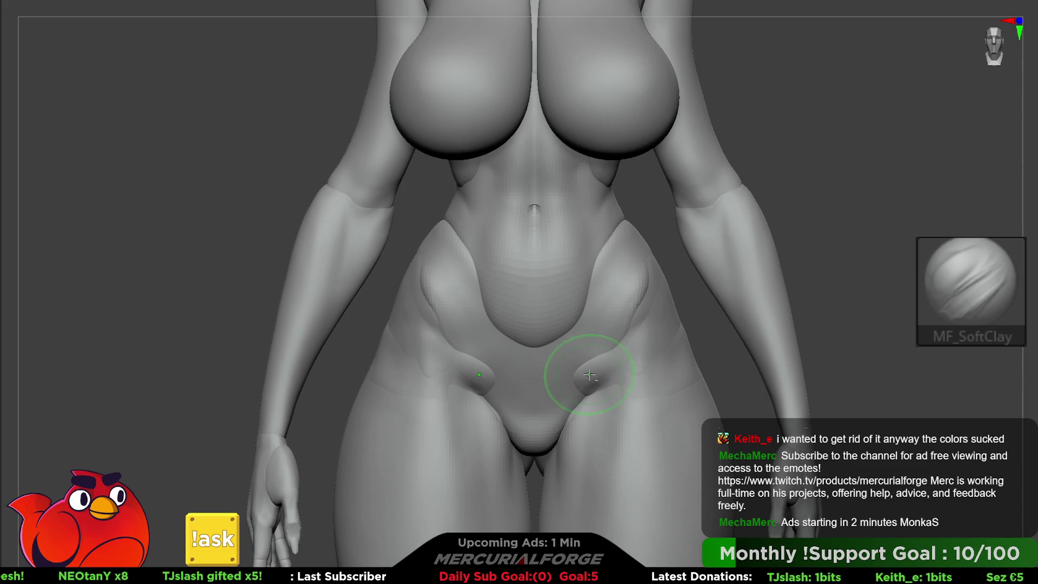
key("b")
key("m")
key("v")
key("space")
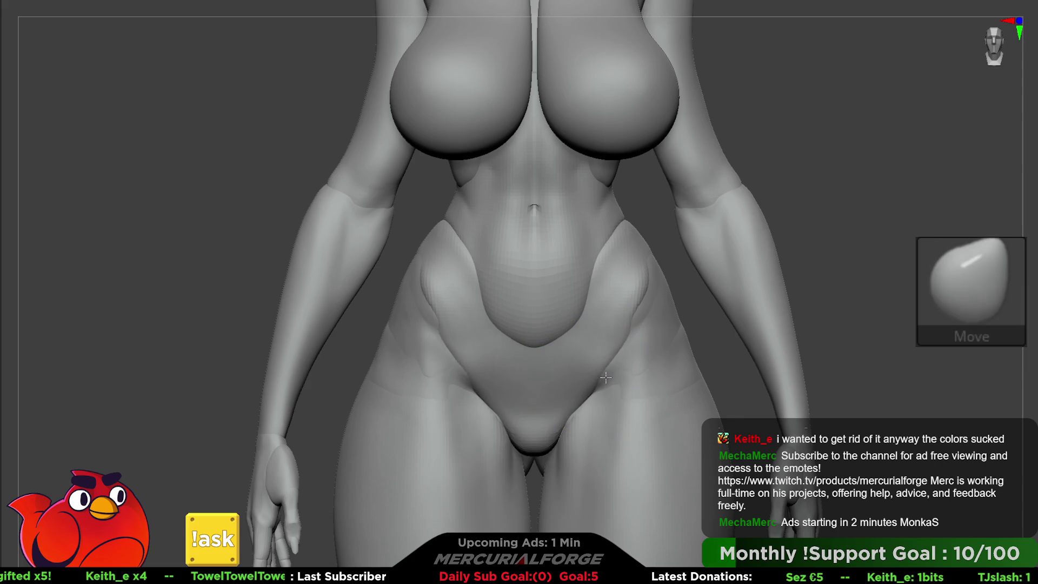
Step: Check the panel from side and front views, pull the right-hip edge, then undo that stroke
mouse_move(597, 376)
right_mouse_down()
mouse_move(565, 348)
mouse_move(614, 384)
mouse_move(561, 343)
right_mouse_up()
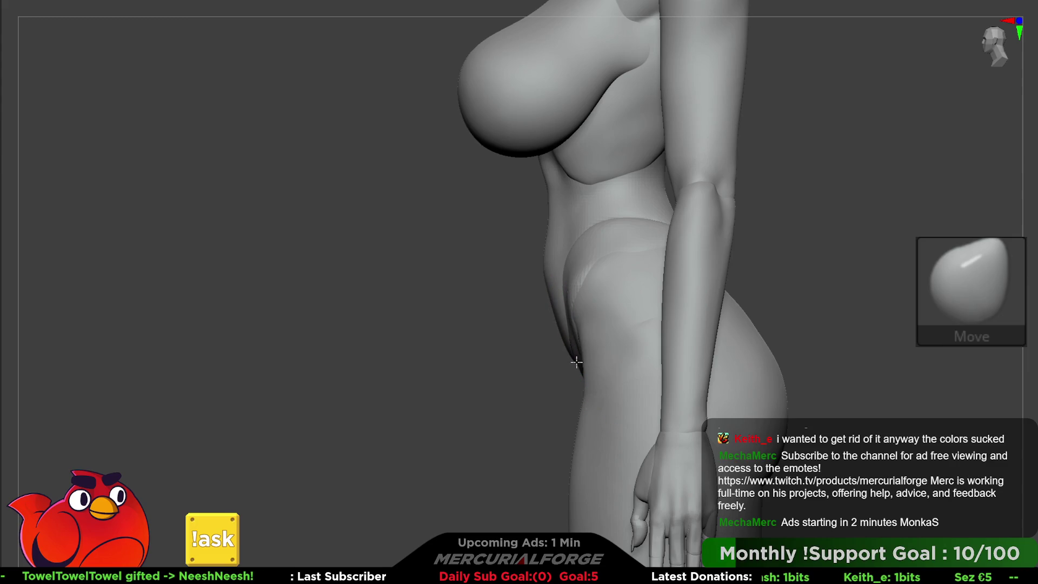
right_click_drag(576, 362, 559, 335, "shift")
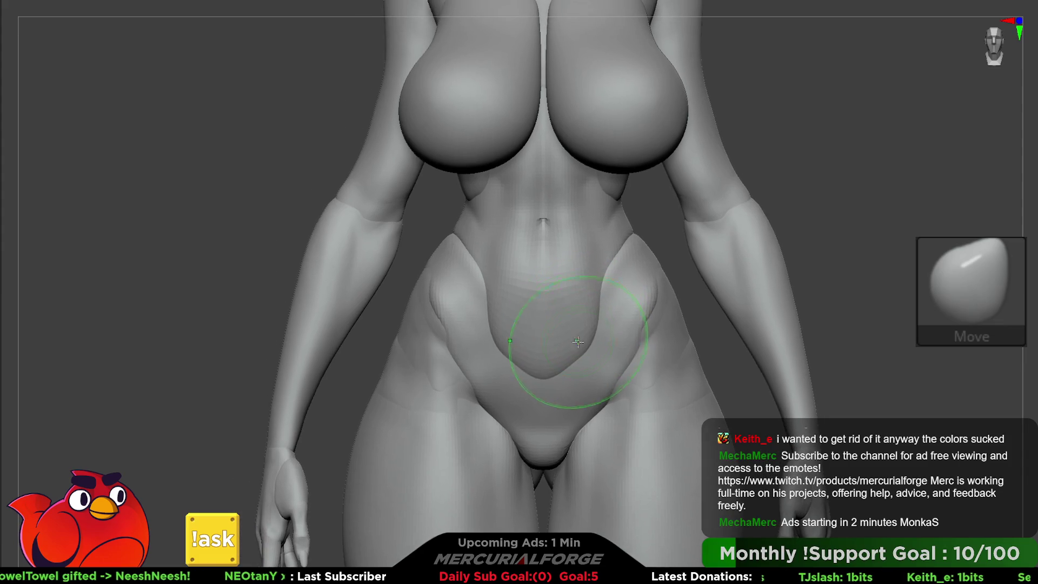
right_click_drag(559, 324, 583, 340, "alt")
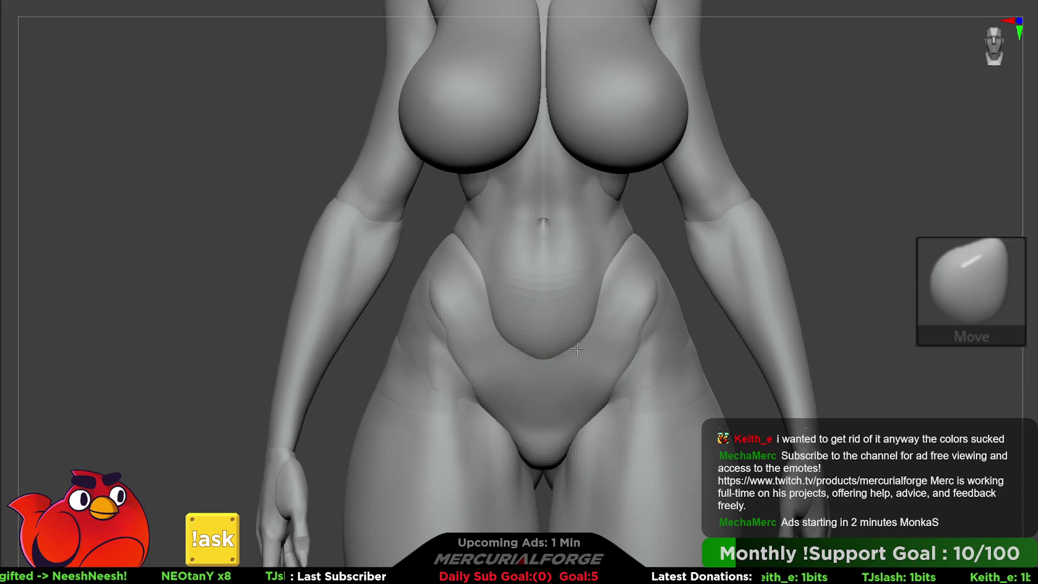
mouse_move(567, 346)
right_mouse_down()
mouse_move(568, 358)
mouse_move(544, 368)
mouse_move(552, 325)
mouse_move(568, 346)
mouse_move(591, 301)
mouse_move(618, 328)
right_mouse_up()
key("space")
right_click_drag(613, 382, 638, 352)
key("space")
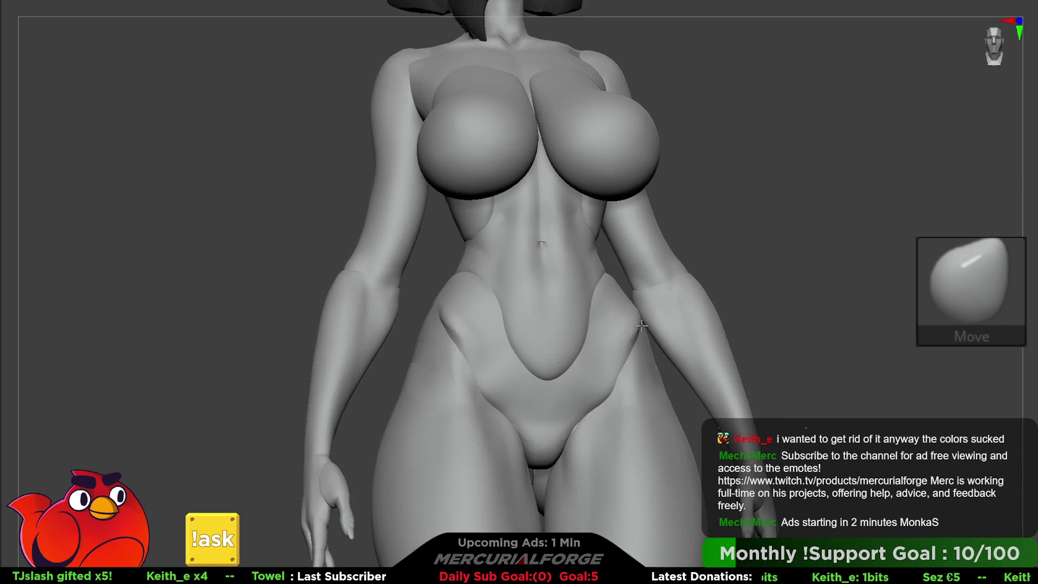
right_click_drag(616, 302, 631, 345)
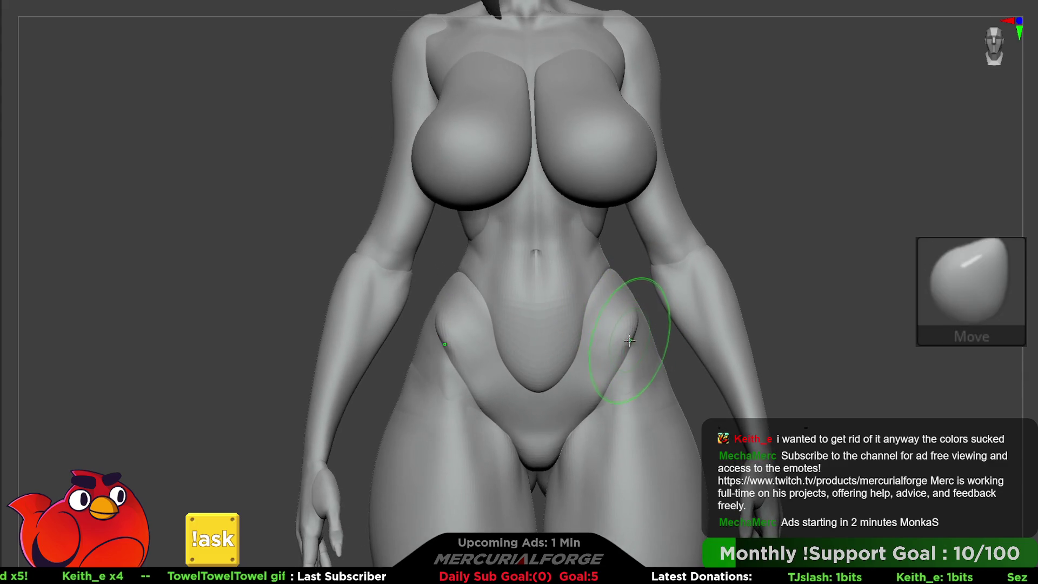
mouse_move(626, 347)
right_mouse_down()
mouse_move(487, 341)
mouse_move(648, 323)
right_mouse_up()
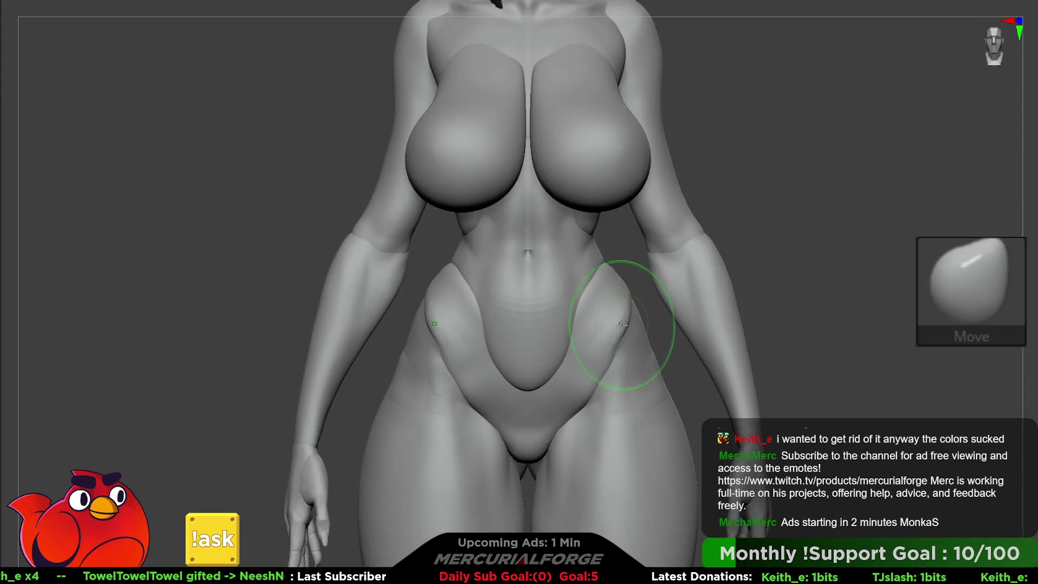
key("ctrl+z")
key("ctrl+z")
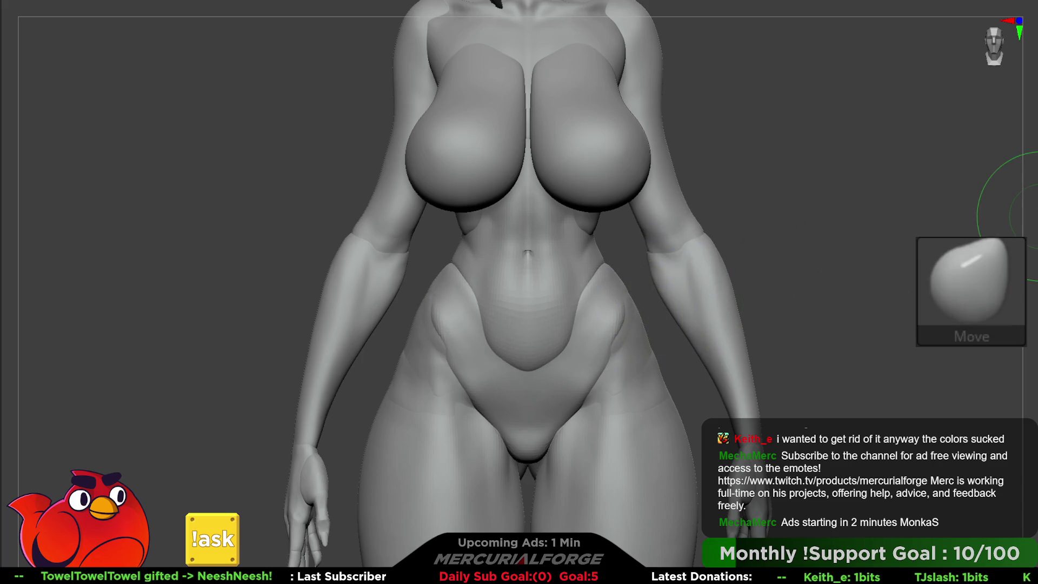
Step: Try the hPolish brush on the lower torso from a three-quarter view, then undo it
key("b")
key("h")
key("p")
right_click_drag(608, 335, 632, 311)
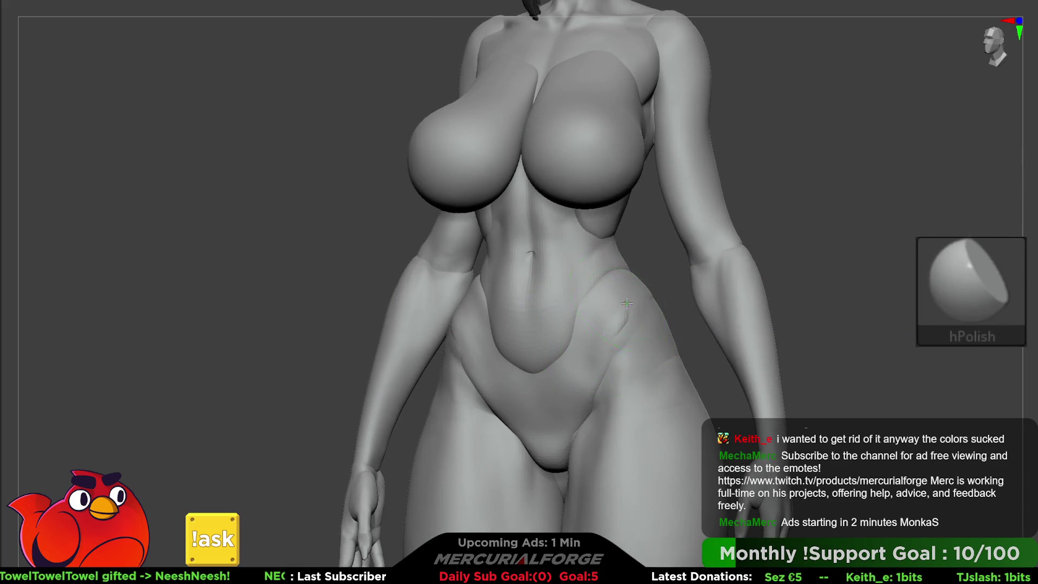
key("ctrl+z")
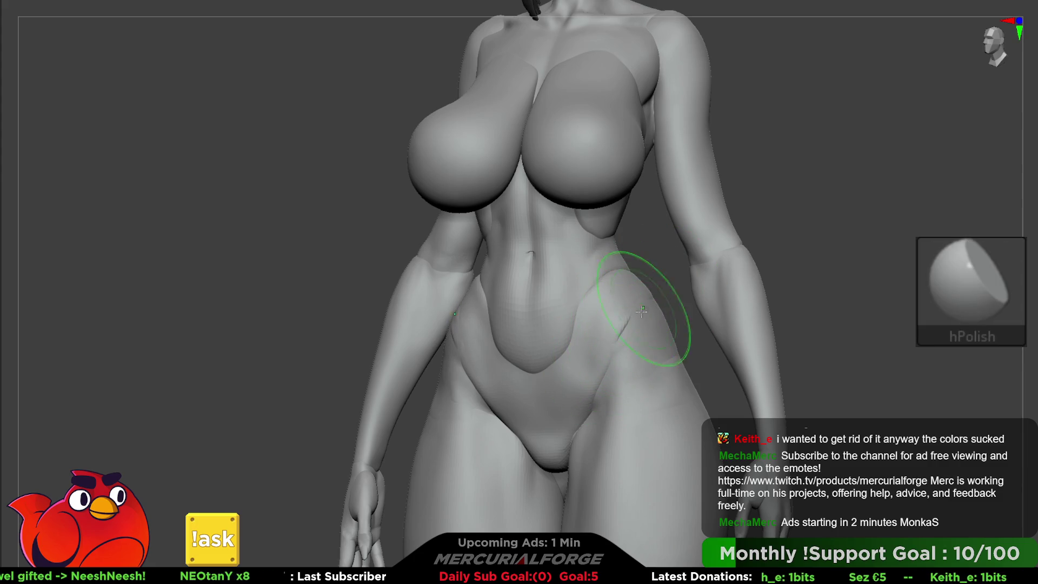
right_click_drag(595, 388, 579, 325, "shift")
Step: Work the lower torso with Move, MF_Carve and Smooth while checking front and three-quarter views
key("b")
key("m")
key("v")
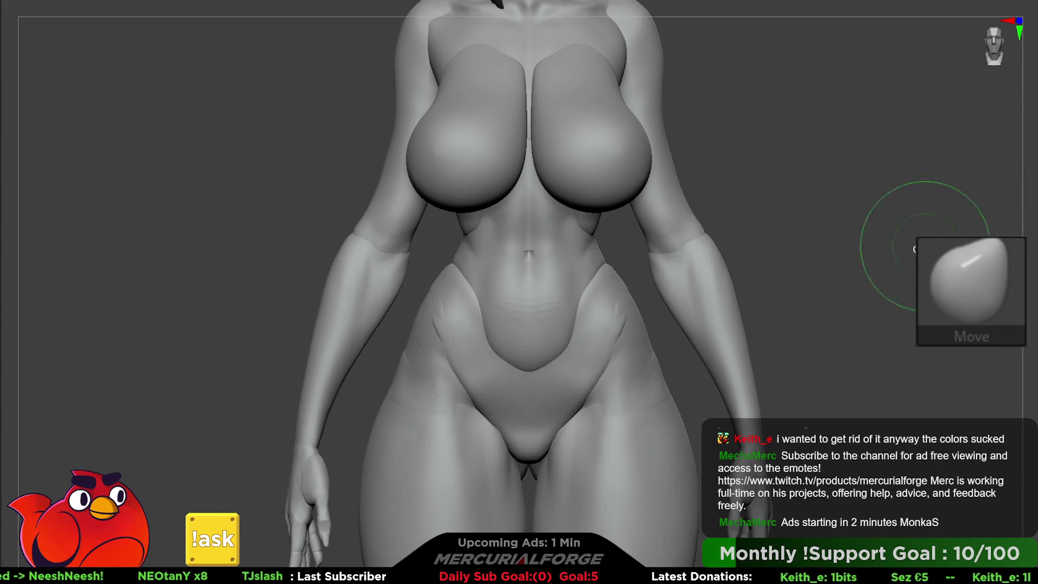
right_click_drag(892, 232, 812, 197, "alt")
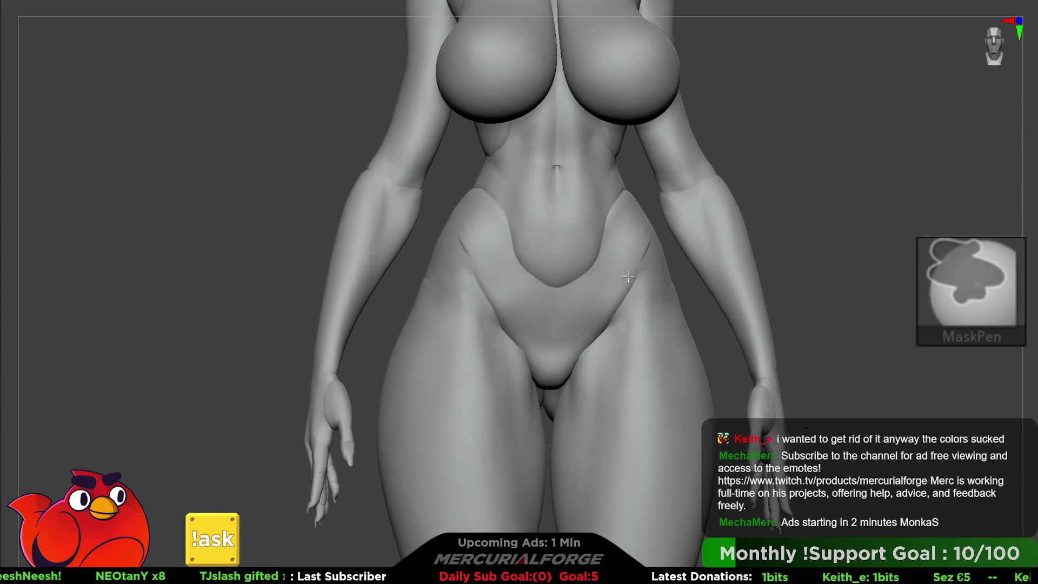
right_click_drag(626, 307, 615, 273)
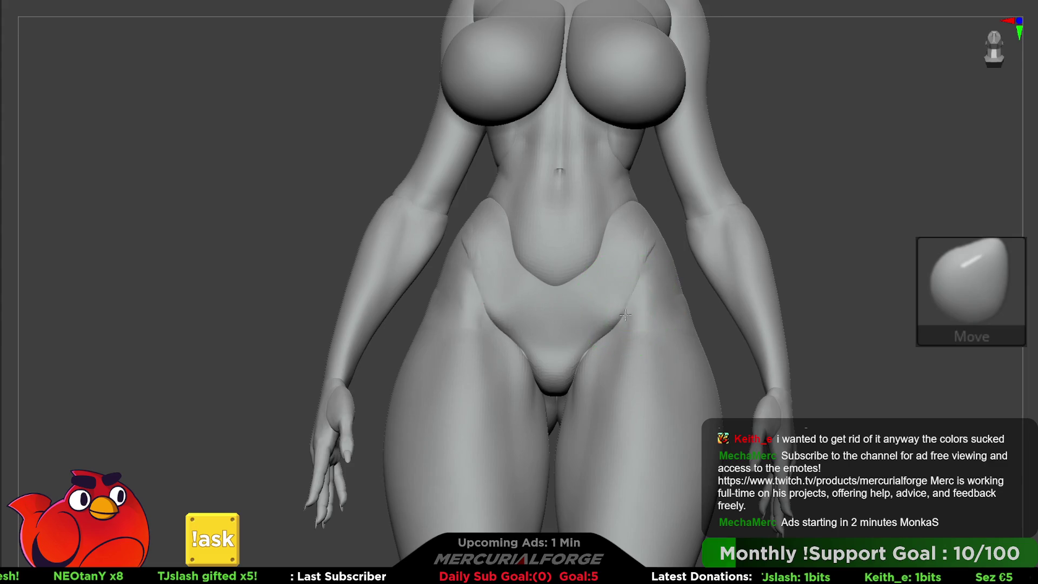
right_click_drag(615, 324, 605, 321)
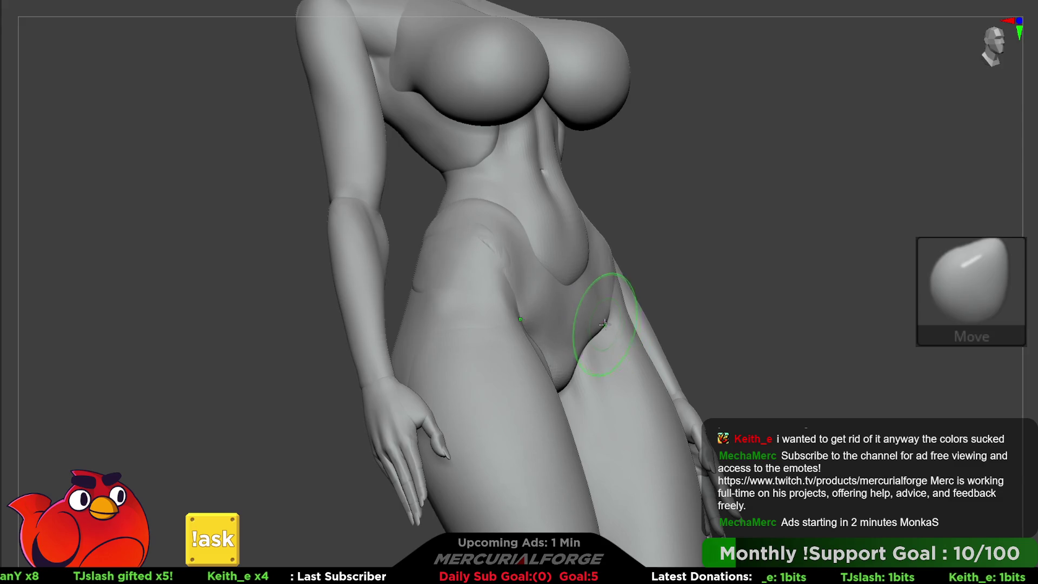
key("c")
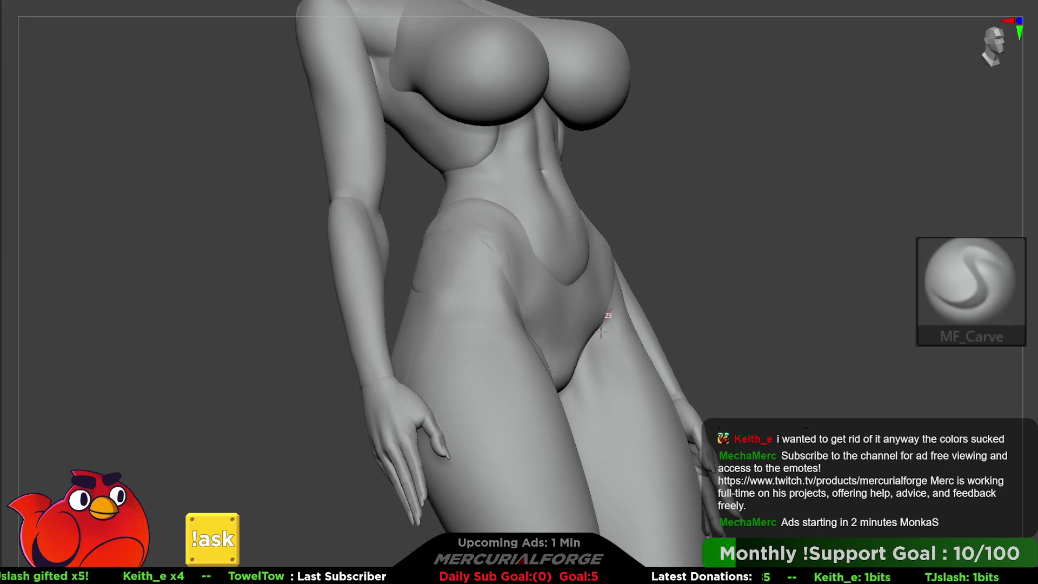
right_click_drag(606, 314, 565, 347)
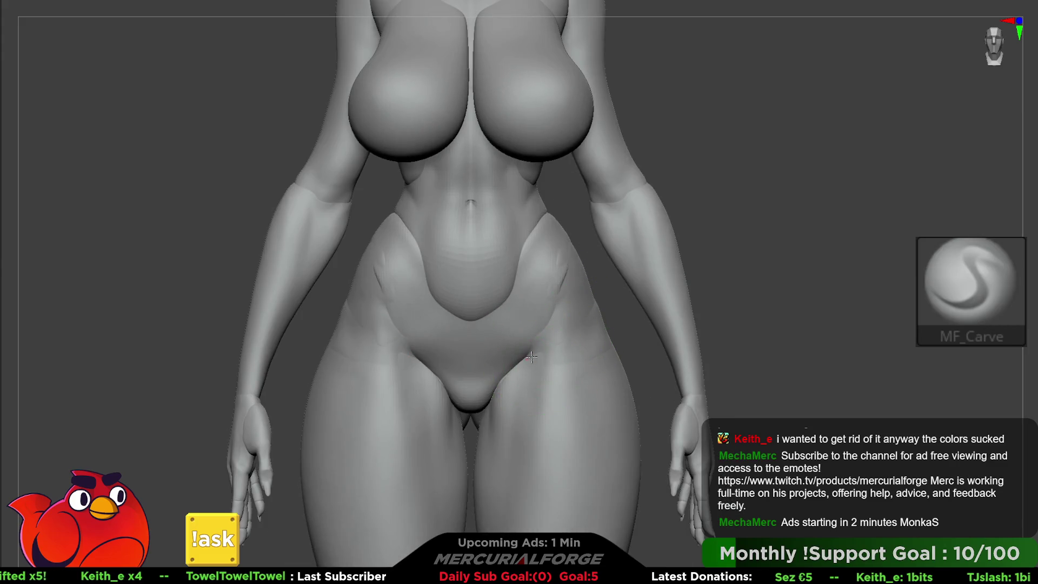
key("shift")
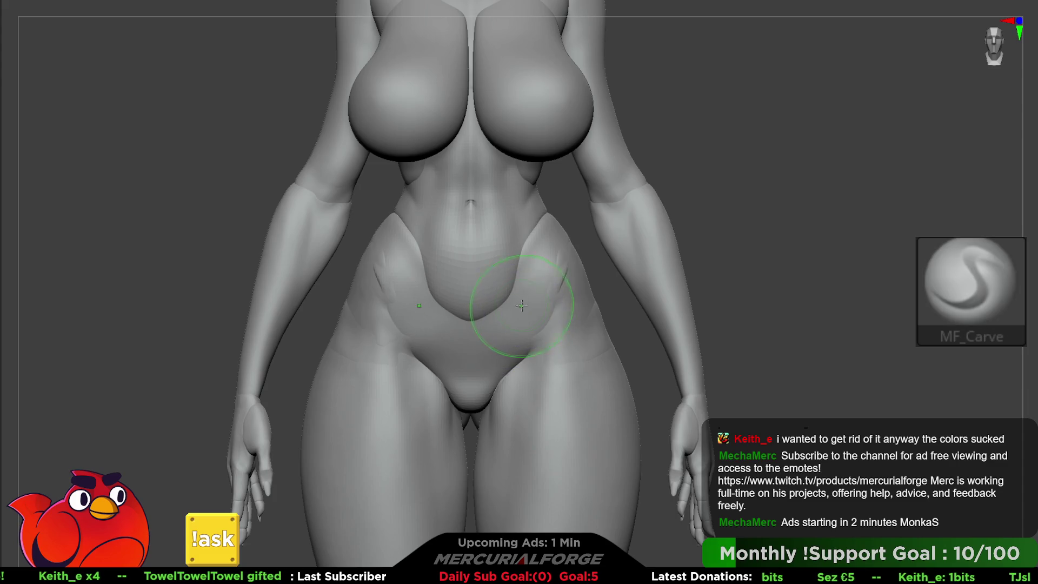
right_click_drag(510, 305, 549, 319, "alt")
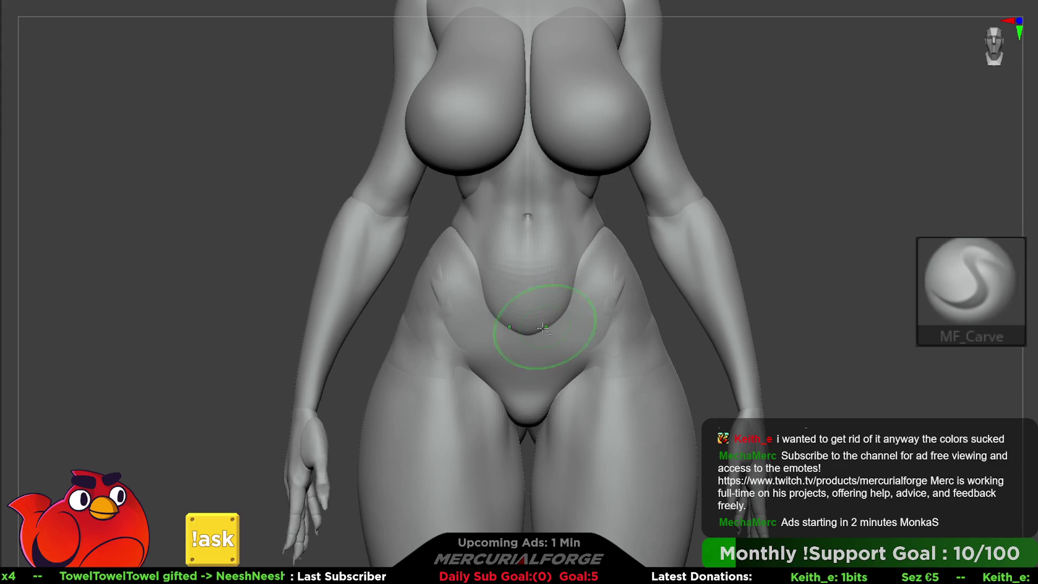
Step: Toggle visibility of the lower-torso and pelvis polygroup pieces
left_click(575, 241, "ctrl+shift")
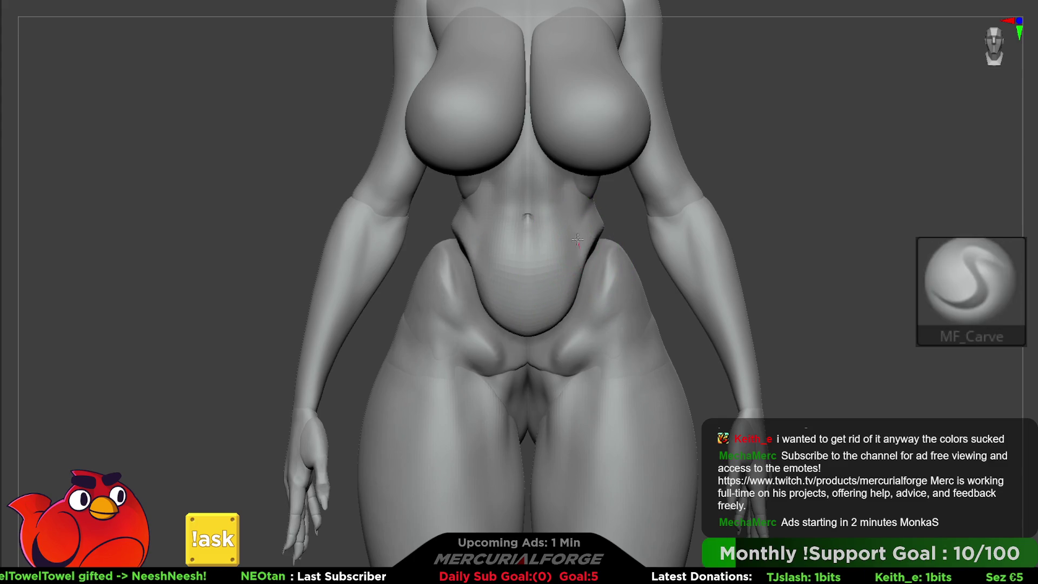
left_click(606, 232, "ctrl+shift")
left_click(592, 232, "ctrl+shift")
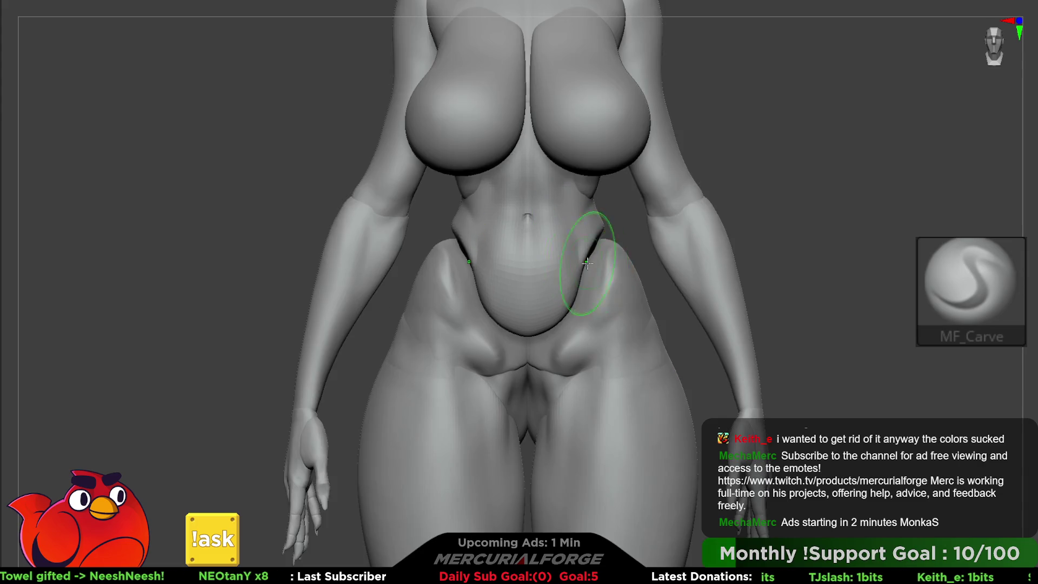
left_click(571, 255, "ctrl+shift")
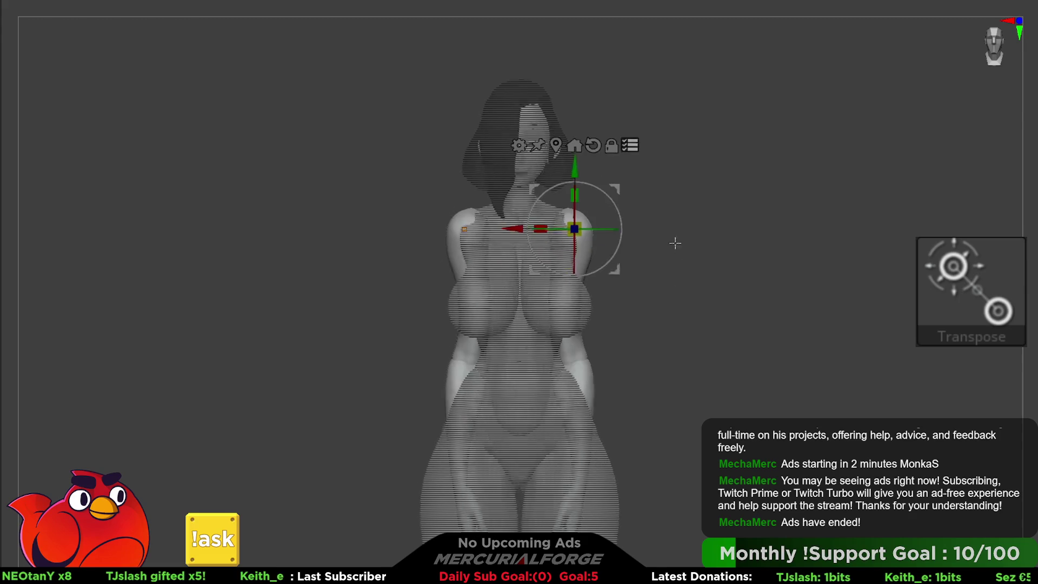
Step: Undo the arm rotation to restore the A-pose, nudge the arms slightly, and return to the Move brush
mouse_move(576, 127)
left_mouse_down()
mouse_move(575, 384)
mouse_move(576, 173)
mouse_move(606, 133)
left_mouse_up()
key("ctrl+z")
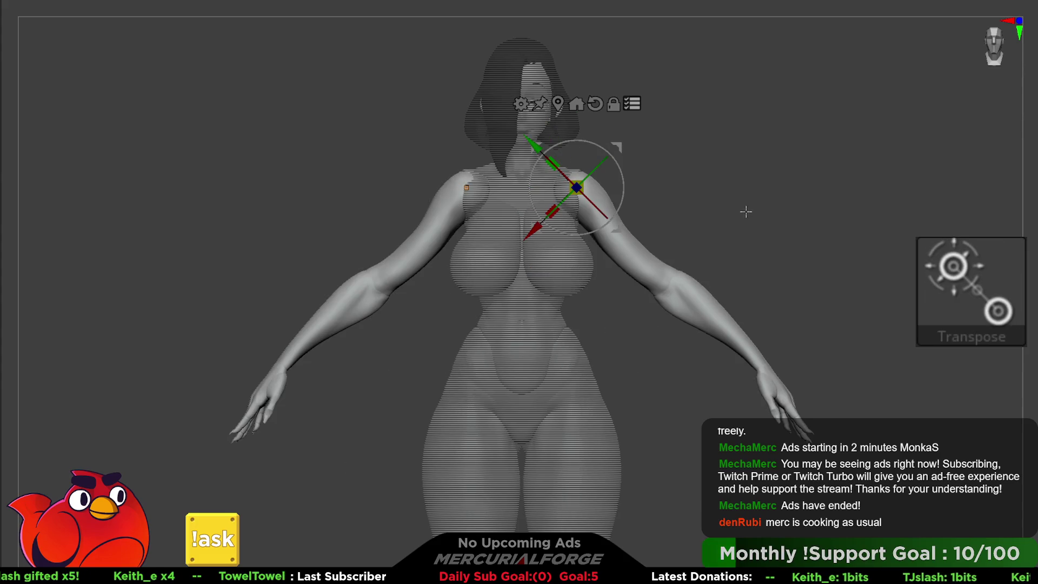
left_click_drag(627, 149, 614, 144)
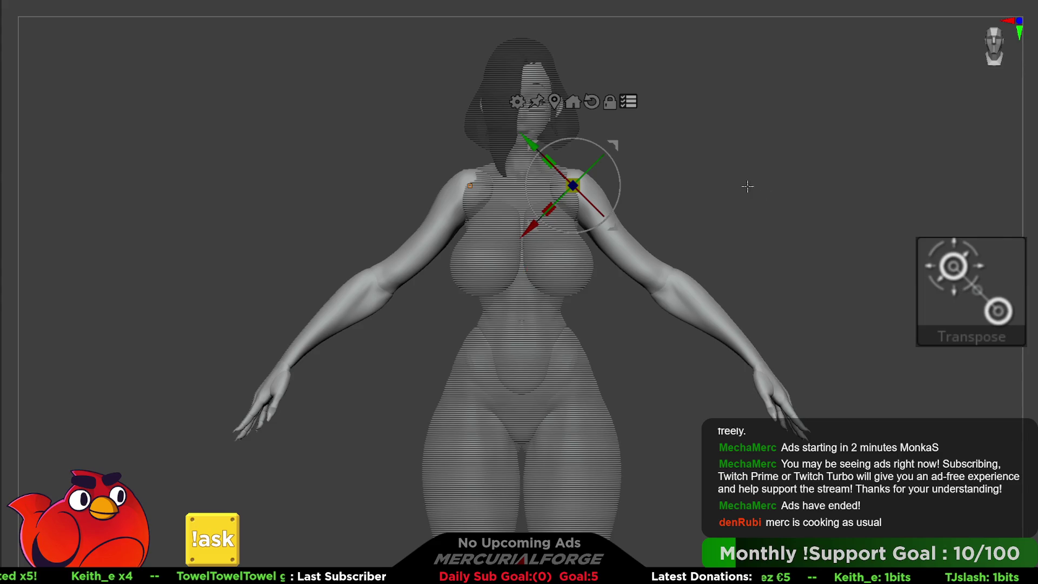
key("q")
mouse_move(748, 186)
left_mouse_down("ctrl")
mouse_move(811, 236)
mouse_move(682, 249)
mouse_move(782, 263)
mouse_move(774, 246)
mouse_move(890, 261)
mouse_move(784, 241)
mouse_move(800, 236)
mouse_move(790, 232)
mouse_move(790, 242)
mouse_move(794, 215)
mouse_move(802, 245)
mouse_move(836, 254)
mouse_move(824, 274)
mouse_move(737, 260)
mouse_move(727, 179)
mouse_move(684, 361)
mouse_move(588, 394)
mouse_move(637, 371)
mouse_move(631, 178)
left_mouse_up("ctrl")
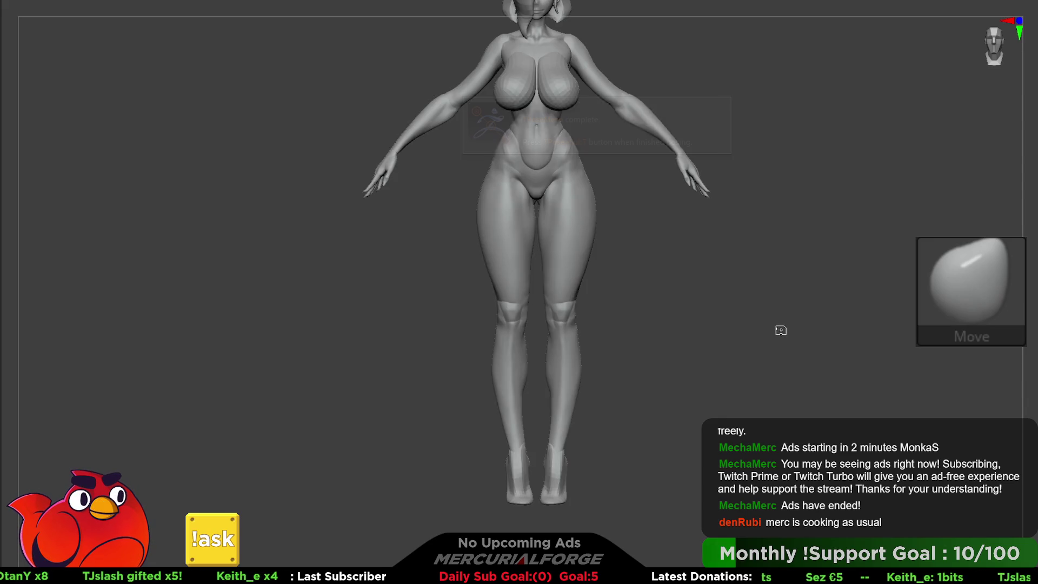
Step: Zoom in on the knees, show polygroups, and preview the arms-down and stub-leg states
mouse_move(695, 359)
left_mouse_down()
mouse_move(698, 309)
mouse_move(757, 269)
left_mouse_up()
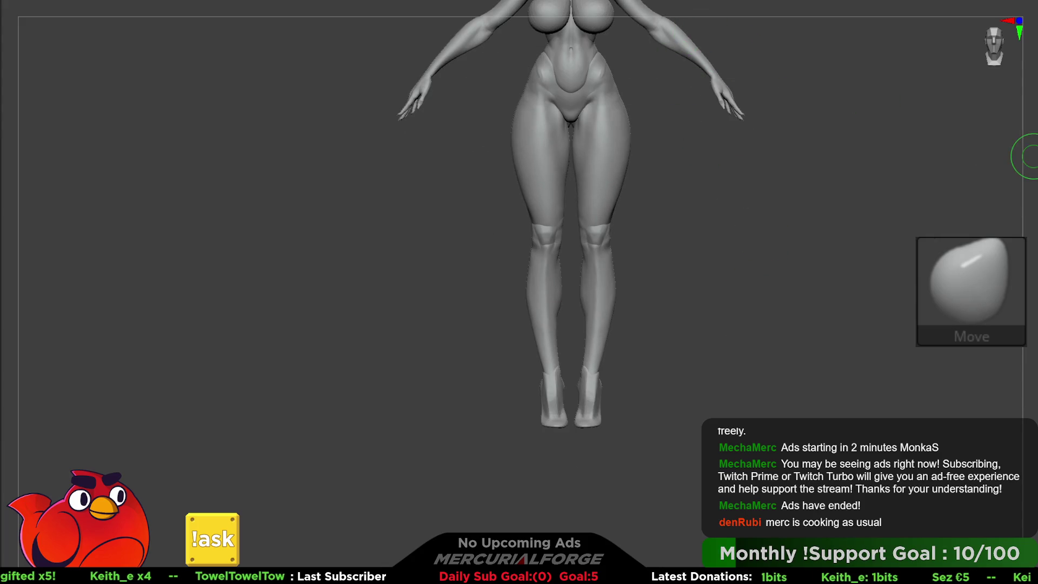
key("space")
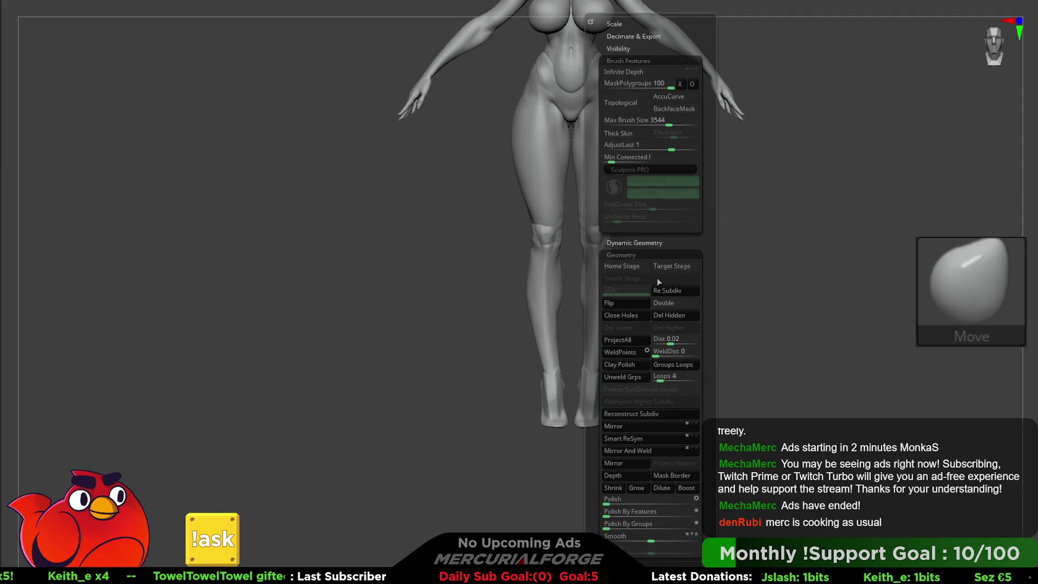
mouse_move(707, 262)
left_mouse_down("alt")
mouse_move(729, 348)
mouse_move(712, 215)
mouse_move(727, 222)
mouse_move(697, 217)
mouse_move(757, 222)
mouse_move(739, 271)
mouse_move(915, 255)
left_mouse_up("alt")
key("space")
key("shift+f")
key("shift+f")
left_click(1033, 212)
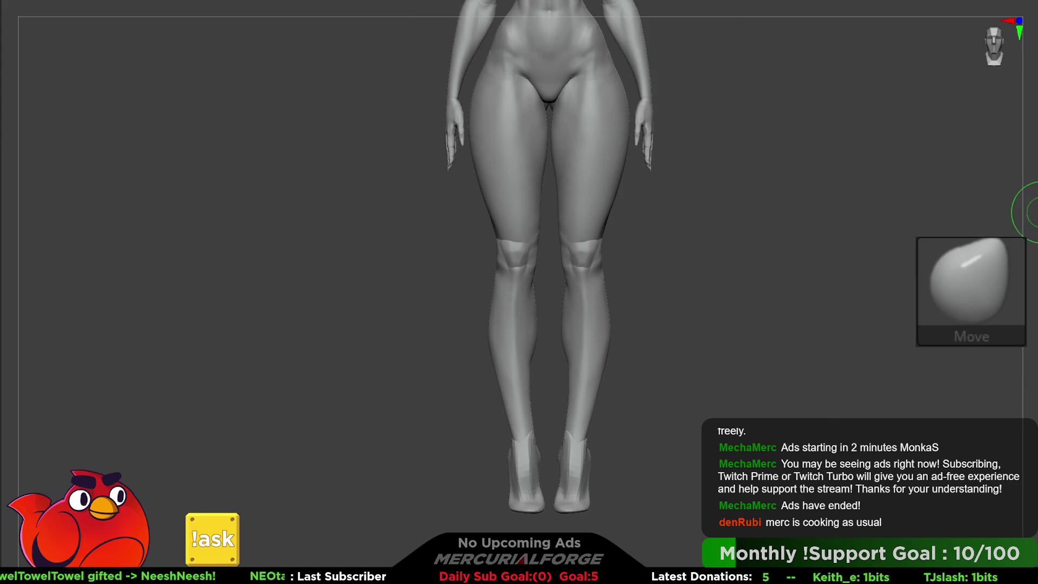
left_click(1033, 219)
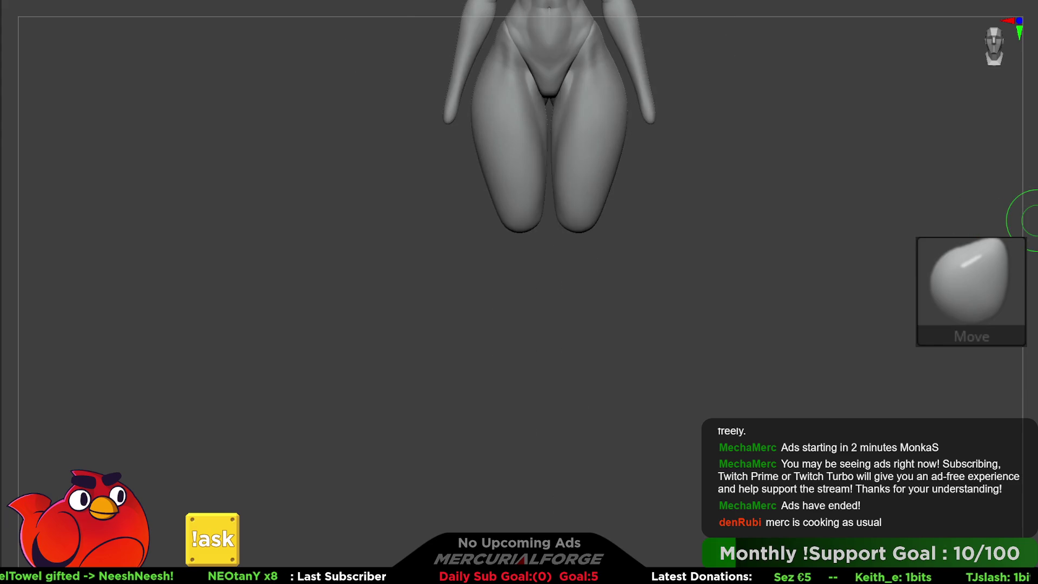
left_click(1033, 219)
mouse_move(741, 325)
left_mouse_down()
mouse_move(764, 216)
mouse_move(746, 408)
mouse_move(773, 391)
mouse_move(736, 306)
mouse_move(743, 427)
mouse_move(817, 187)
left_mouse_up()
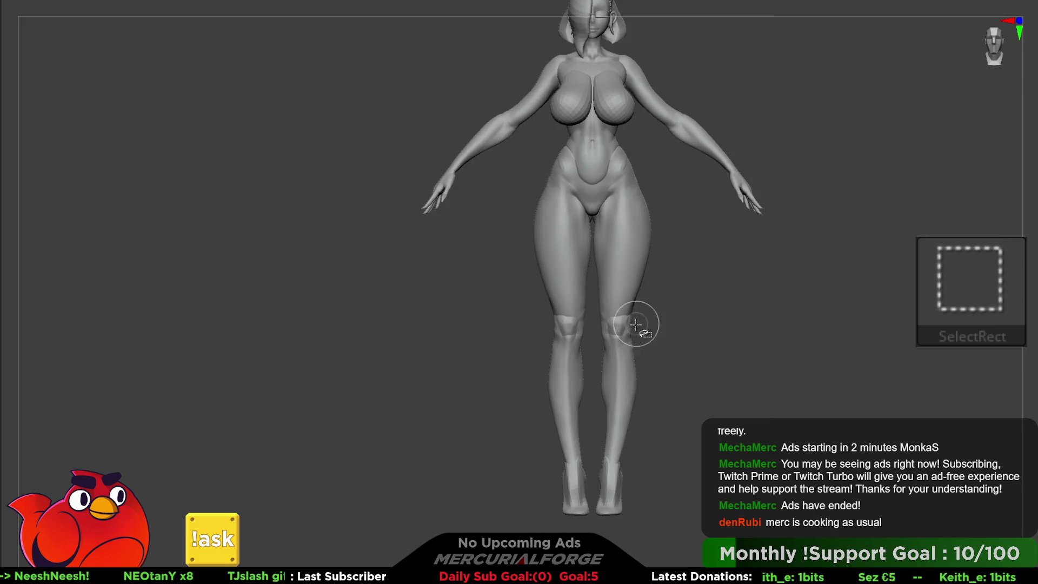
Step: Isolate and hide the two knee pieces to inspect them, then unhide the whole figure
left_click(615, 327, "ctrl+shift")
left_click(614, 331, "ctrl+shift")
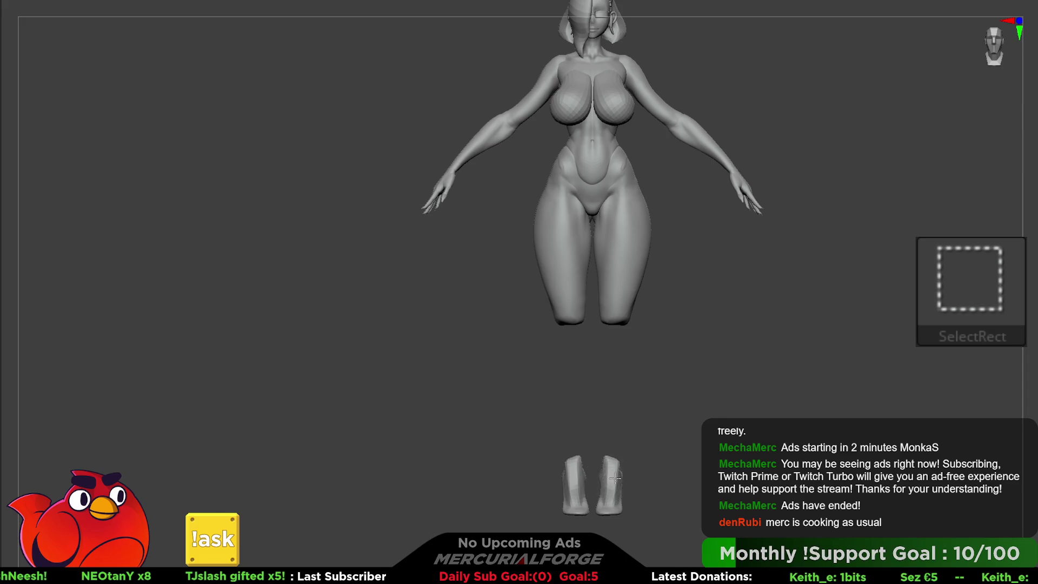
left_click(795, 371, "ctrl+shift")
left_click_drag(764, 394, 784, 266, "shift")
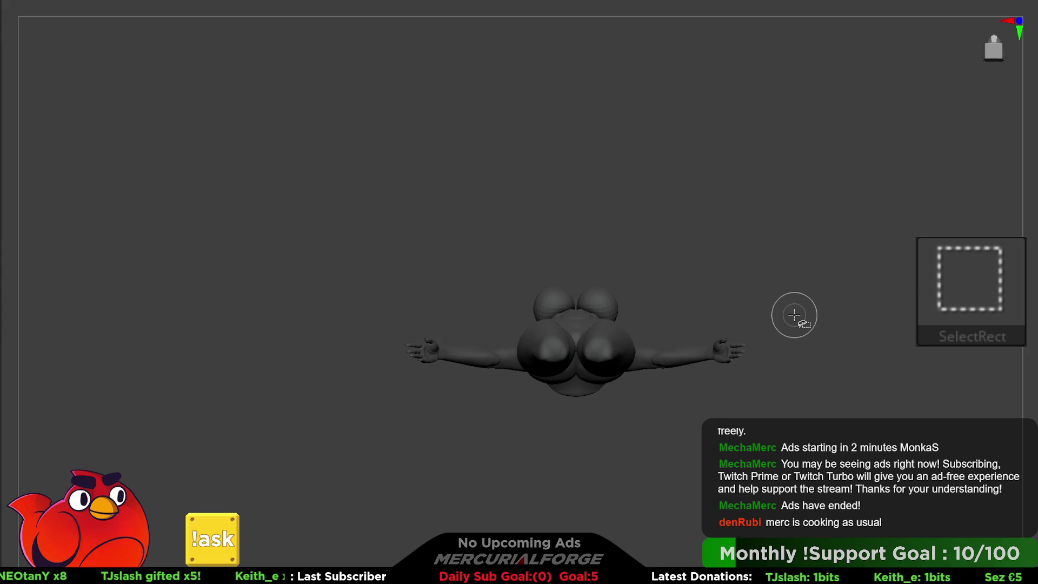
left_click(846, 270, "ctrl+shift")
key("space")
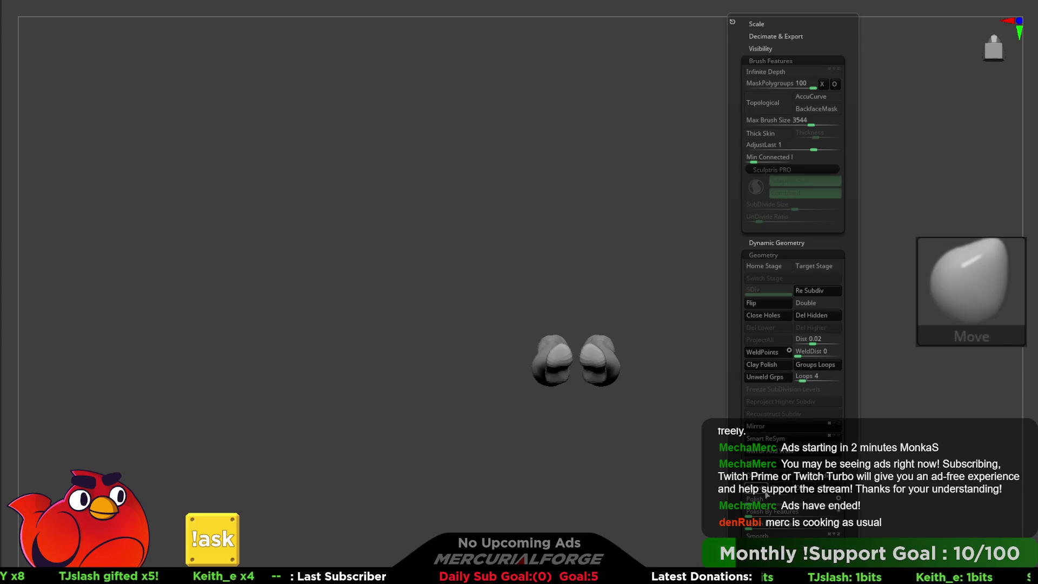
left_click(725, 387, "ctrl+shift")
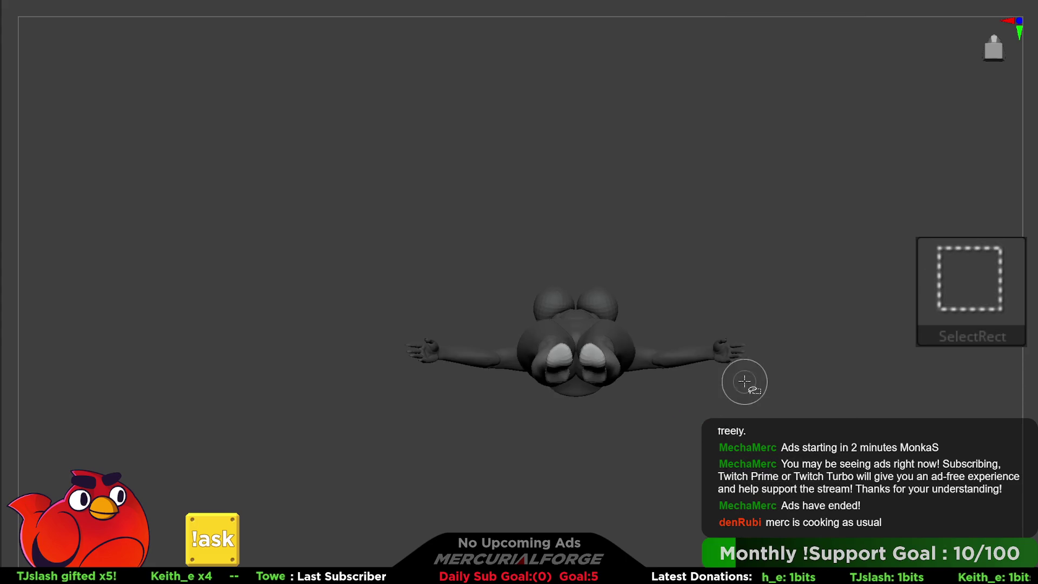
left_click_drag(641, 336, 630, 282)
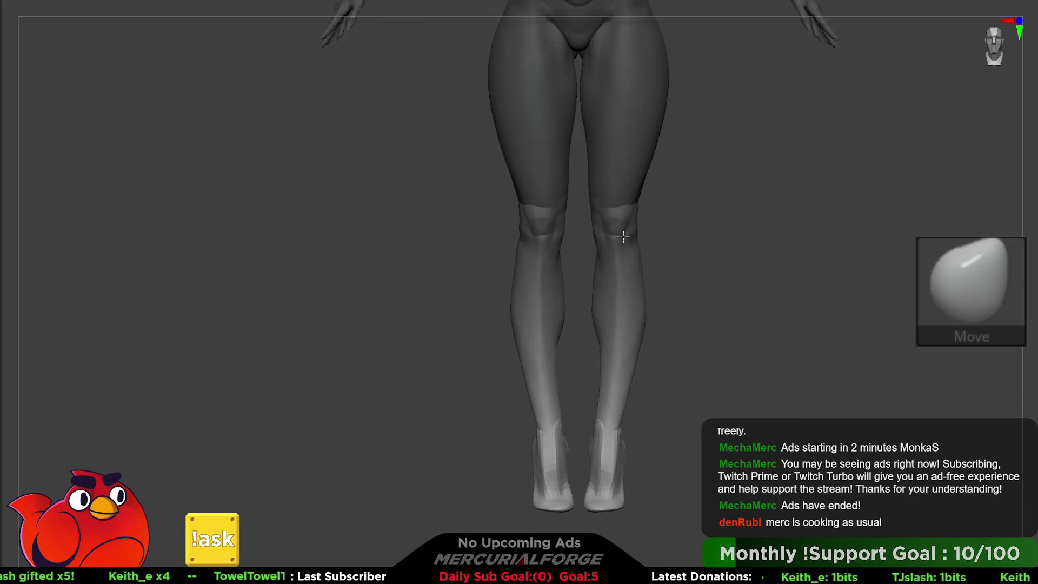
Step: Place the Transpose pivot at the ankle with world axes and test-move the lower leg up
key("w")
left_click(609, 399)
left_click(631, 319)
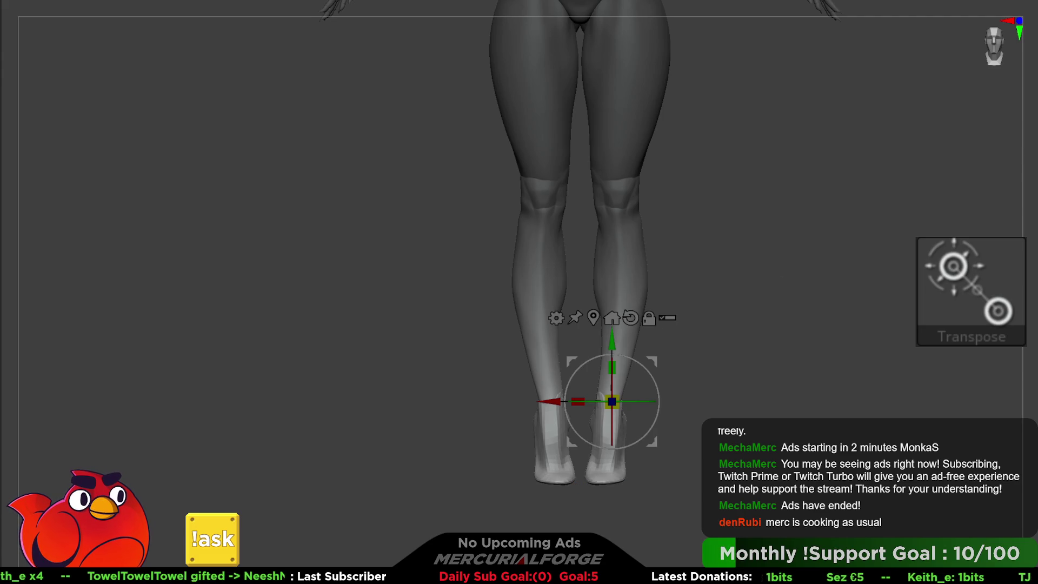
left_click_drag(612, 341, 619, 328)
Step: Invert the mask so everything except the feet is masked
key("ctrl")
scroll(825, 287, "down", 5)
key("q")
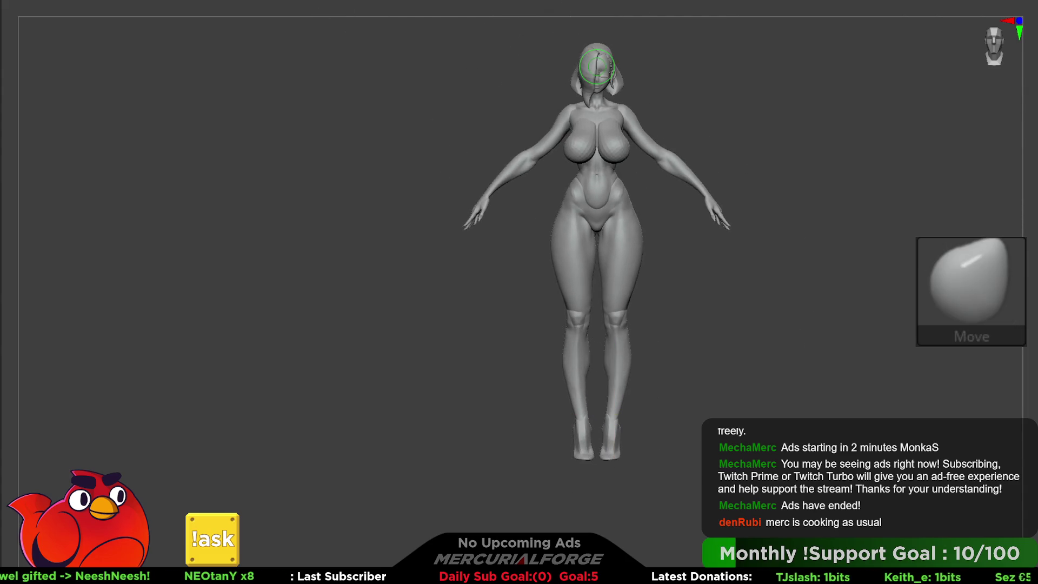
left_click(818, 338, "ctrl")
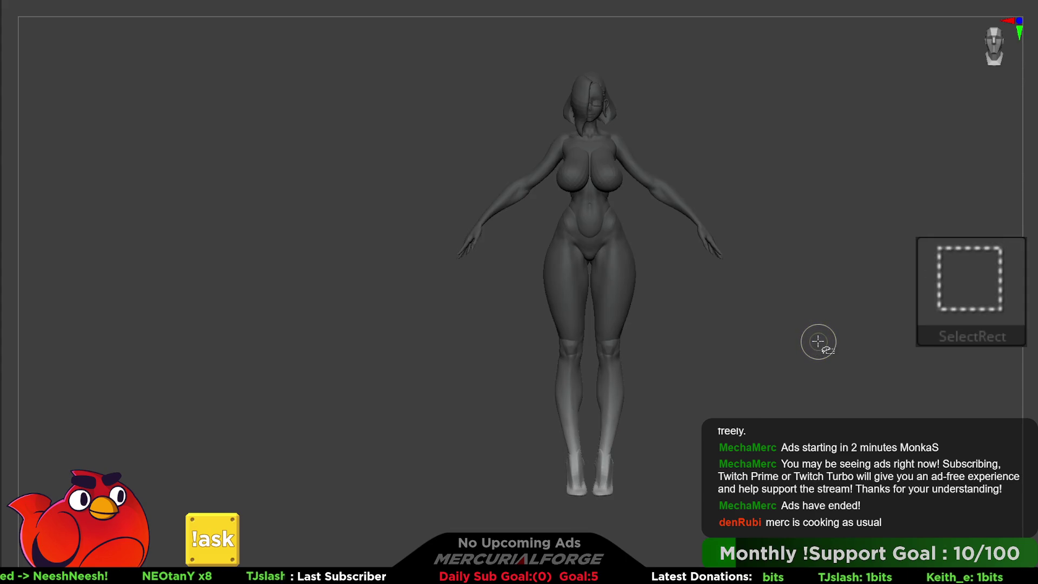
left_click_drag(810, 342, 828, 476, "shift")
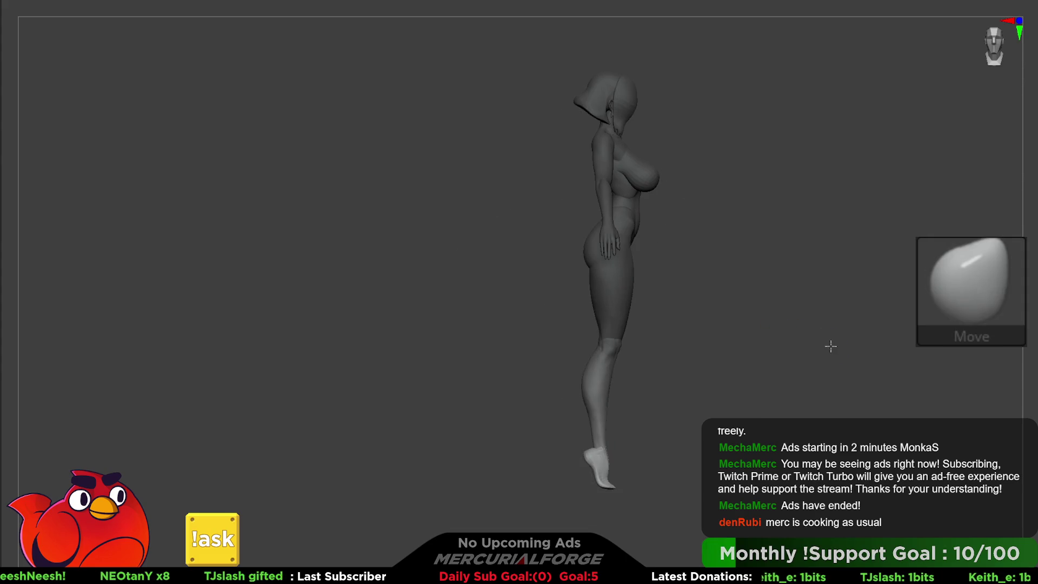
Step: Clear the mask from the body and frame the model in view
left_click_drag(822, 343, 712, 23)
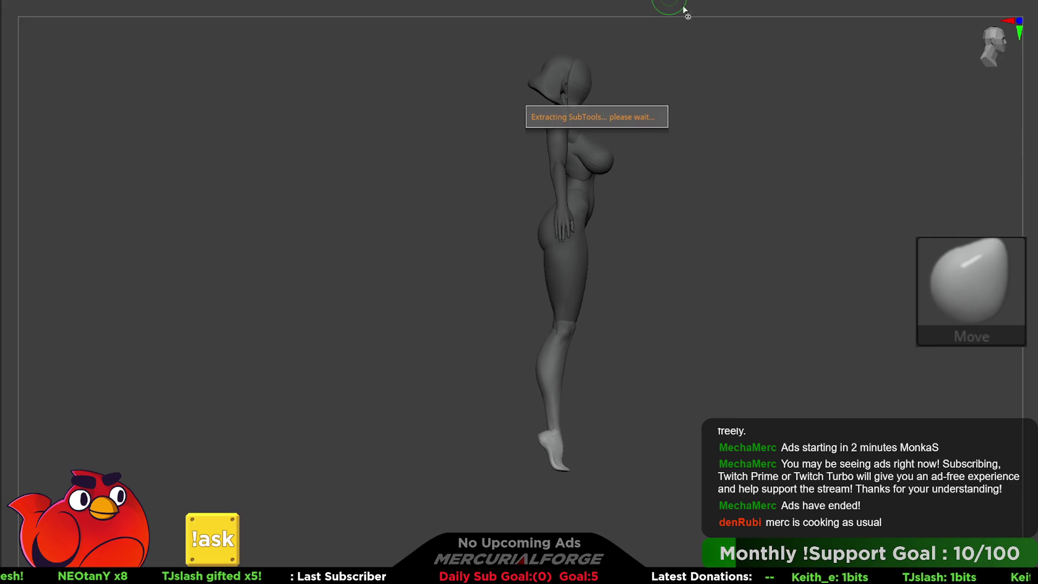
left_click(726, 113, "ctrl")
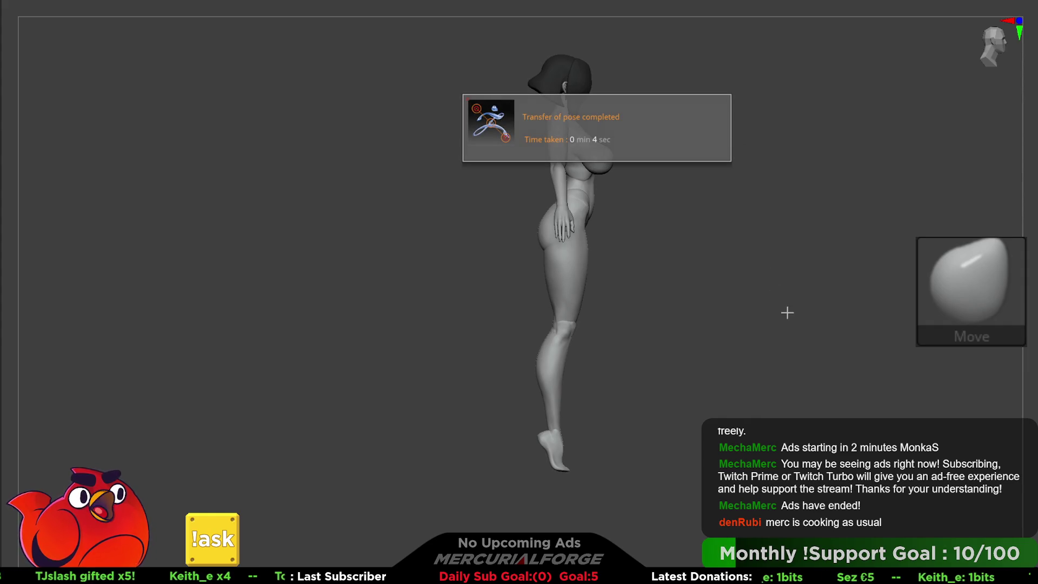
key("f")
Step: Test-rotate the lower leg at the knee with Transpose, undo it, and reposition the knee pivot
left_click_drag(702, 336, 707, 280, "alt")
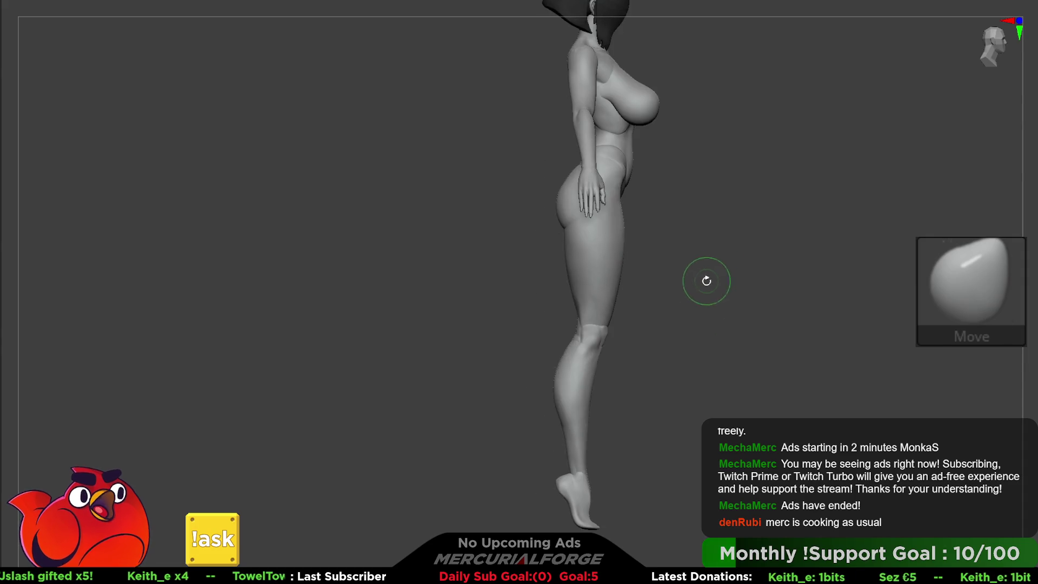
key("w")
mouse_move(662, 327)
left_mouse_down("alt")
mouse_move(715, 232)
mouse_move(654, 265)
left_mouse_up("alt")
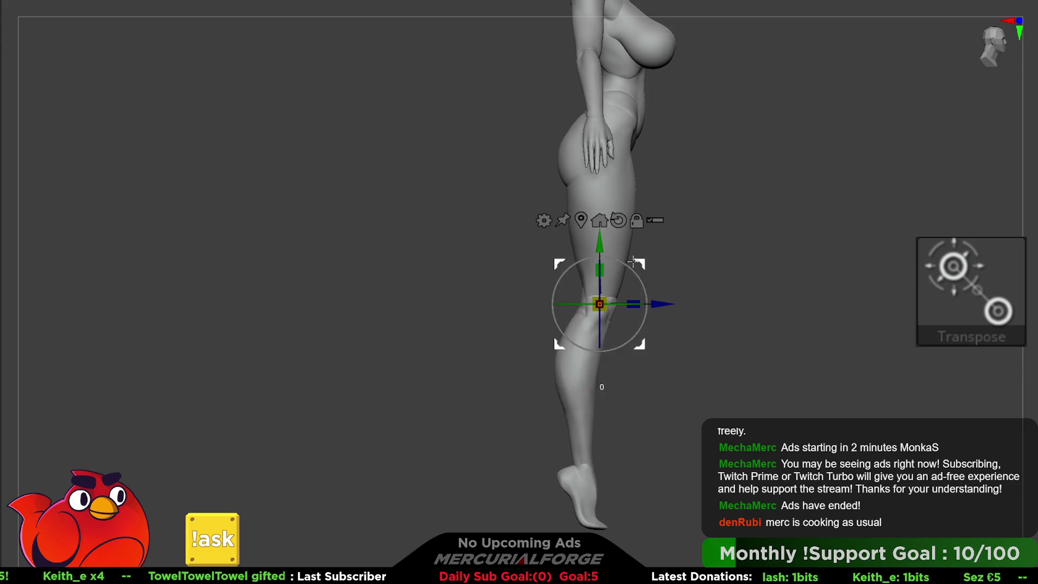
mouse_move(635, 277)
left_mouse_down()
mouse_move(649, 335)
mouse_move(573, 260)
left_mouse_up()
key("ctrl+z")
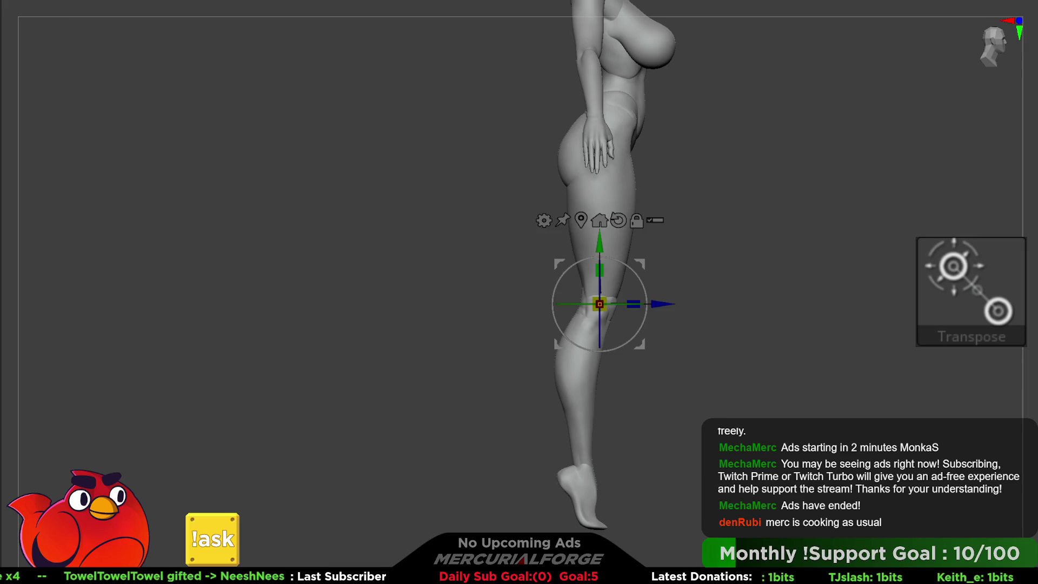
mouse_move(635, 266)
left_mouse_down("alt")
mouse_move(624, 268)
mouse_move(630, 311)
mouse_move(597, 341)
mouse_move(577, 331)
mouse_move(616, 329)
mouse_move(628, 273)
mouse_move(723, 262)
mouse_move(680, 217)
mouse_move(682, 290)
left_mouse_up("alt")
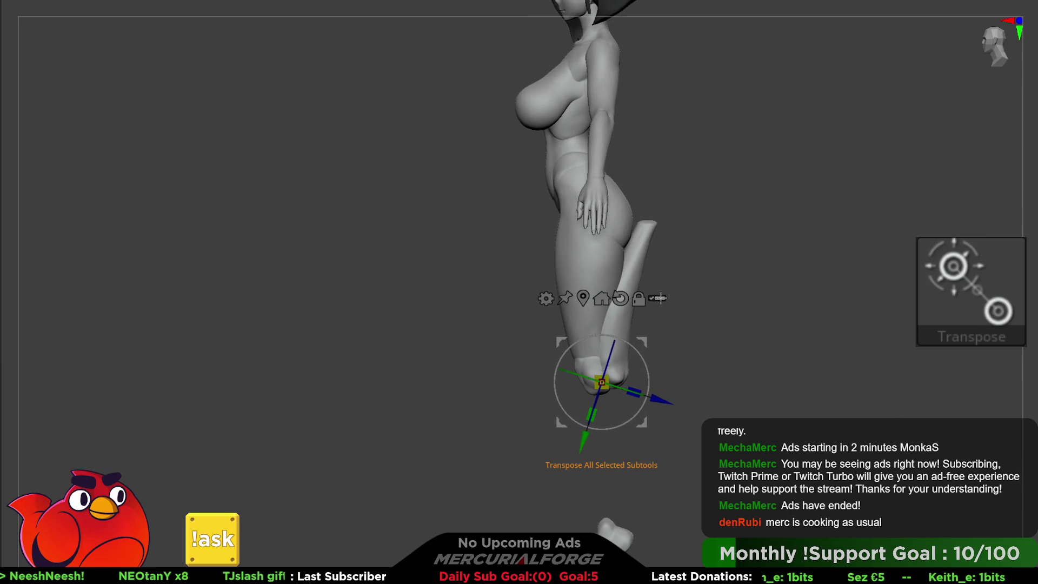
Step: Choose which subtools to pose together and move the pivot from the knee to the hip
left_click(658, 298)
left_click(620, 327, "ctrl+shift")
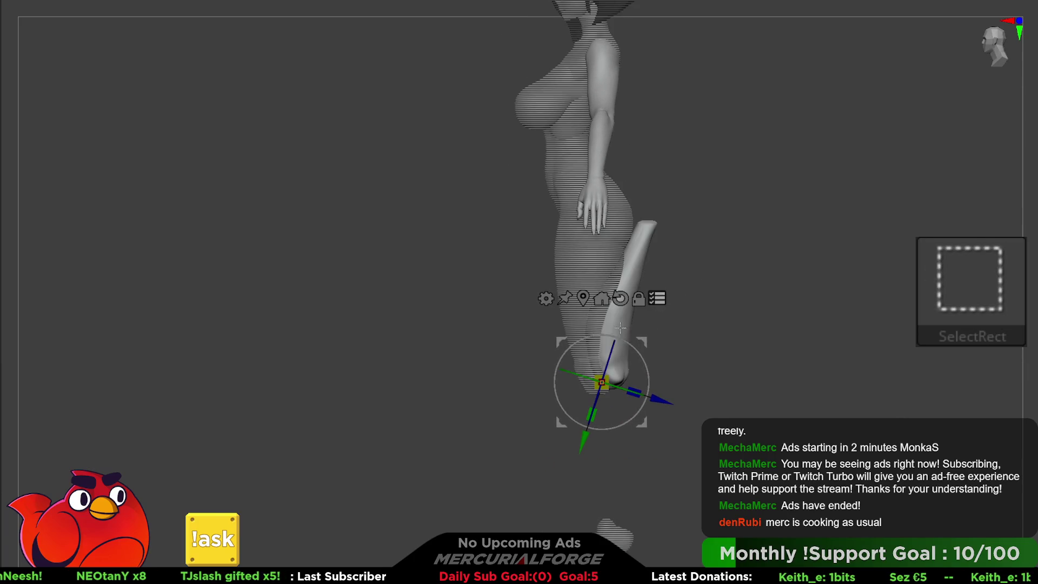
left_click(593, 361, "ctrl+shift")
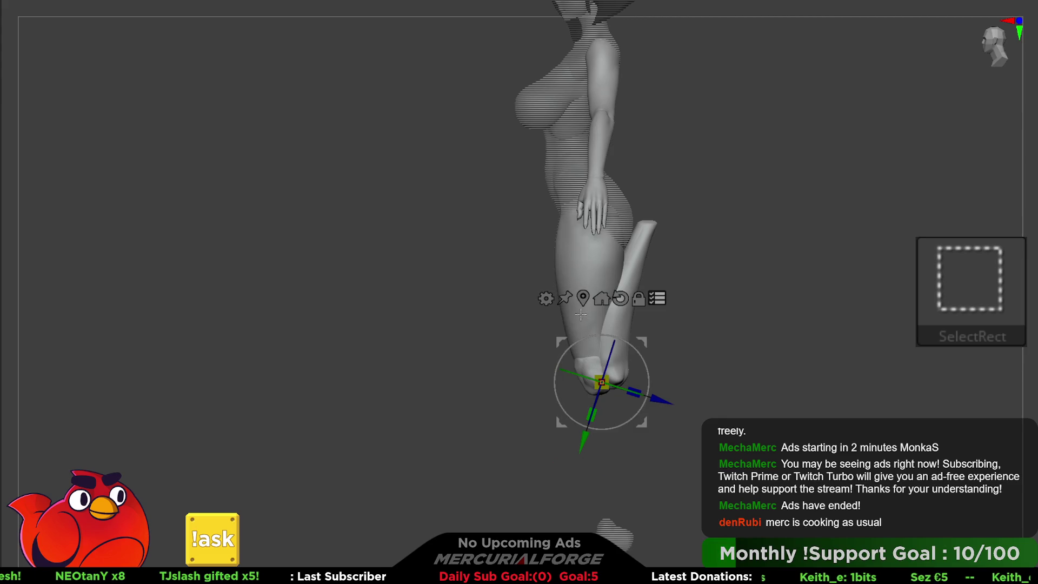
left_click(595, 140, "ctrl+shift")
left_click_drag(596, 324, 591, 148, "alt")
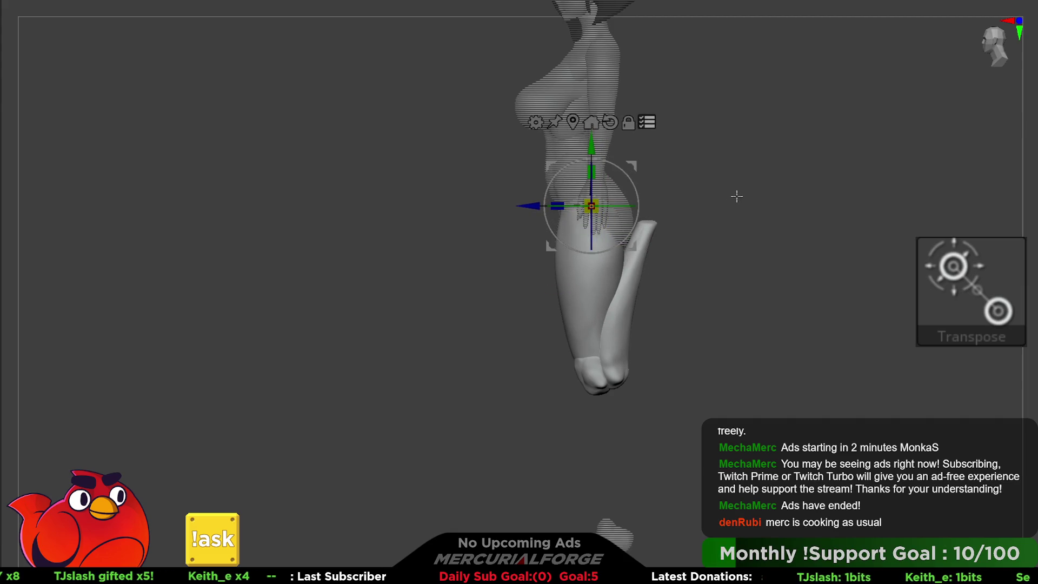
Step: Test-bend the legs at the hip and knees, bending them forward further
mouse_move(752, 210)
left_mouse_down()
mouse_move(816, 216)
mouse_move(745, 219)
mouse_move(721, 280)
left_mouse_up()
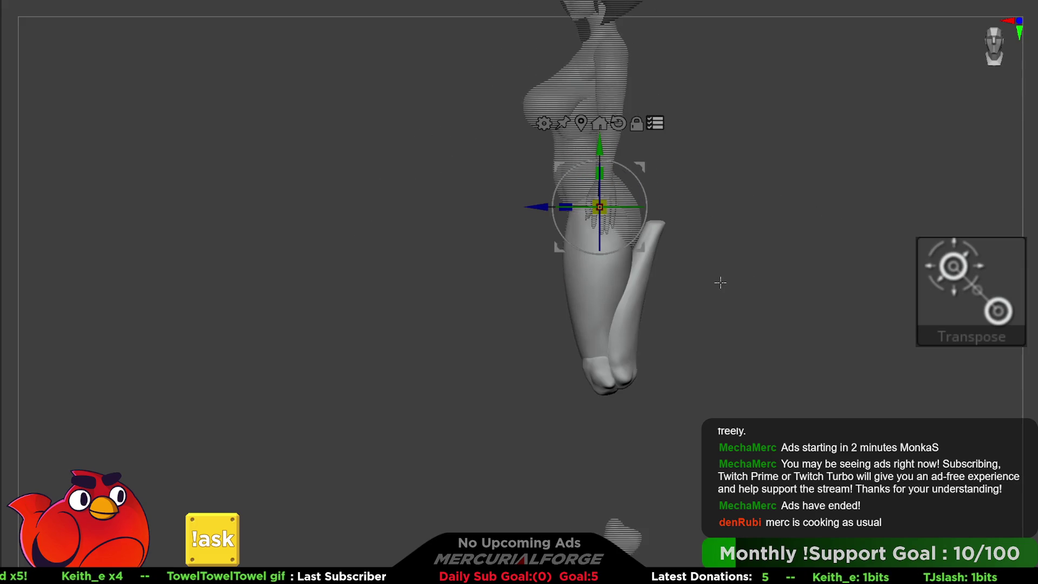
mouse_move(645, 188)
left_mouse_down()
mouse_move(627, 162)
mouse_move(606, 157)
mouse_move(640, 169)
left_mouse_up()
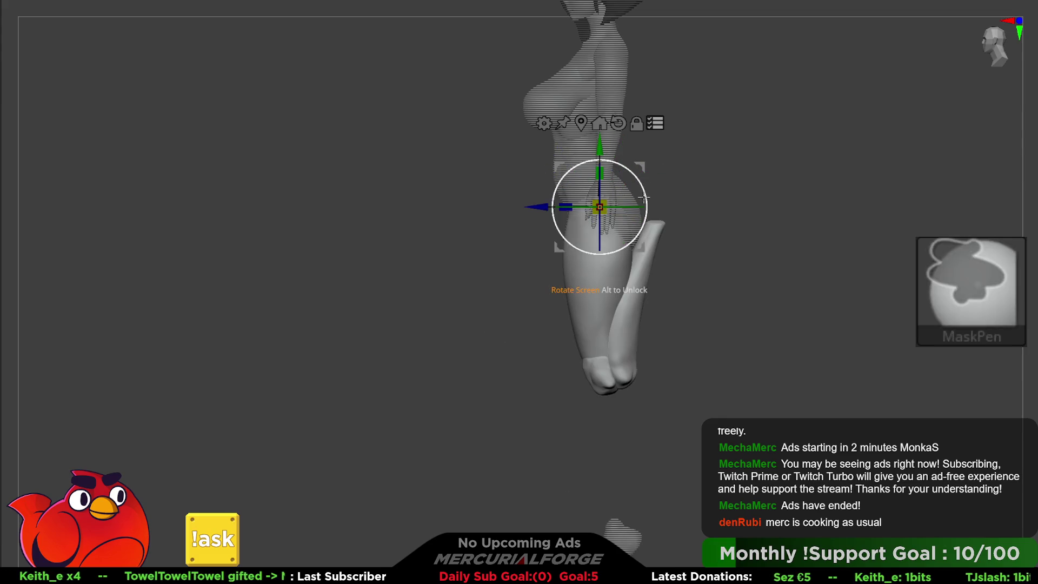
mouse_move(605, 205)
left_mouse_down()
mouse_move(571, 231)
mouse_move(624, 184)
left_mouse_up()
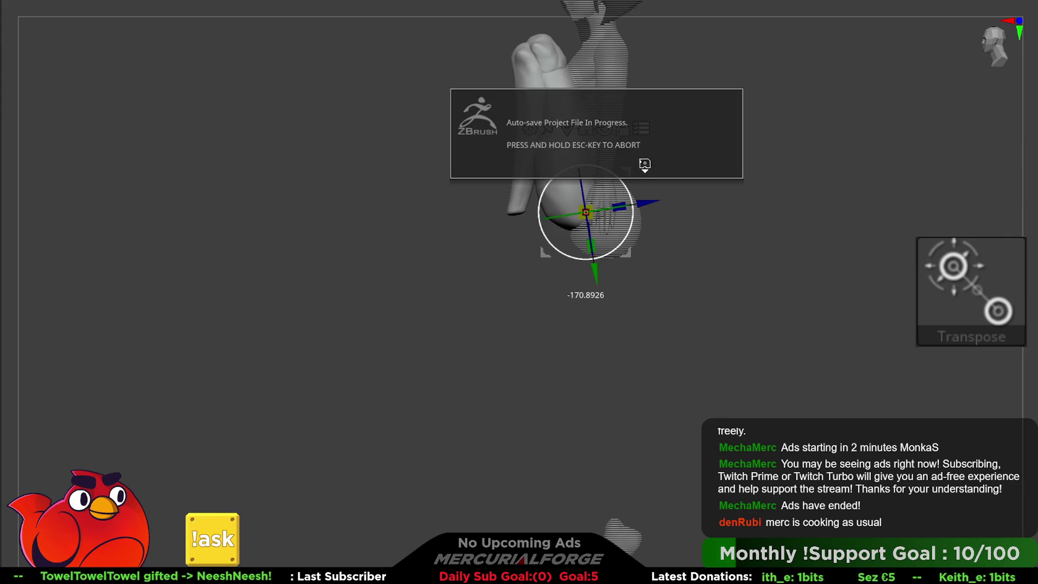
mouse_move(634, 181)
left_mouse_down()
mouse_move(595, 189)
mouse_move(630, 185)
left_mouse_up()
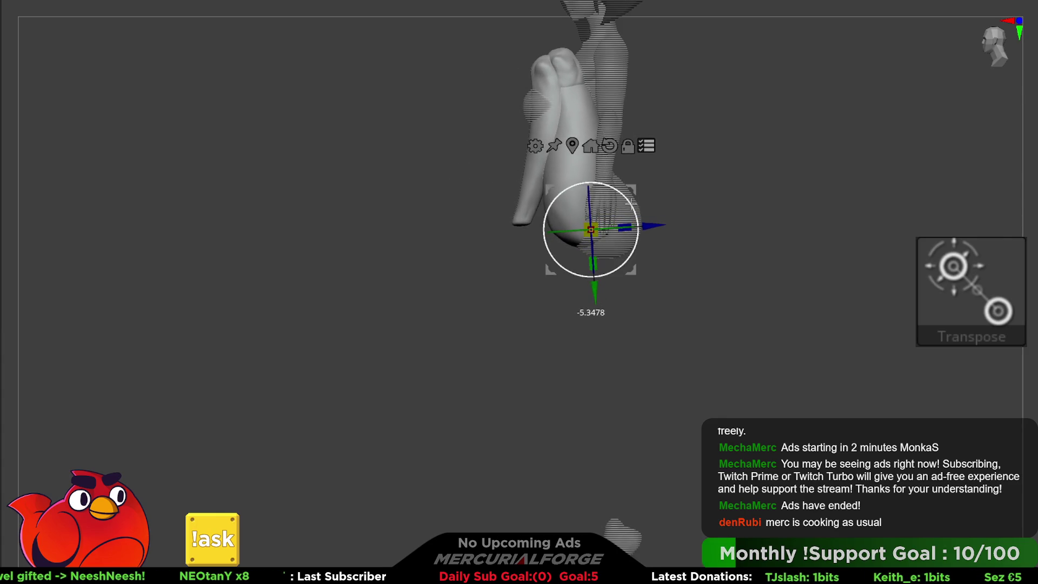
mouse_move(730, 144)
left_mouse_down()
mouse_move(757, 244)
mouse_move(741, 244)
mouse_move(817, 261)
mouse_move(732, 250)
left_mouse_up()
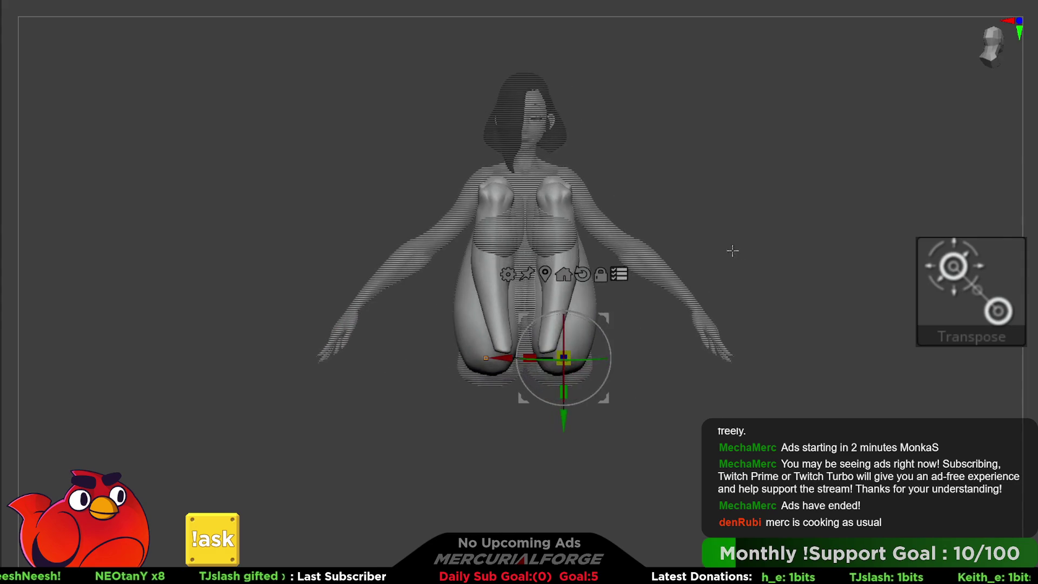
mouse_move(595, 337)
left_mouse_down()
mouse_move(603, 358)
mouse_move(604, 346)
left_mouse_up()
mouse_move(757, 214)
left_mouse_down()
mouse_move(638, 206)
mouse_move(739, 225)
mouse_move(830, 224)
mouse_move(808, 218)
left_mouse_up()
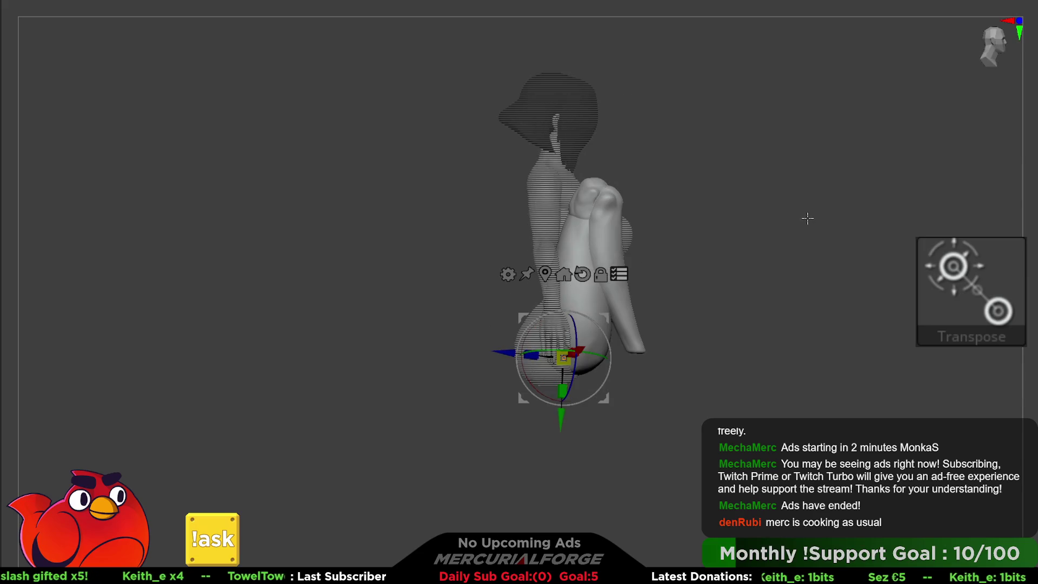
Step: Undo the leg bend back to straight and return to regular sculpting mode
key("ctrl")
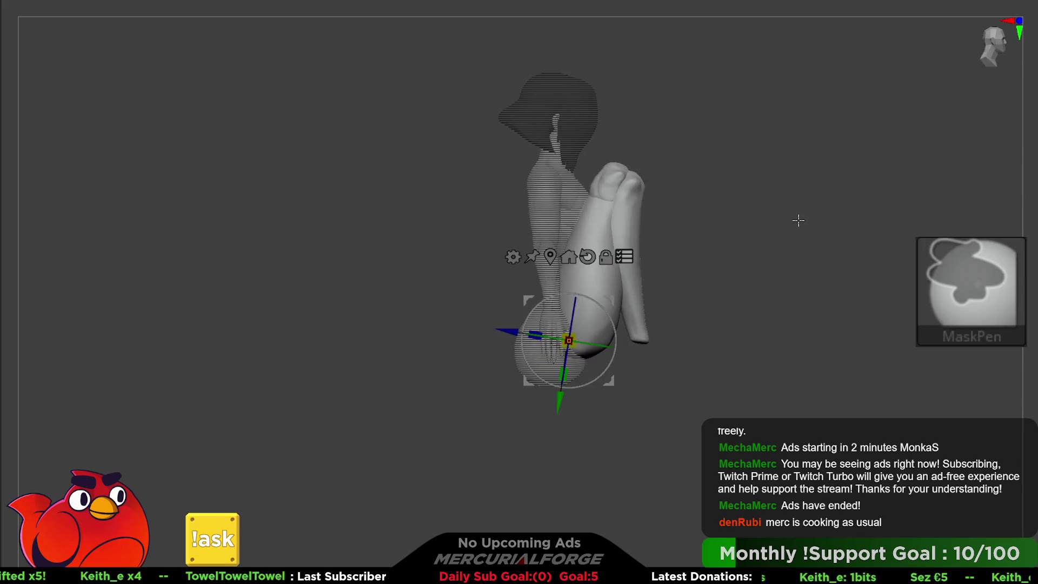
key("ctrl+z")
key("w")
mouse_move(795, 220)
left_mouse_down("alt")
mouse_move(757, 276)
mouse_move(669, 257)
left_mouse_up("alt")
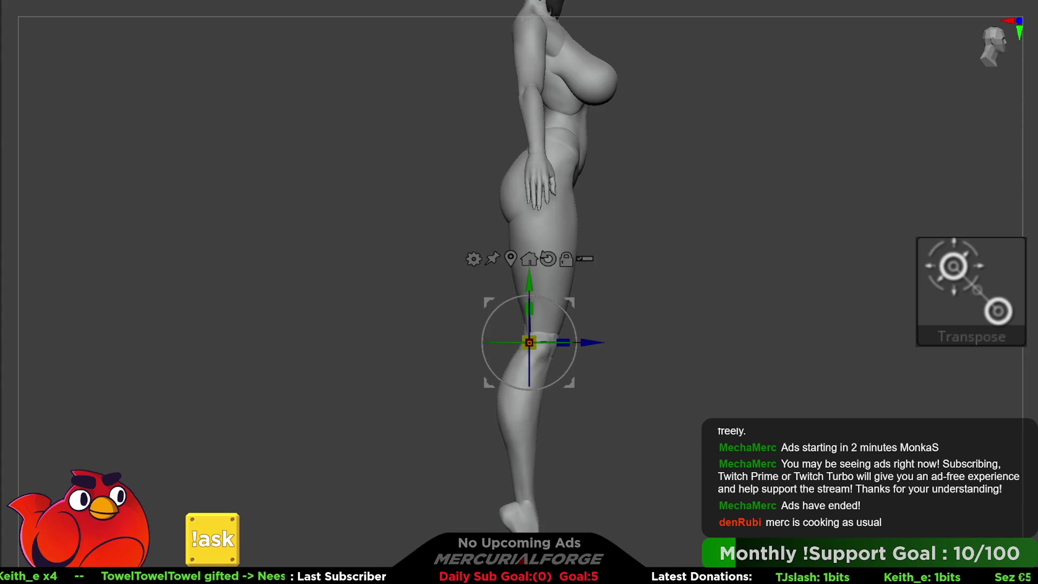
key("q")
left_click_drag(919, 211, 753, 250, "shift")
mouse_move(777, 292)
left_mouse_down()
mouse_move(780, 262)
mouse_move(774, 251)
mouse_move(769, 285)
mouse_move(753, 209)
left_mouse_up()
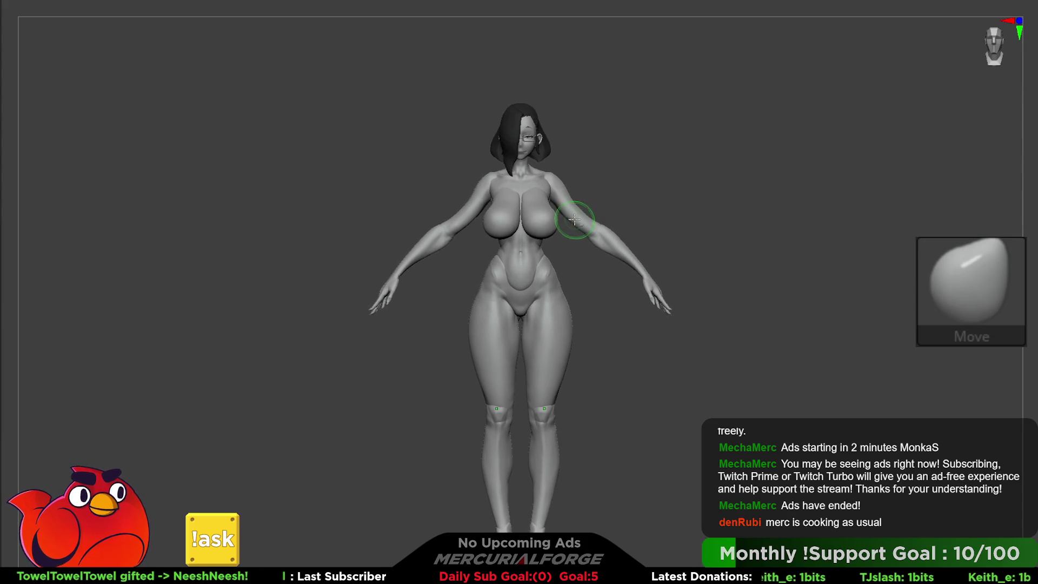
Step: Step back and forward through history to recover the earlier arm posing setup and upper-body mask
key("ctrl")
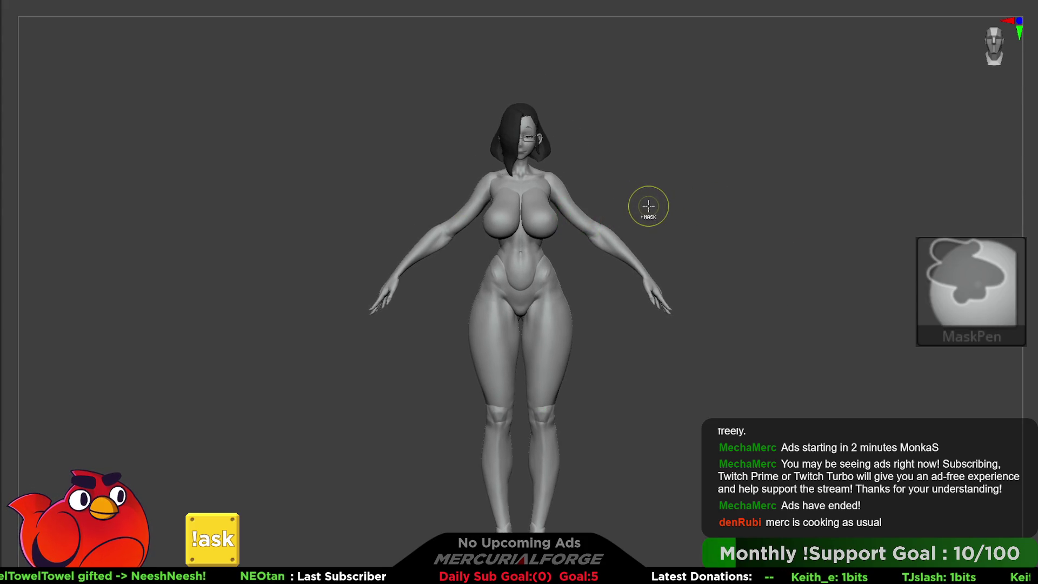
key("ctrl+shift")
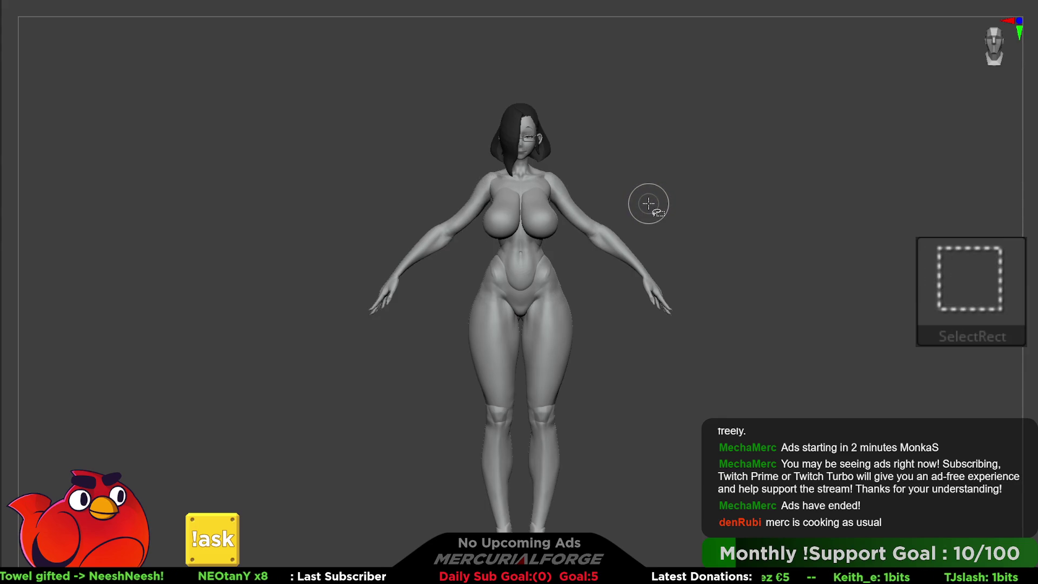
key("w")
key("ctrl")
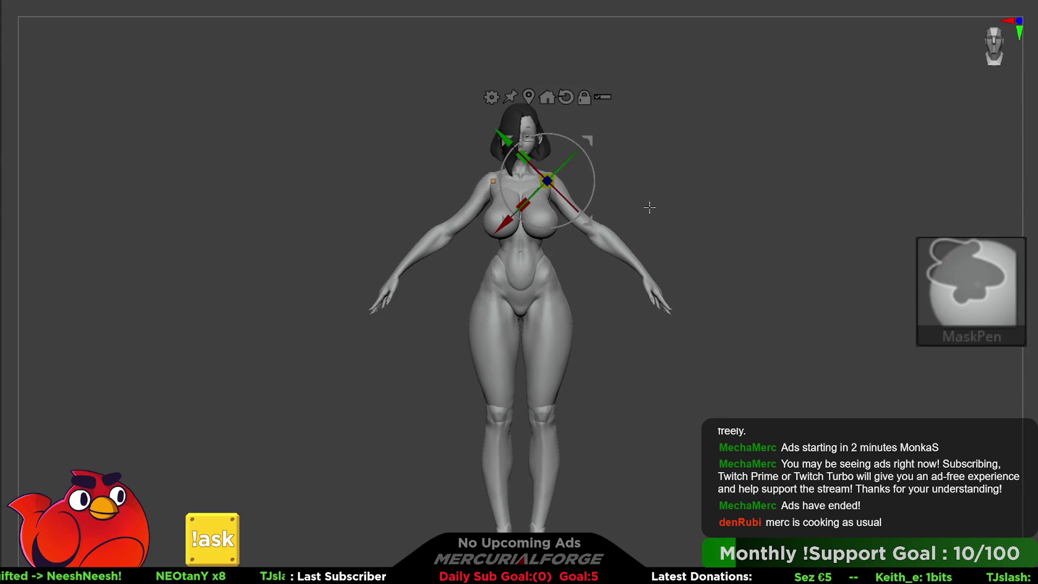
key("ctrl+z")
key("ctrl+shift")
key("ctrl+shift+z")
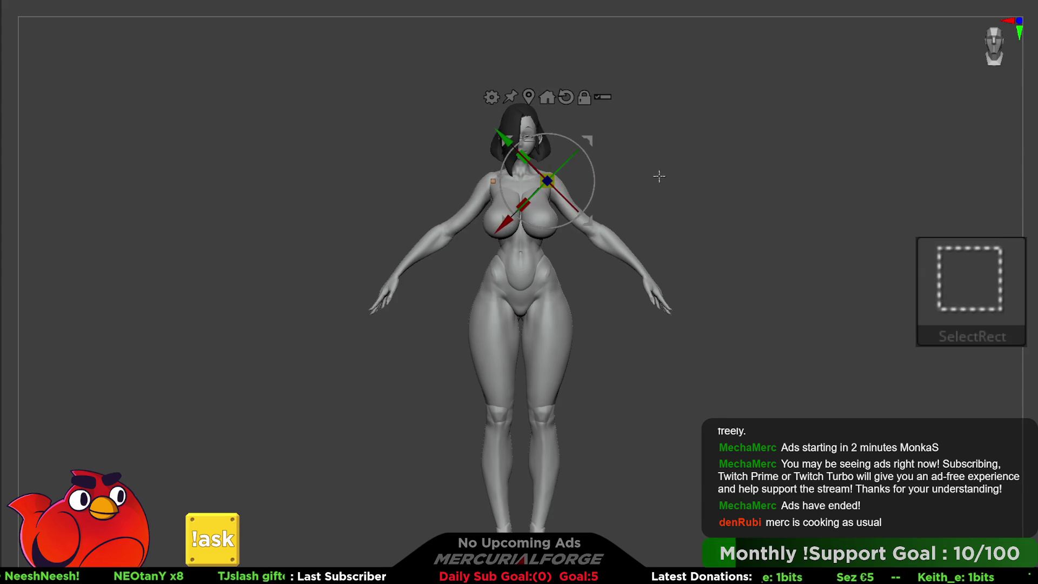
key("ctrl+shift+z")
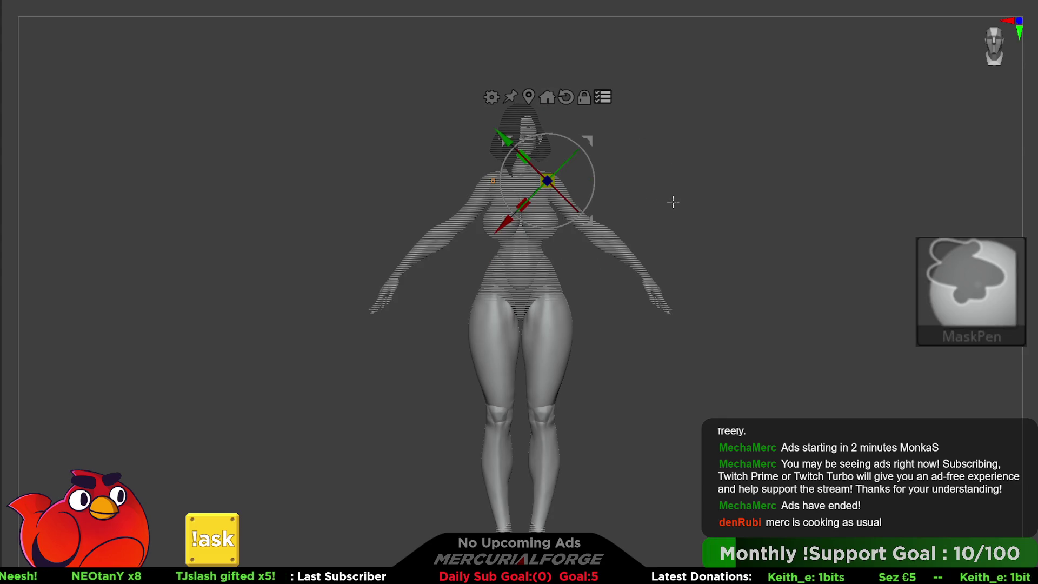
Step: Clear the upper-body mask, then undo and redo to bring the mask and arm pose back
left_click(665, 243, "ctrl+shift")
key("ctrl+z")
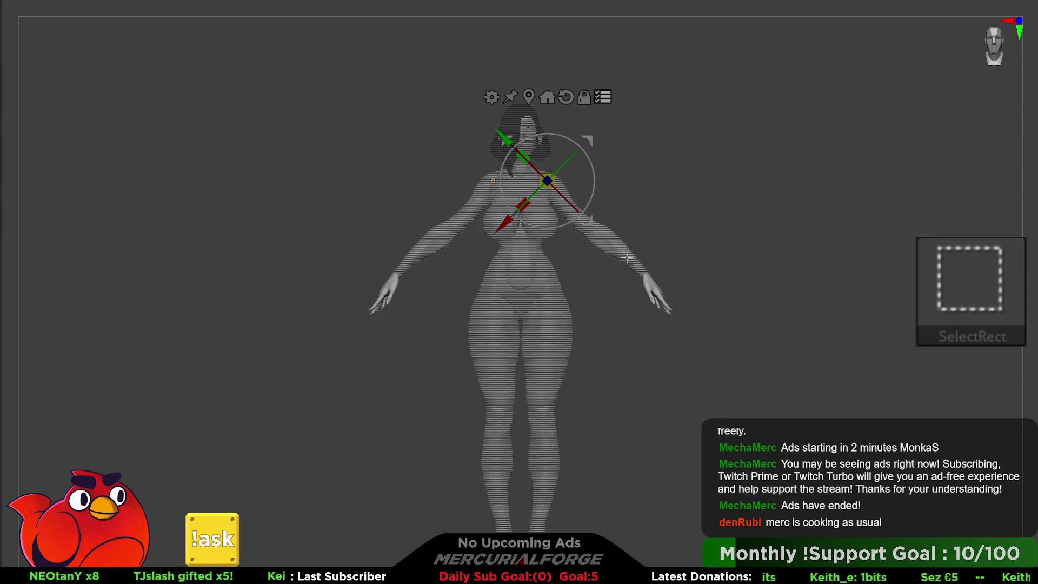
key("ctrl+z")
key("ctrl+z")
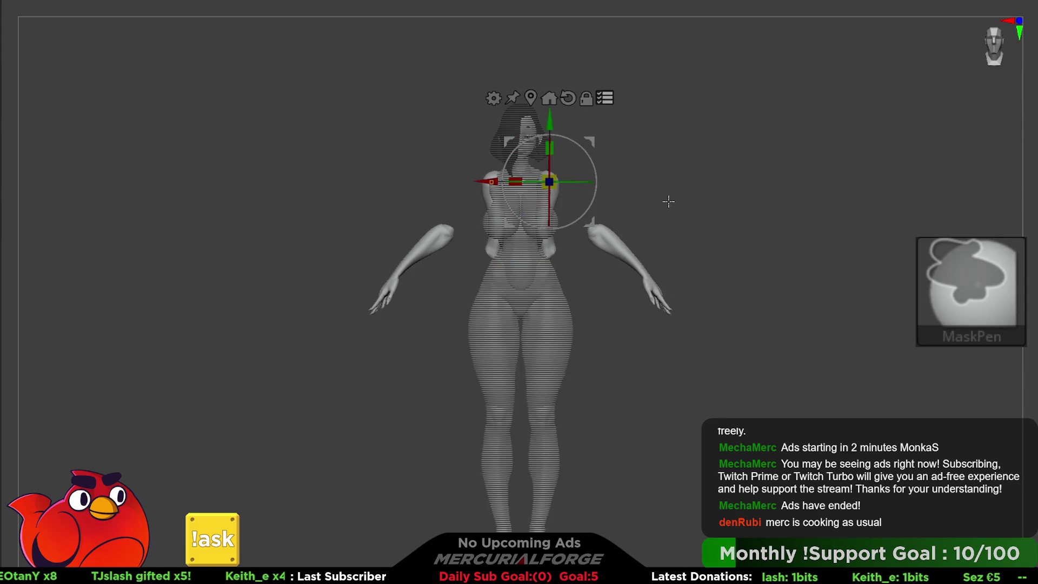
key("ctrl+shift+z")
key("ctrl+shift+z")
key("ctrl+shift+z")
key("ctrl+shift+z")
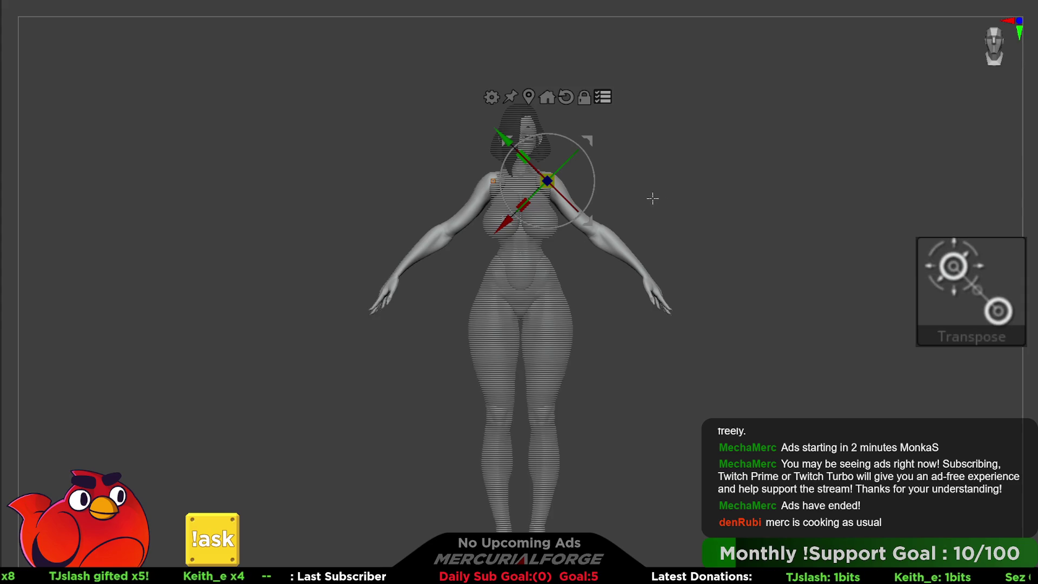
key("ctrl+shift+z")
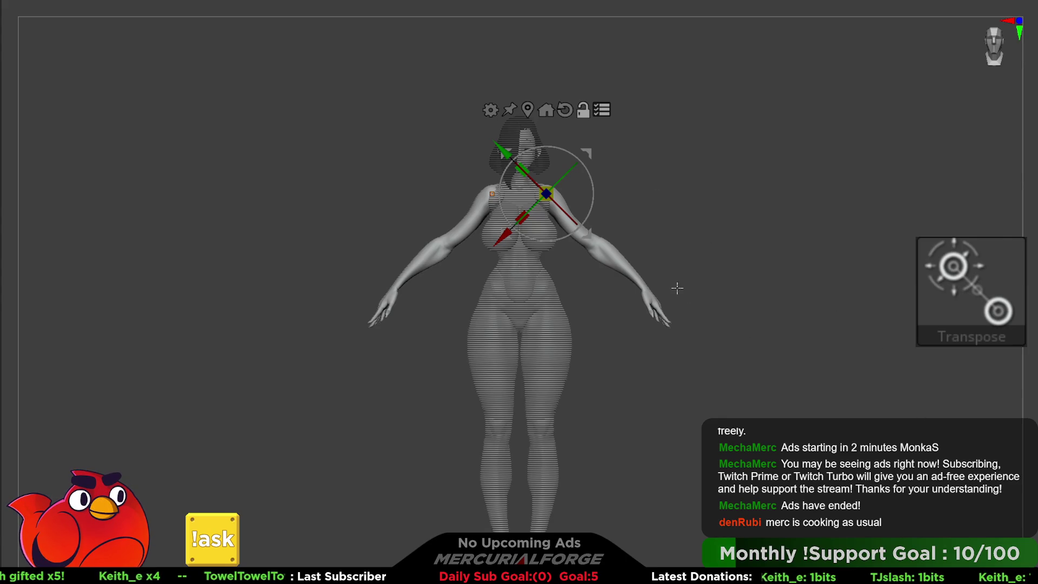
key("ctrl+shift+z")
key("ctrl+shift+z")
key("ctrl+shift+z")
Step: Rotate the arms down to the sides, realigning the axis to refine the shoulder angle
mouse_move(613, 115)
left_mouse_down()
mouse_move(618, 134)
mouse_move(613, 91)
left_mouse_up()
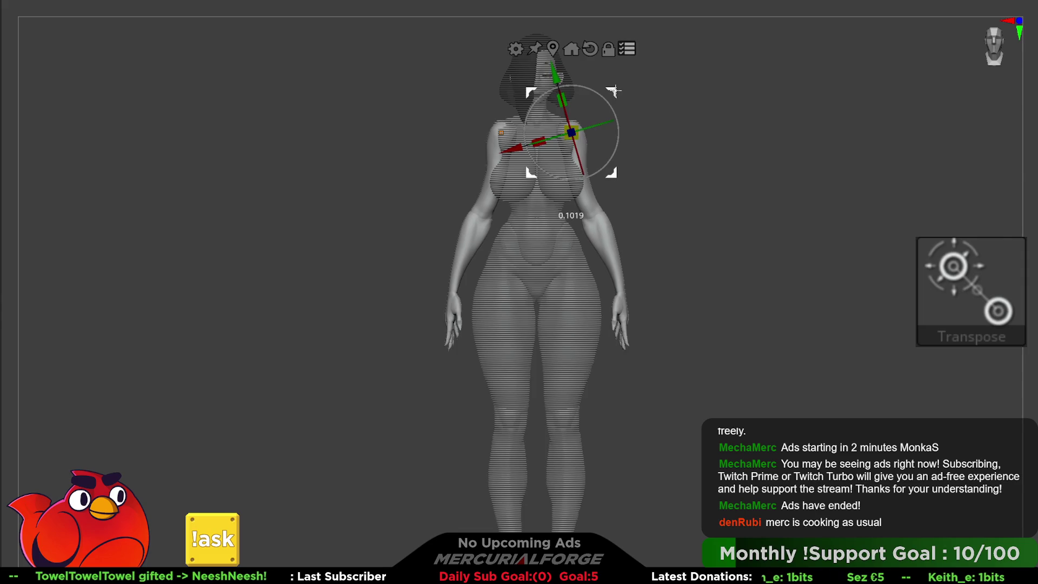
key("q")
mouse_move(861, 204)
left_mouse_down()
mouse_move(830, 204)
mouse_move(896, 205)
mouse_move(827, 178)
left_mouse_up()
key("w")
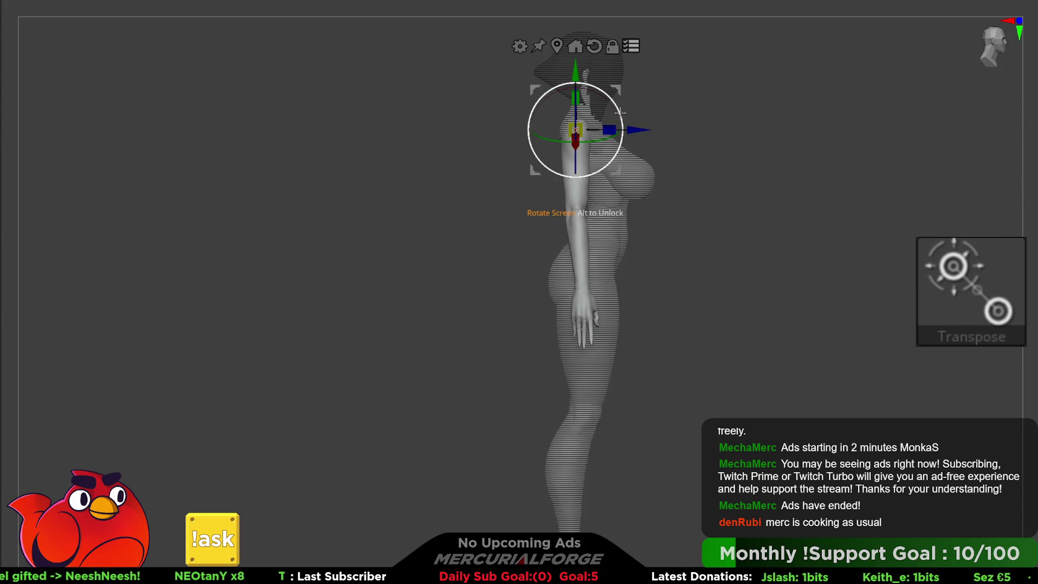
left_click(594, 46)
left_click_drag(620, 113, 622, 91)
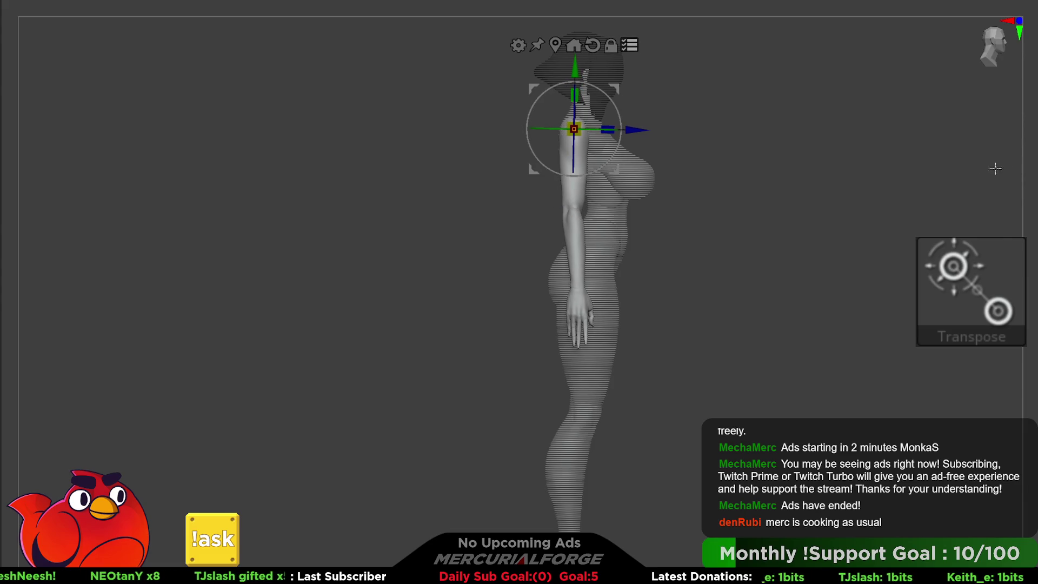
key("q")
mouse_move(818, 175)
left_mouse_down()
mouse_move(862, 180)
mouse_move(788, 185)
mouse_move(874, 192)
mouse_move(1030, 100)
left_mouse_up()
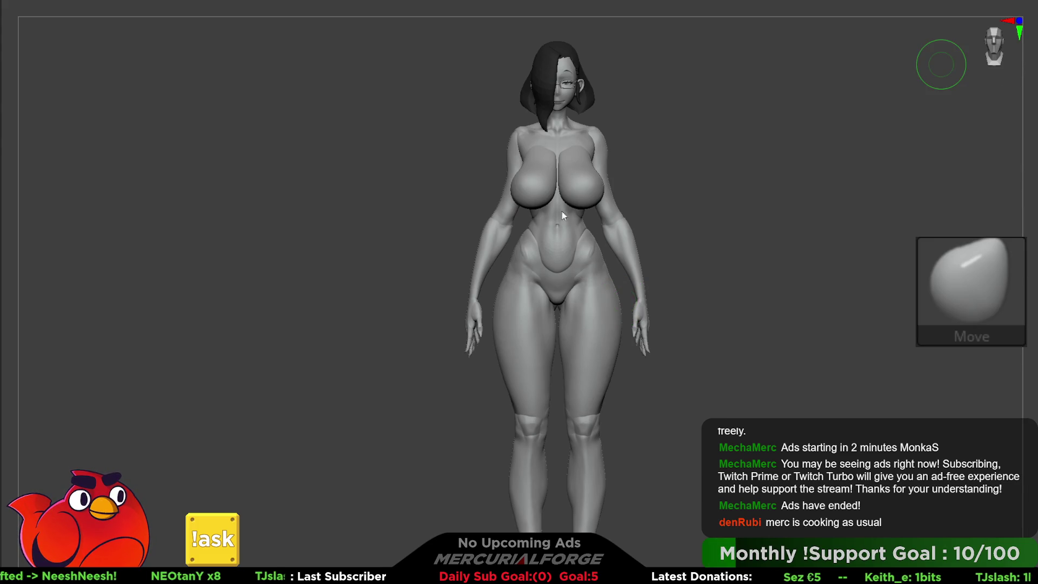
Step: Undo the last five pose changes, lifting the arms back out to the A-pose angle
key("ctrl+z")
key("ctrl+z")
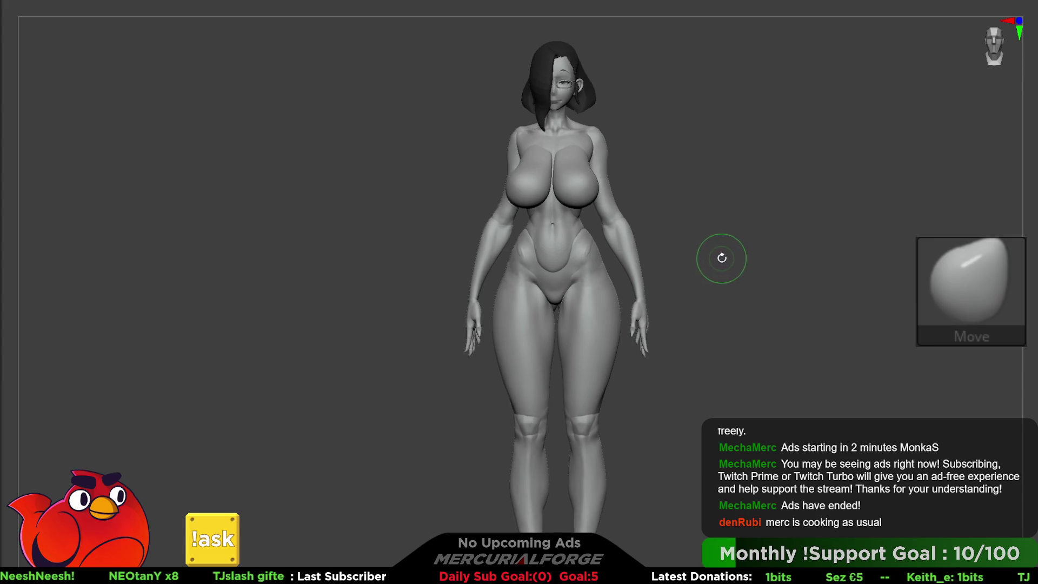
key("ctrl+z")
key("ctrl+z")
key("ctrl+z")
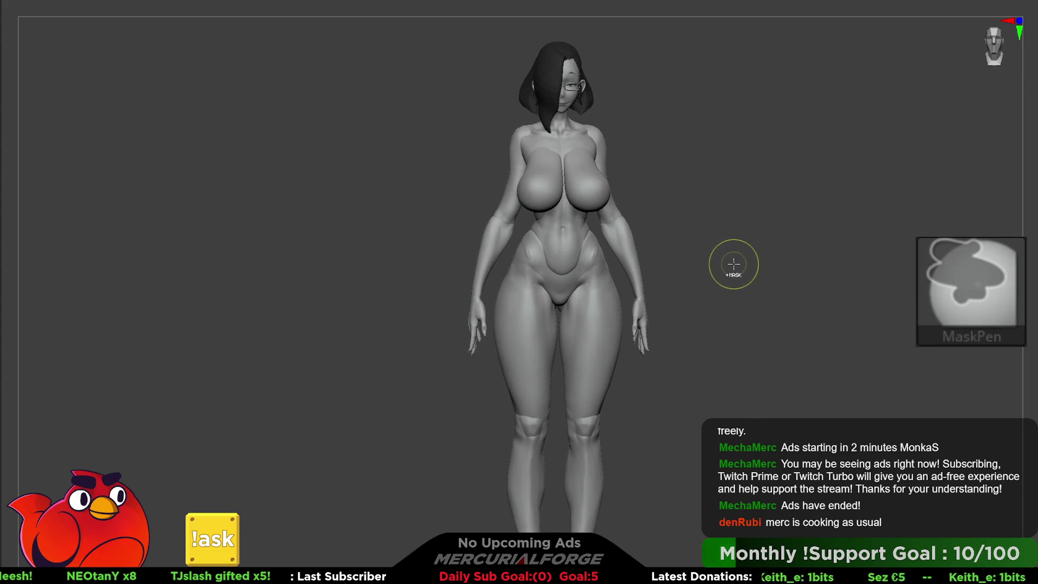
key("ctrl+z")
key("ctrl+z")
key("ctrl+z")
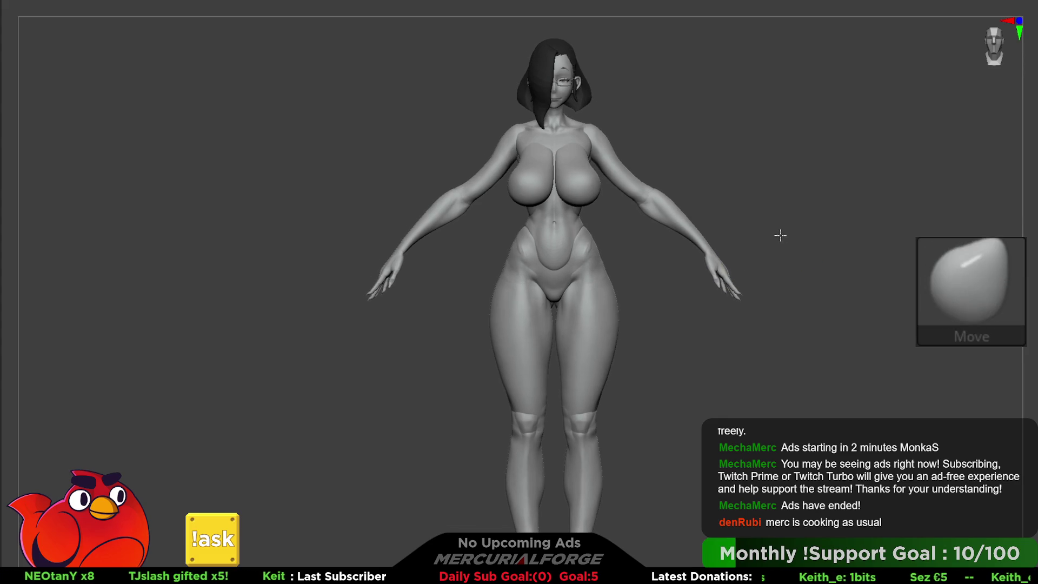
key("ctrl+z")
key("ctrl+z")
key("ctrl+z")
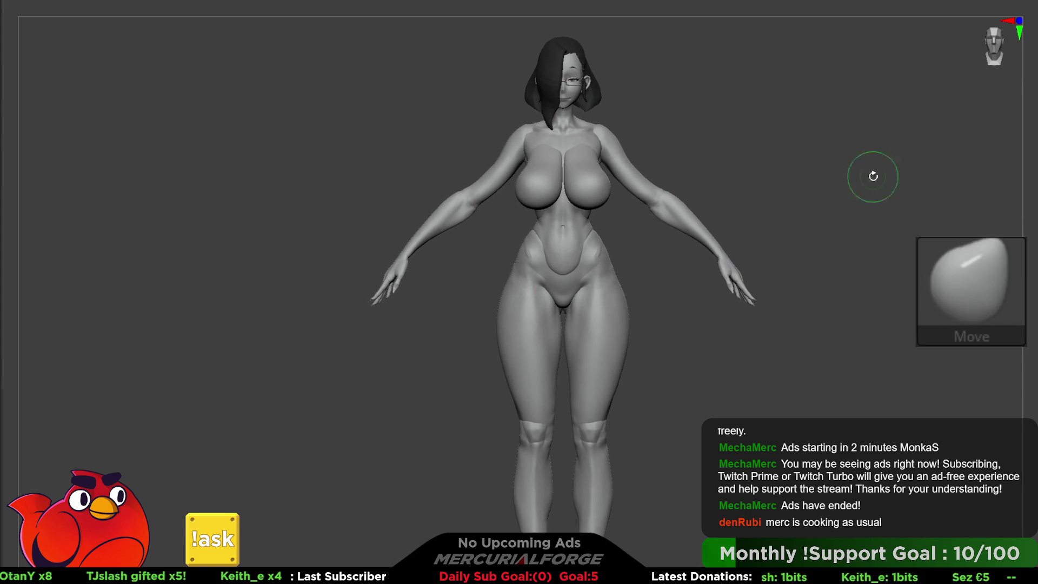
key("ctrl+z")
key("ctrl+z")
key("ctrl+z")
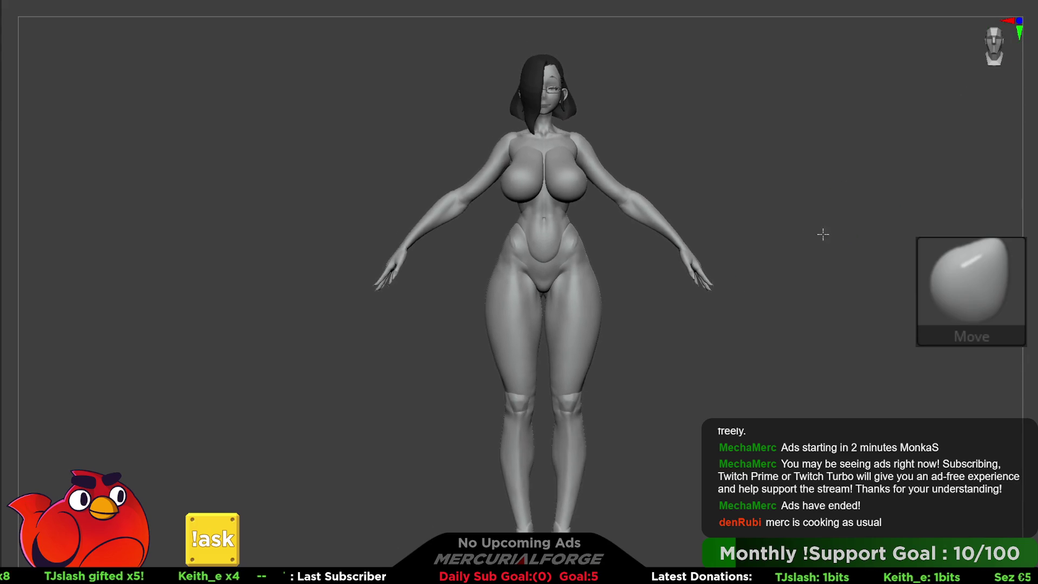
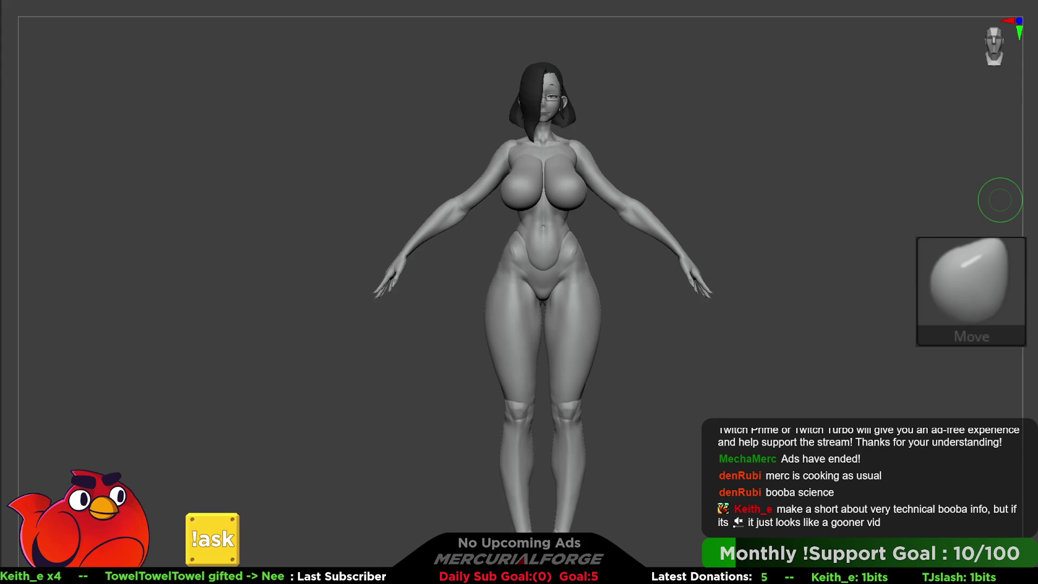
Step: Undo the last chest sculpt strokes and zoom in on the glasses
key("ctrl+z")
key("ctrl+z")
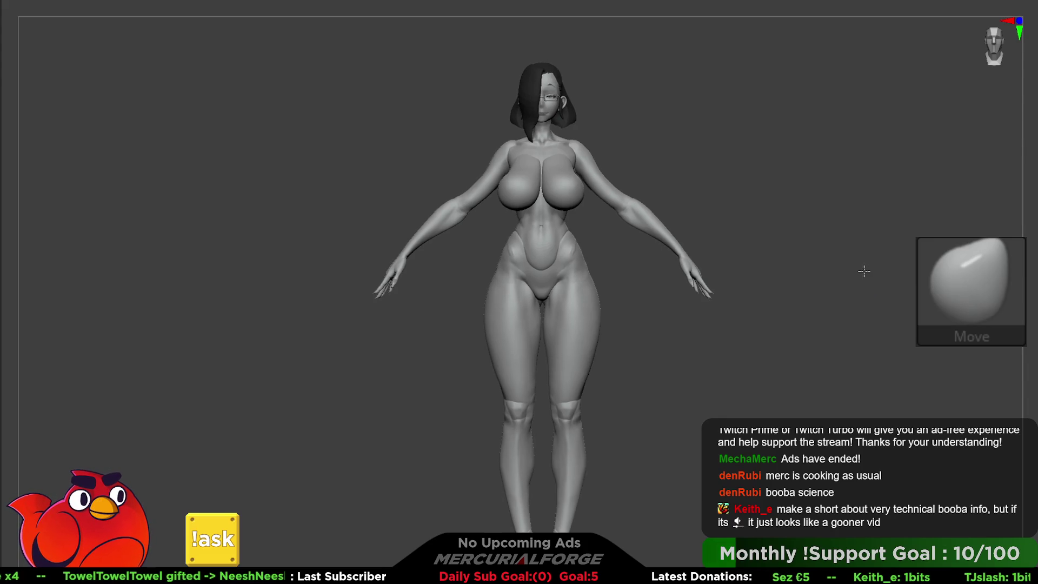
scroll(863, 261, "up", 5)
mouse_move(873, 319)
left_mouse_down()
mouse_move(861, 280)
mouse_move(865, 301)
left_mouse_up()
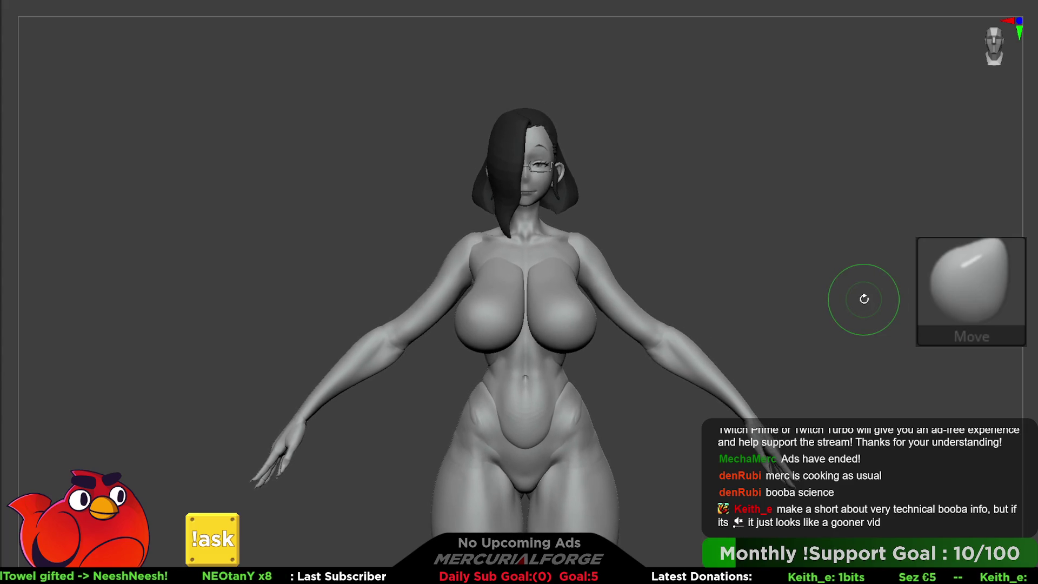
mouse_move(851, 274)
left_mouse_down()
mouse_move(788, 192)
mouse_move(720, 308)
left_mouse_up()
mouse_move(567, 276)
left_mouse_down()
mouse_move(559, 230)
mouse_move(611, 337)
mouse_move(662, 292)
mouse_move(773, 318)
mouse_move(764, 301)
left_mouse_up()
mouse_move(730, 184)
left_mouse_down()
mouse_move(753, 169)
mouse_move(767, 282)
left_mouse_up()
Step: Solo the glasses subtool and switch to the ZModeler brush
key("space")
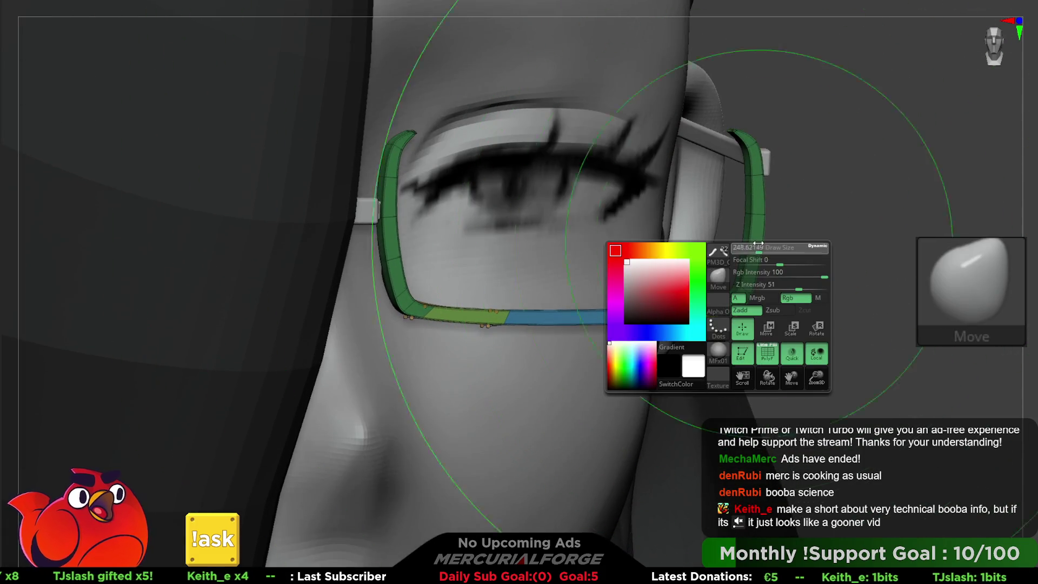
mouse_move(738, 186)
left_mouse_down()
mouse_move(790, 204)
mouse_move(784, 174)
mouse_move(765, 185)
mouse_move(778, 179)
mouse_move(771, 153)
mouse_move(773, 174)
left_mouse_up()
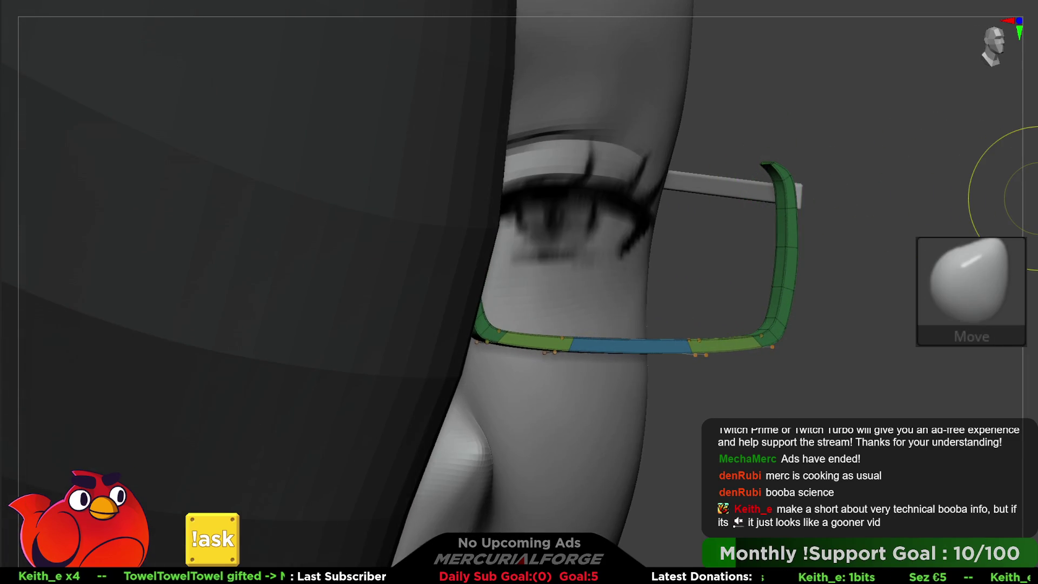
left_click(787, 184, "ctrl+shift")
key("b")
key("z")
key("m")
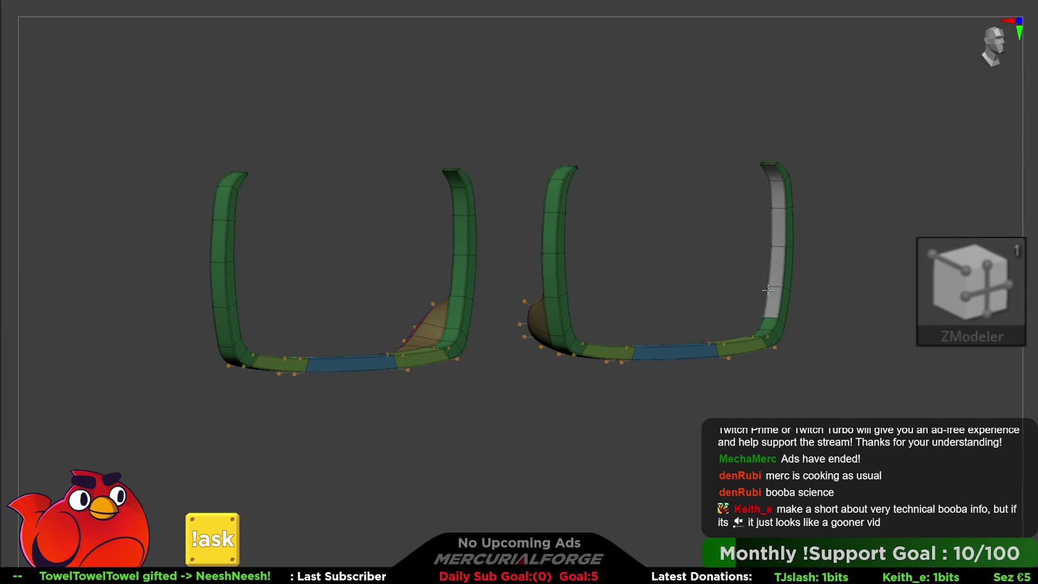
Step: Snap to a straight front view of the frames and test hiding their vertical polygroups
mouse_move(763, 324)
right_mouse_down()
mouse_move(741, 351)
mouse_move(725, 346)
mouse_move(737, 323)
right_mouse_up()
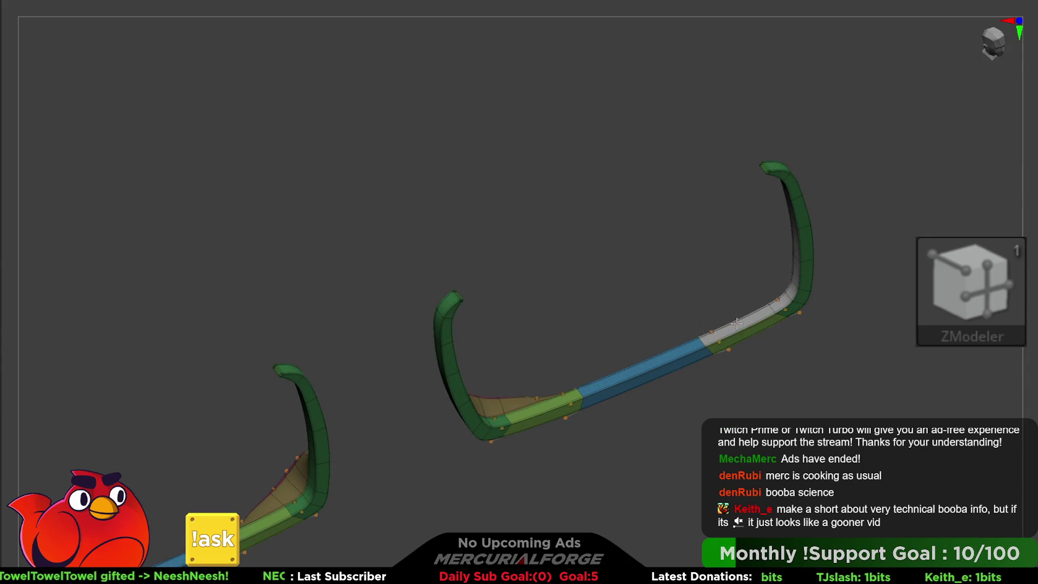
mouse_move(670, 353)
right_mouse_down()
mouse_move(540, 359)
mouse_move(557, 390)
mouse_move(476, 423)
mouse_move(549, 414)
right_mouse_up()
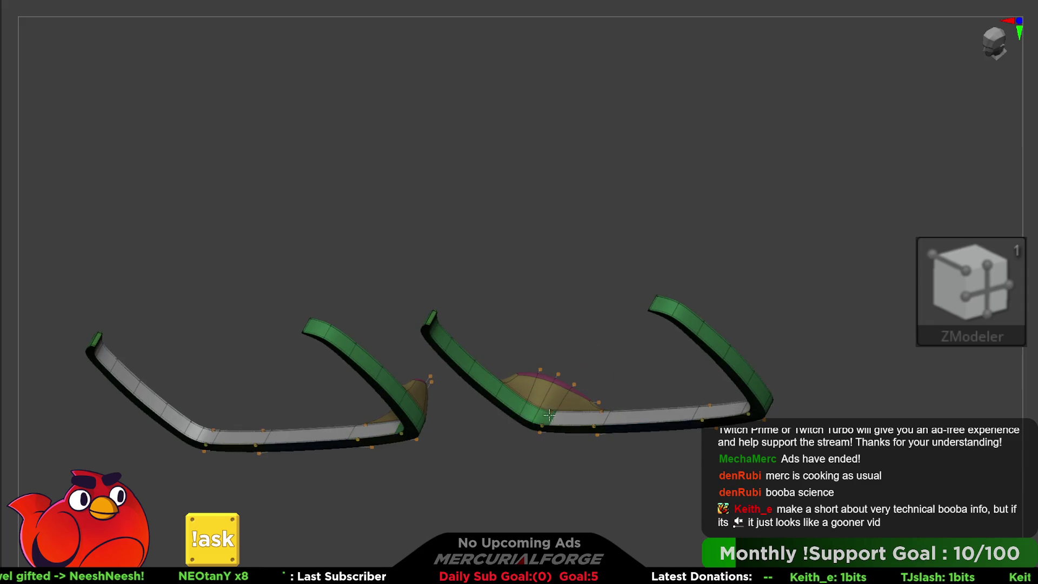
mouse_move(445, 339)
right_mouse_down()
mouse_move(431, 262)
mouse_move(423, 336)
mouse_move(487, 252)
mouse_move(589, 265)
mouse_move(686, 301)
right_mouse_up()
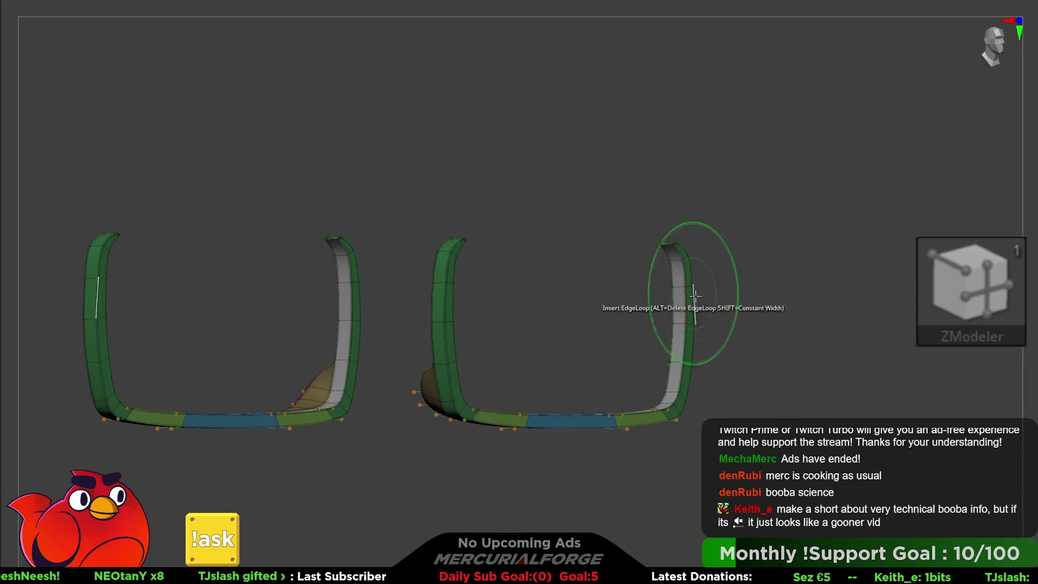
key("ctrl+shift")
left_click(686, 344, "ctrl+shift")
left_click(685, 337, "ctrl+shift")
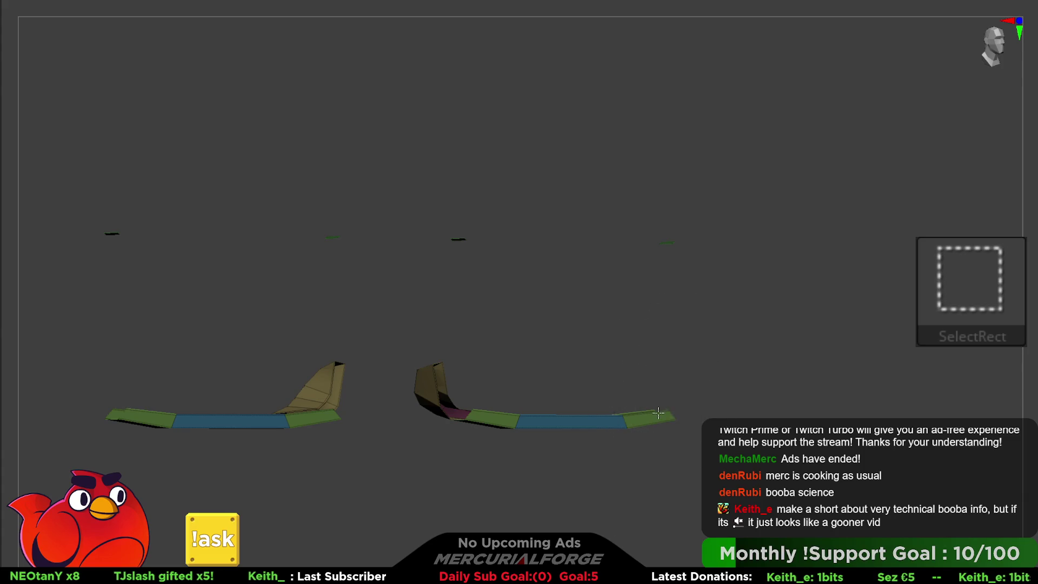
left_click(702, 367, "ctrl+shift")
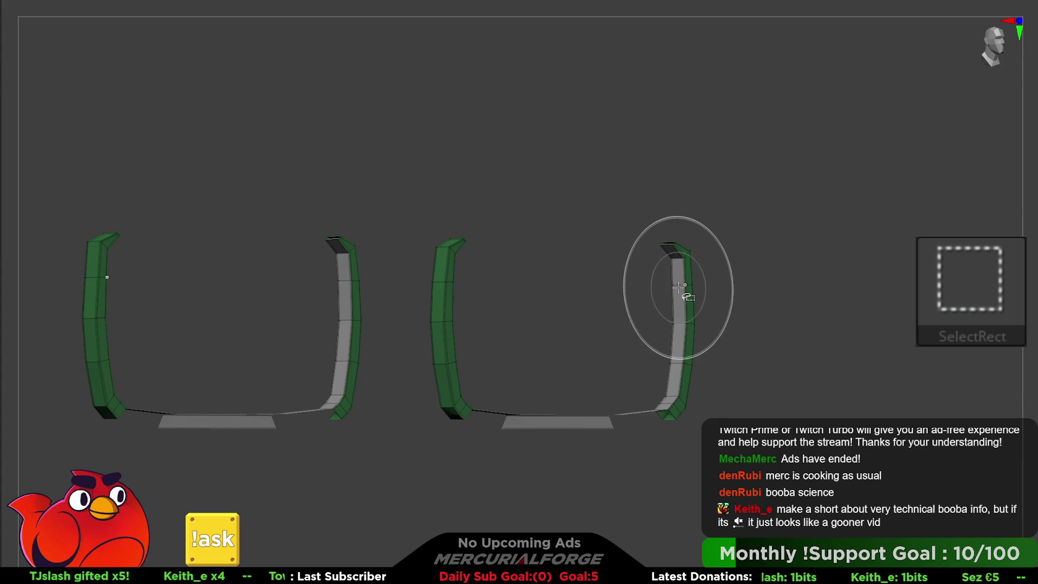
Step: Hide the coloured bottom and column polygroups, leaving only the grey frame strips
key("space")
left_click_drag(717, 289, 690, 302)
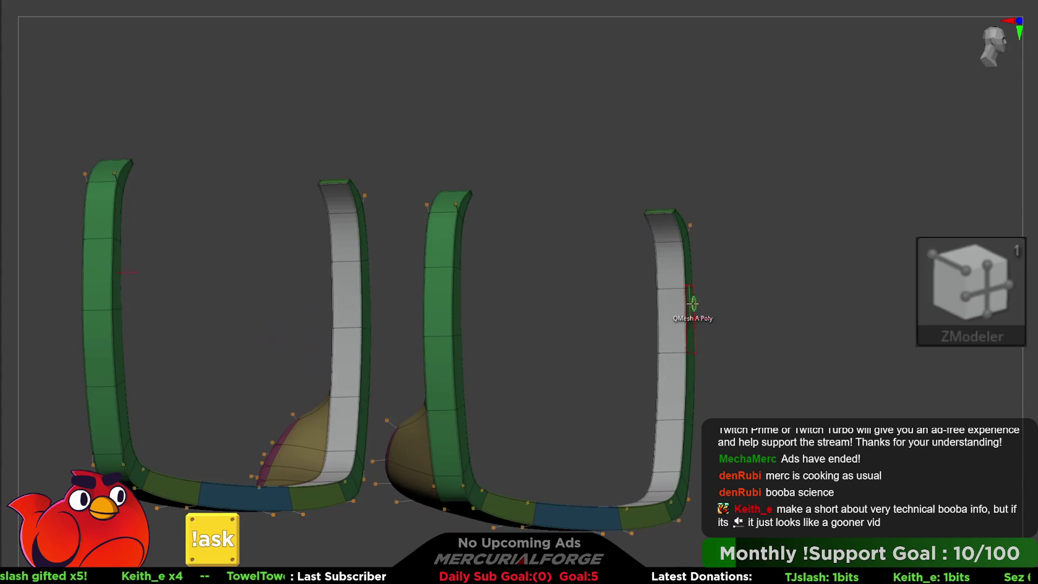
left_click(674, 288, "ctrl+shift")
key("ctrl+z")
left_click(671, 274, "ctrl+shift")
key("ctrl+z")
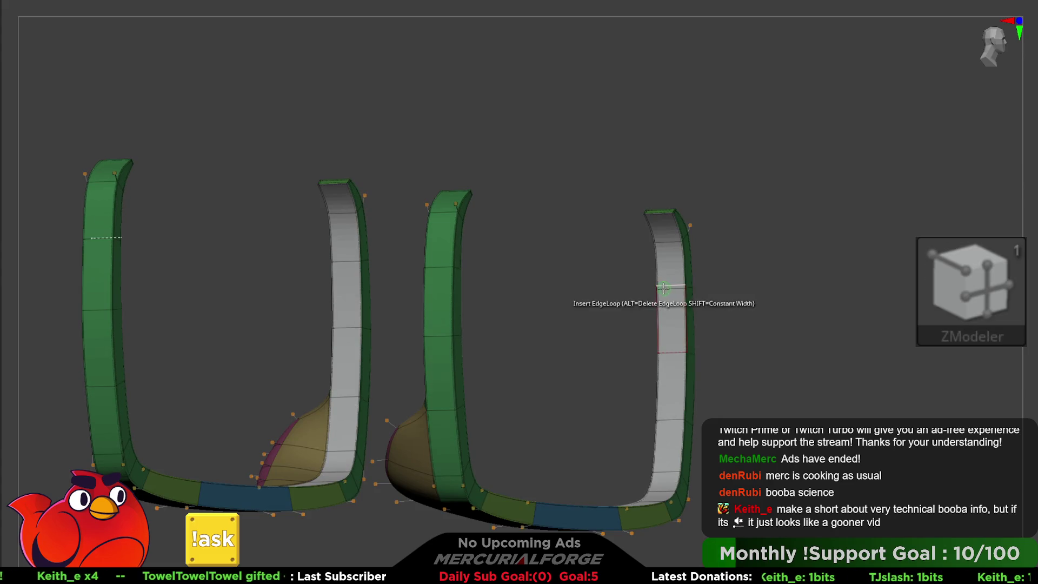
left_click(673, 288, "ctrl+shift")
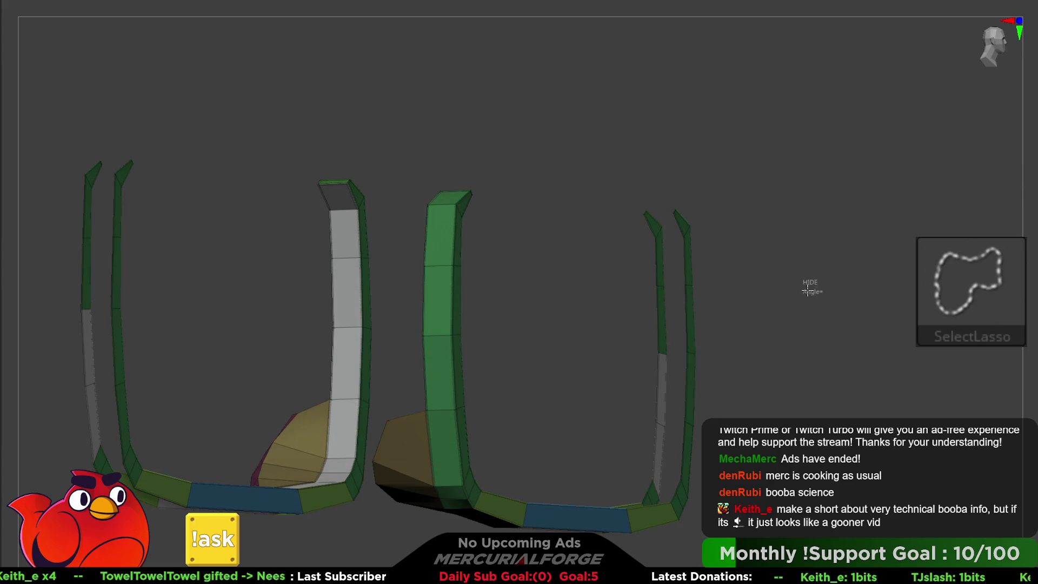
left_click(807, 290, "ctrl+shift")
left_click(699, 357, "ctrl+alt+shift")
left_click(672, 205, "ctrl+shift")
key("ctrl+z")
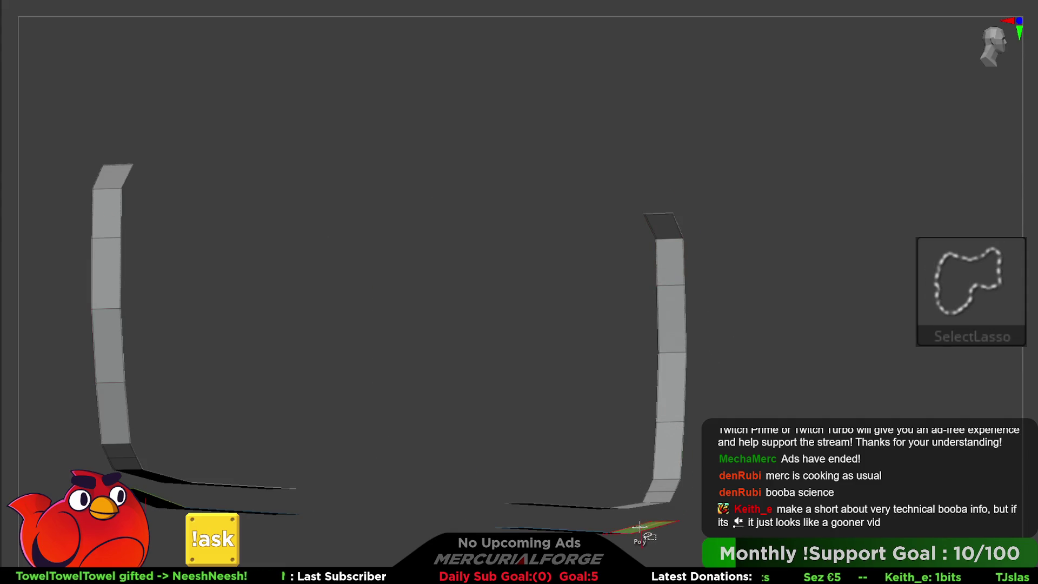
Step: Restore the full frame mesh and re-hide polygroups until only thin rim strips remain
mouse_move(640, 528)
left_mouse_down()
mouse_move(710, 487)
mouse_move(727, 502)
mouse_move(519, 399)
mouse_move(649, 421)
left_mouse_up()
left_click(727, 503, "ctrl+shift")
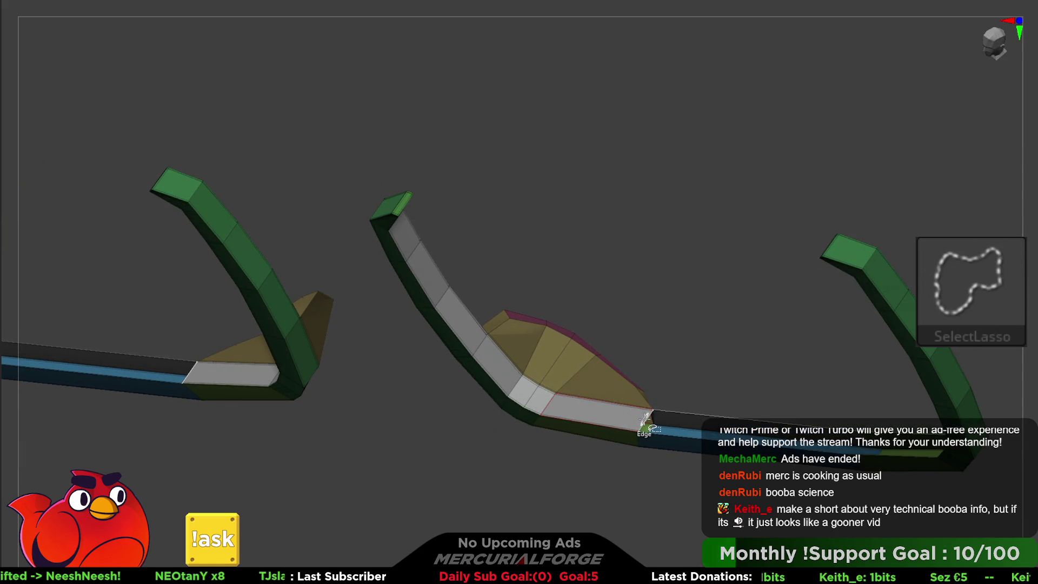
left_click(464, 302, "ctrl+shift")
mouse_move(464, 301)
left_mouse_down()
mouse_move(506, 232)
mouse_move(543, 283)
mouse_move(556, 248)
left_mouse_up()
left_click(462, 233, "ctrl+shift")
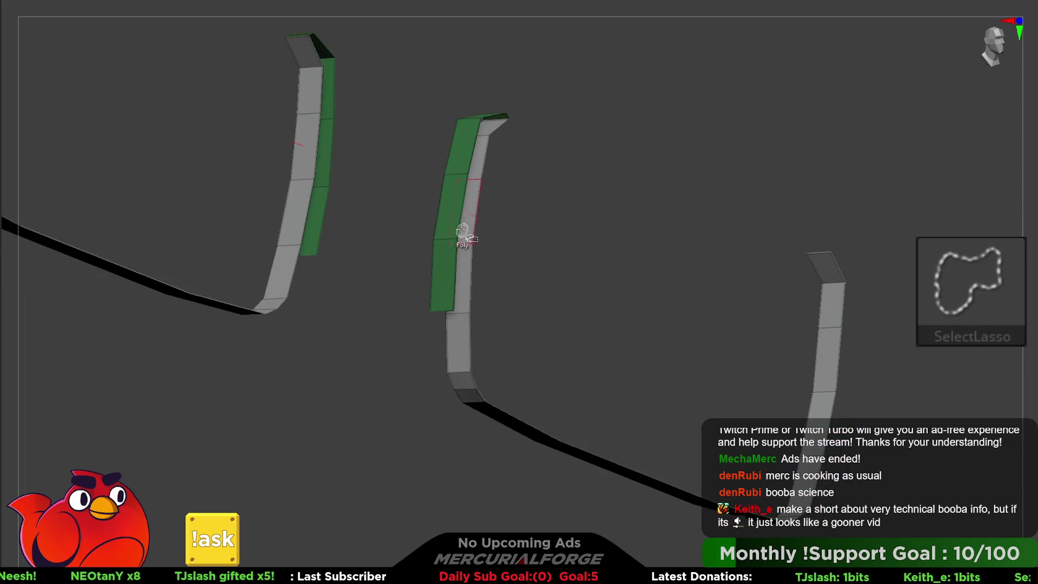
left_click(450, 236, "ctrl+shift")
left_click(475, 150, "ctrl+shift")
mouse_move(476, 151)
left_mouse_down()
mouse_move(515, 121)
mouse_move(473, 165)
left_mouse_up()
key("ctrl+shift")
key("F1")
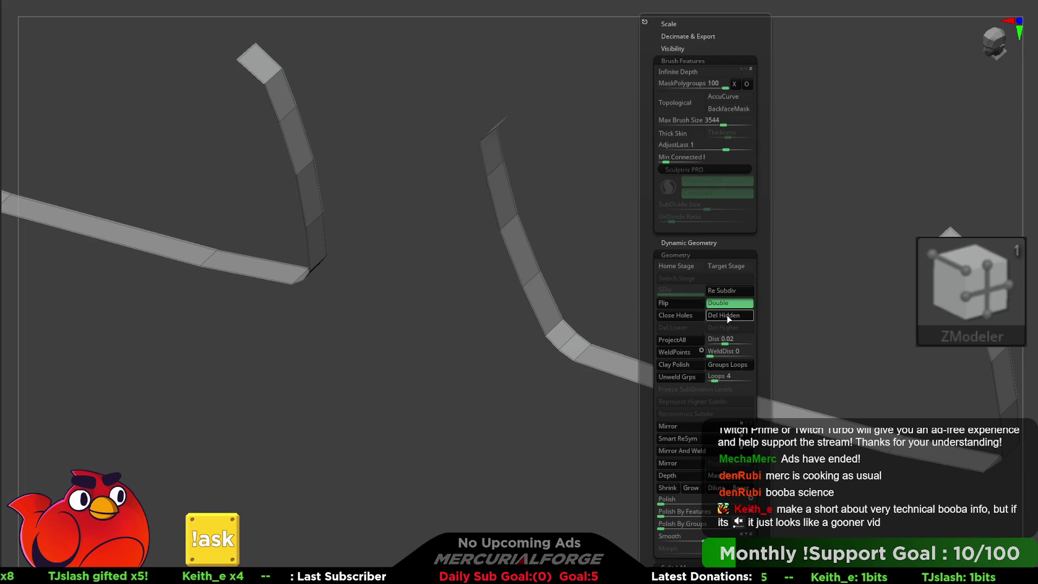
Step: Enable Dynamic subdivision on the strips and trial Close Holes, then undo it
key("d")
left_click_drag(850, 320, 800, 341)
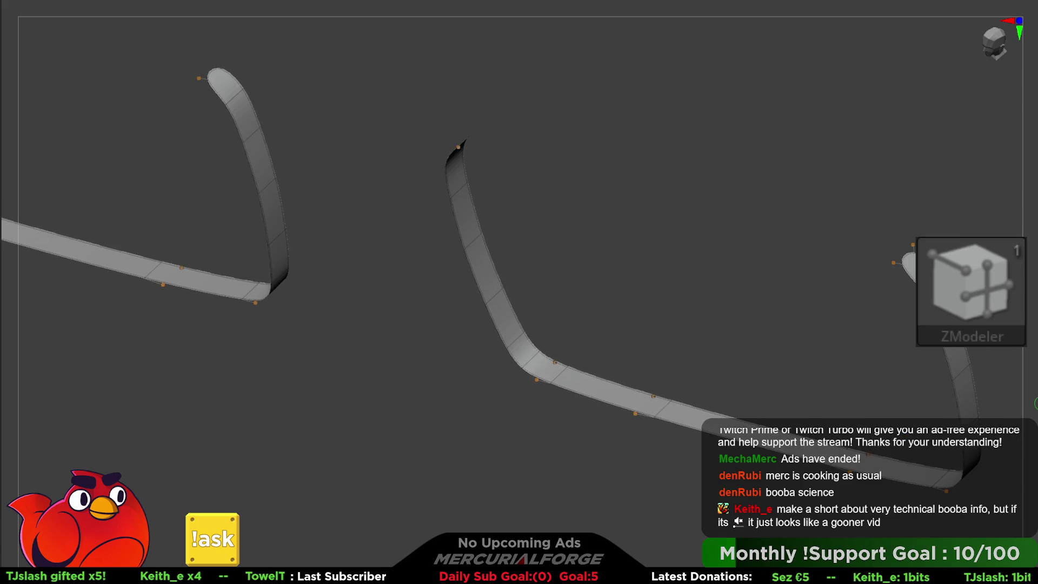
key("F1")
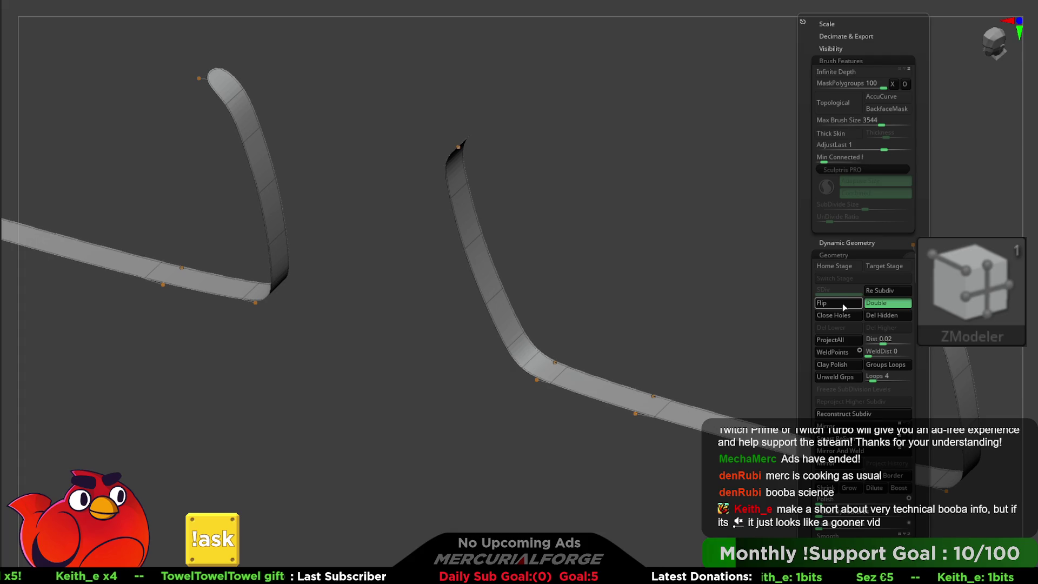
left_click(845, 316)
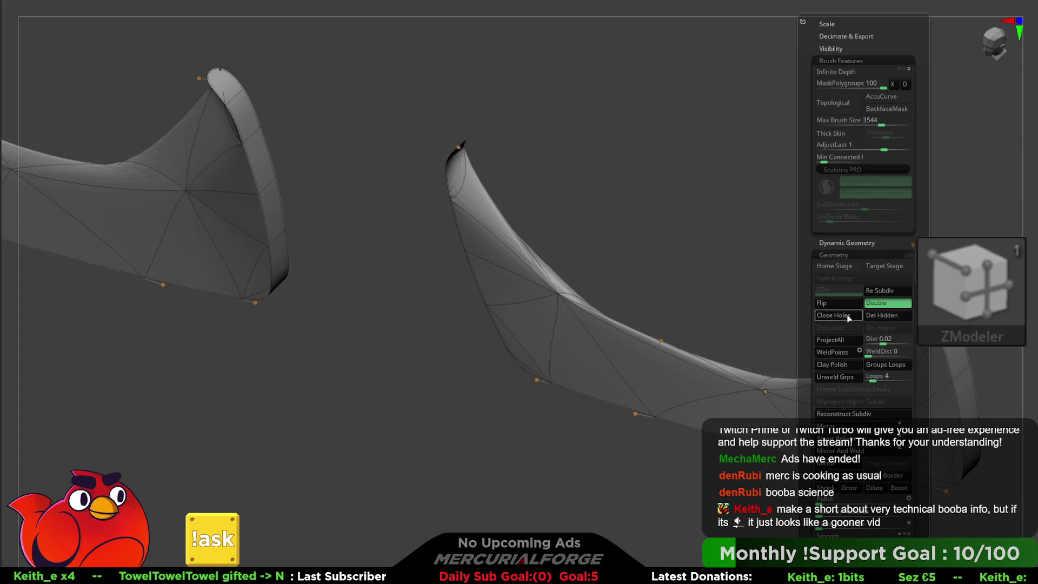
key("ctrl+z")
mouse_move(762, 268)
left_mouse_down()
mouse_move(816, 281)
mouse_move(751, 311)
mouse_move(780, 321)
left_mouse_up()
key("b")
key("Escape")
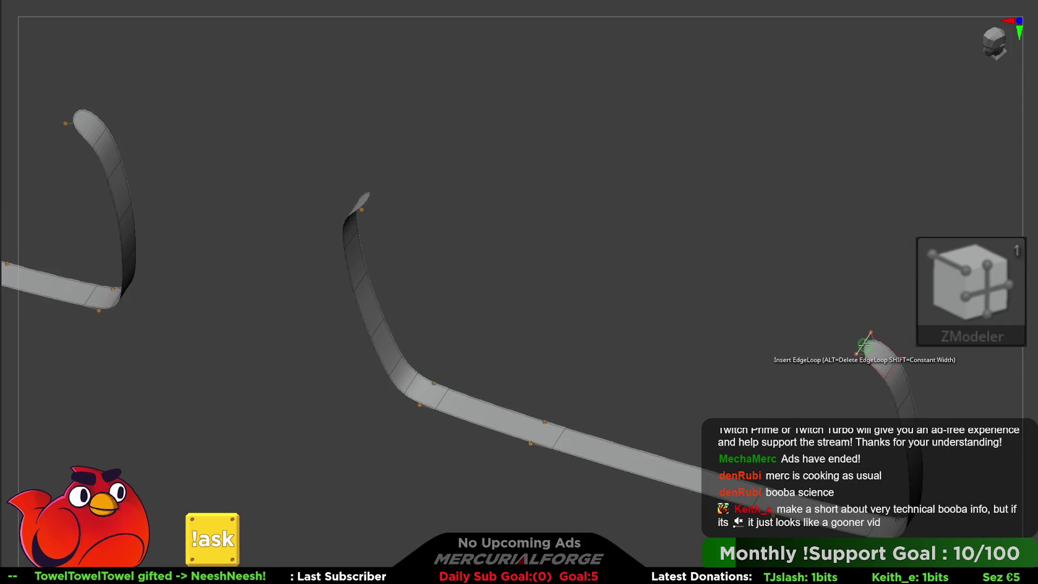
Step: Bridge the opposite strip edges with the ZModeler Edge Bridge action
key("space")
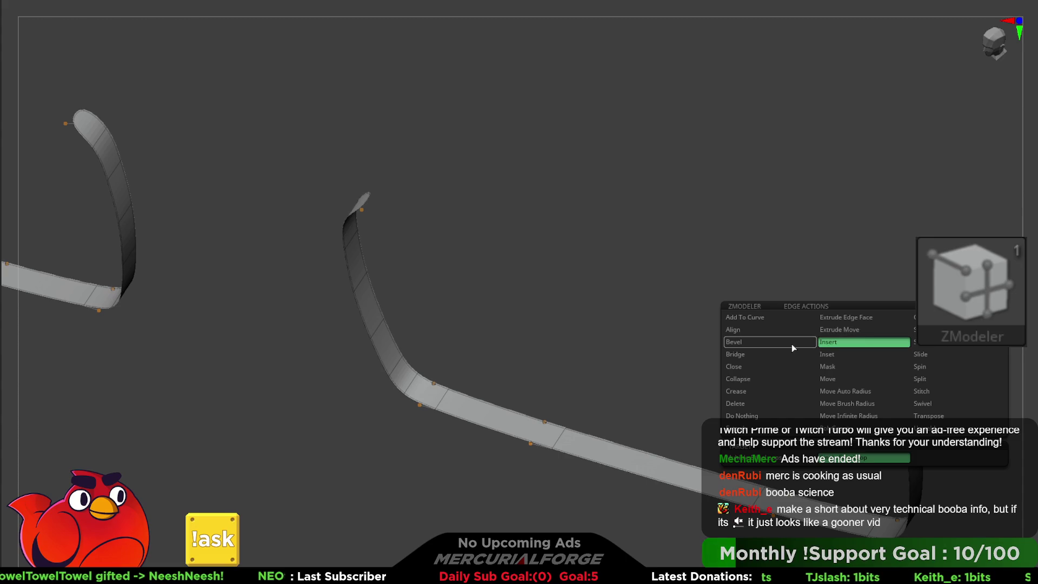
left_click(848, 360)
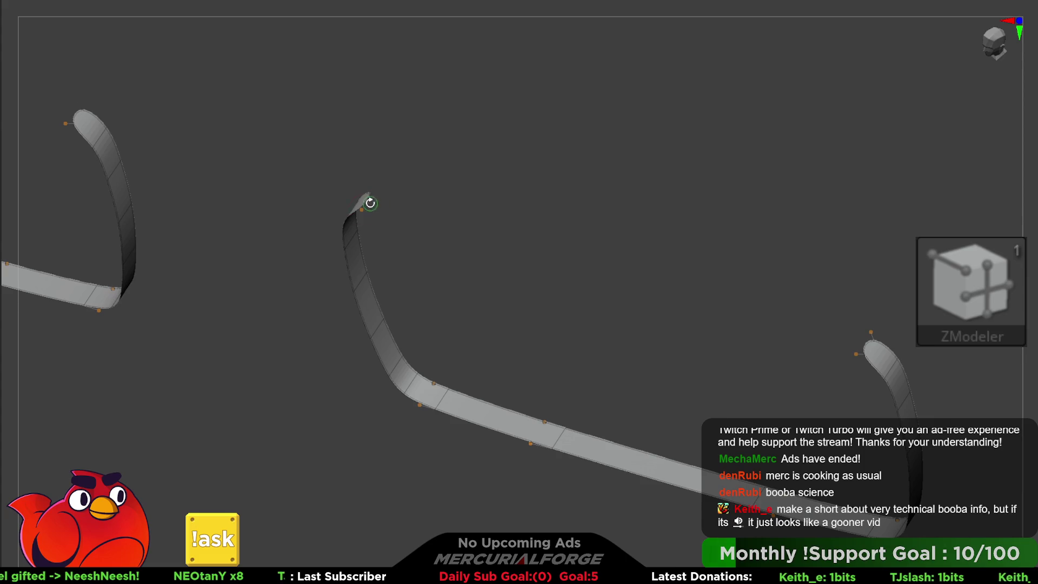
left_click(369, 202)
mouse_move(715, 229)
left_mouse_down()
mouse_move(725, 287)
mouse_move(747, 224)
mouse_move(741, 232)
left_mouse_up()
Step: Apply UnCreaseAll, crease the open edges, and Close Holes to fill the lenses
key("space")
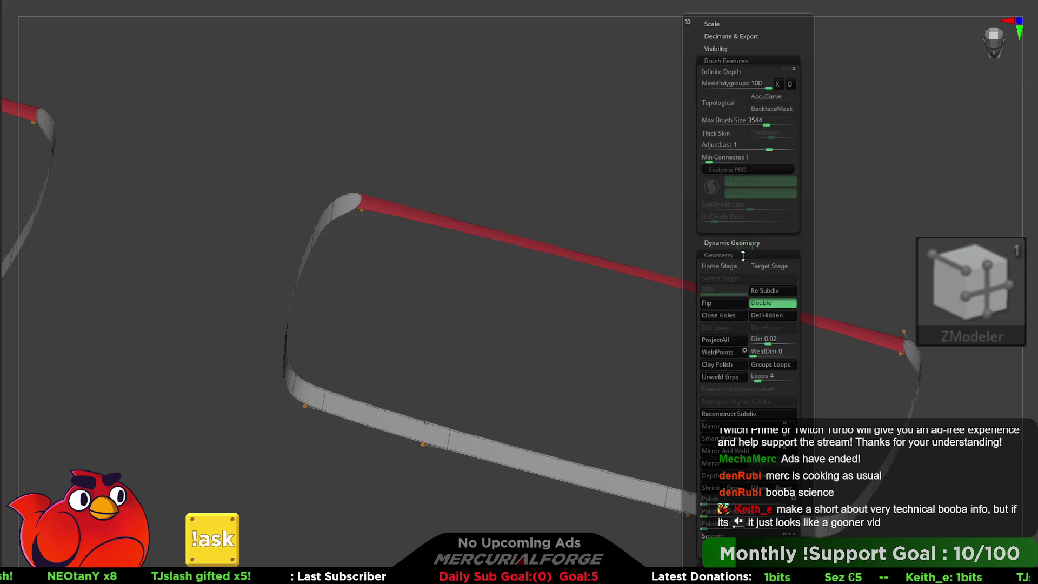
left_click(751, 243)
left_click(765, 329)
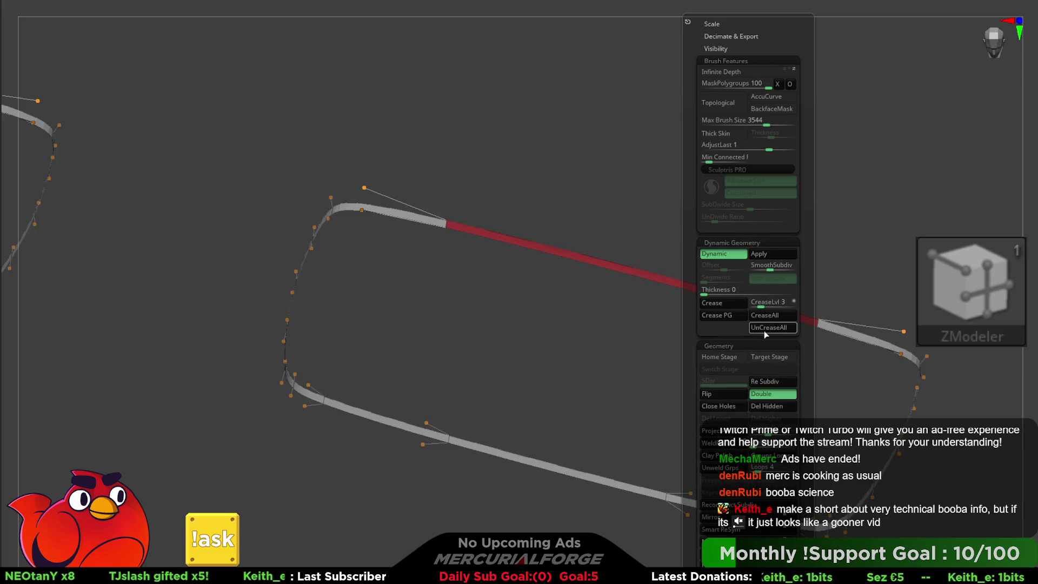
left_click(736, 304)
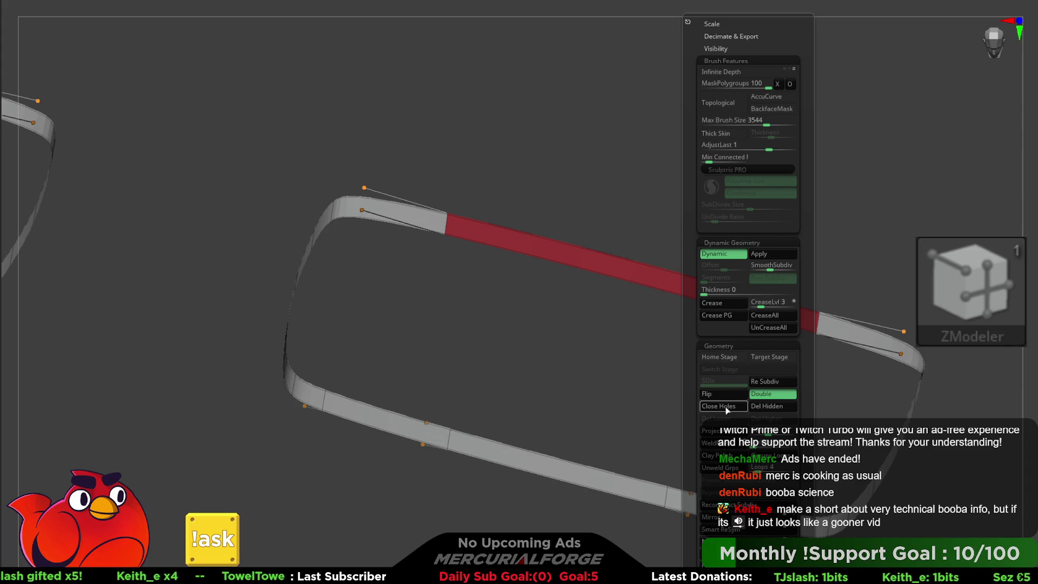
left_click(727, 408)
Step: Turn off Polyframe and Solo so the full head is visible again
key("shift+f")
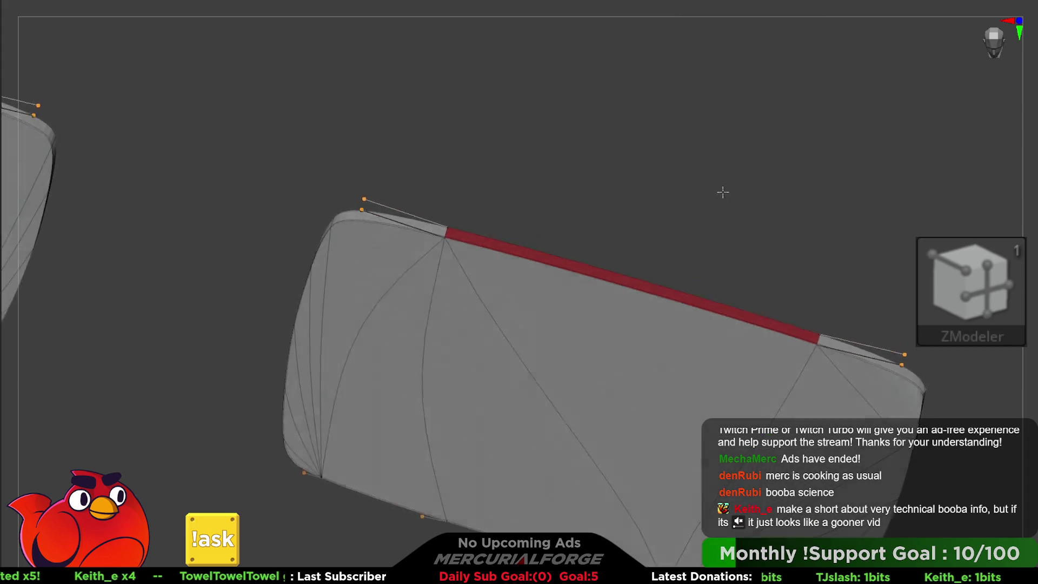
mouse_move(790, 247)
left_mouse_down()
mouse_move(716, 248)
mouse_move(827, 252)
left_mouse_up()
key("shift+alt+s")
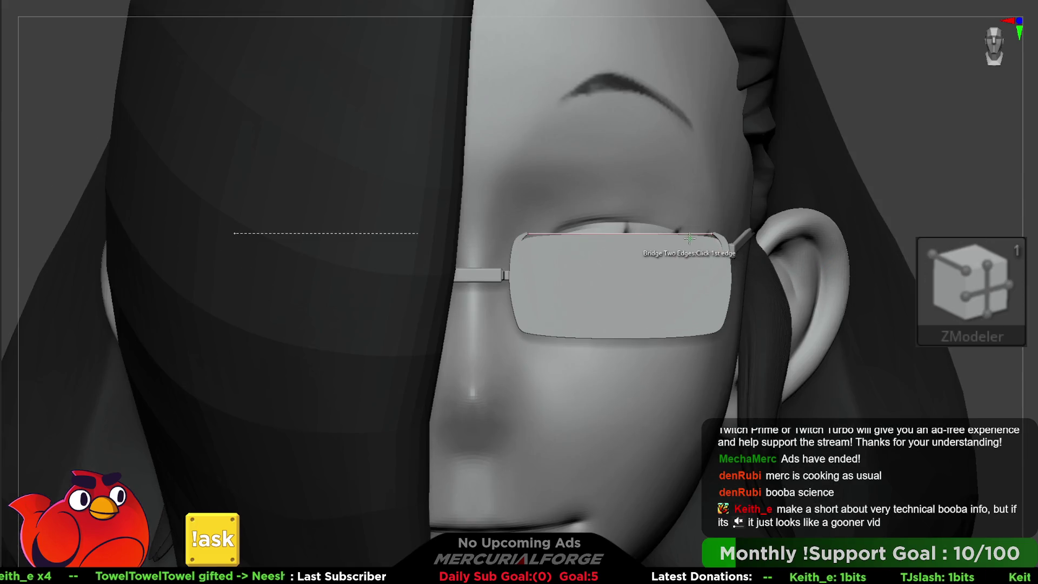
Step: Place the Transpose pivot on the glasses hinge
key("w")
scroll(630, 220, "up", 5)
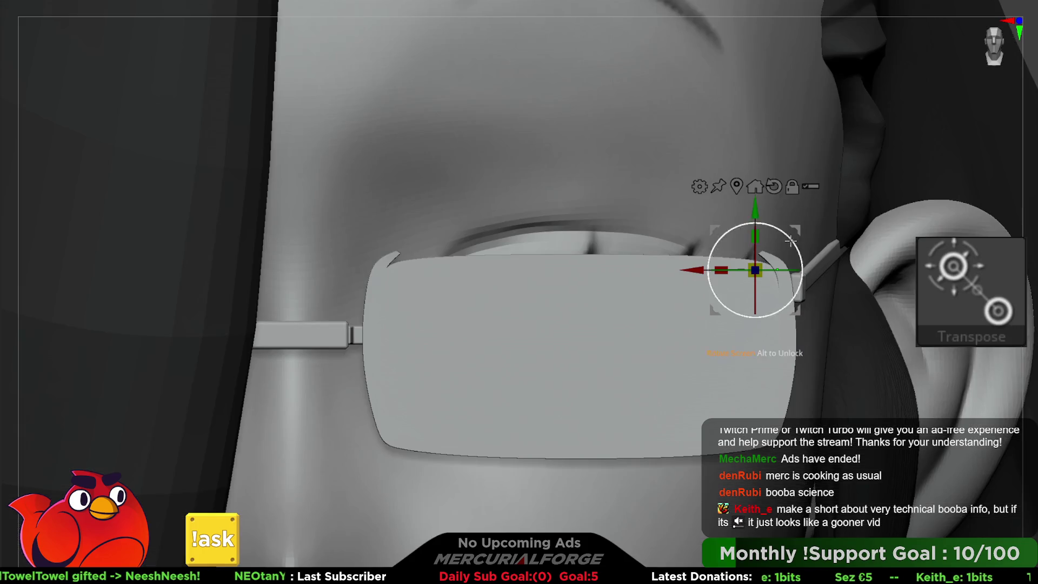
right_click_drag(821, 201, 768, 269)
left_click(754, 272)
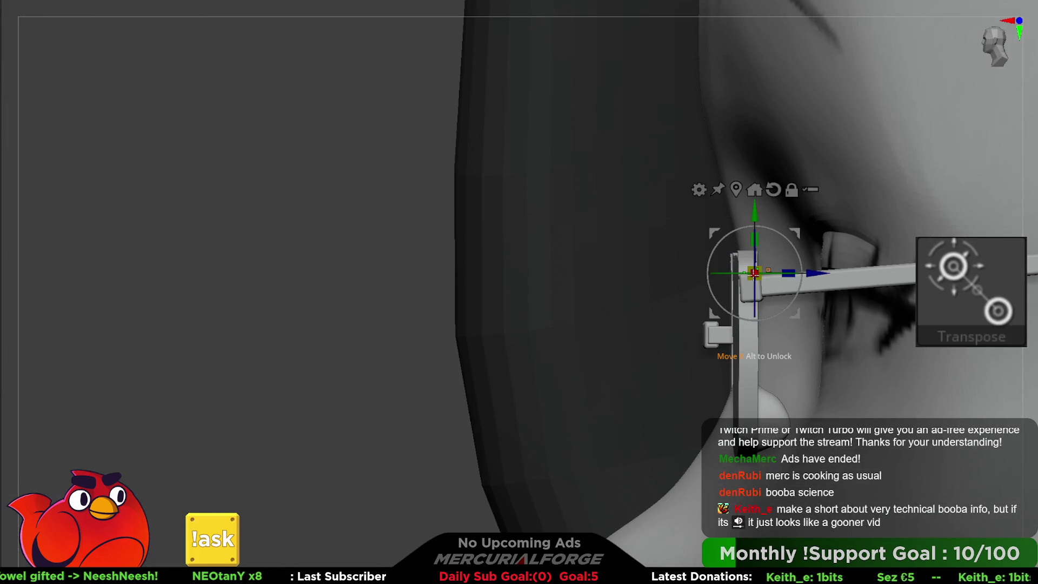
right_click_drag(757, 314, 713, 317)
left_click(712, 317)
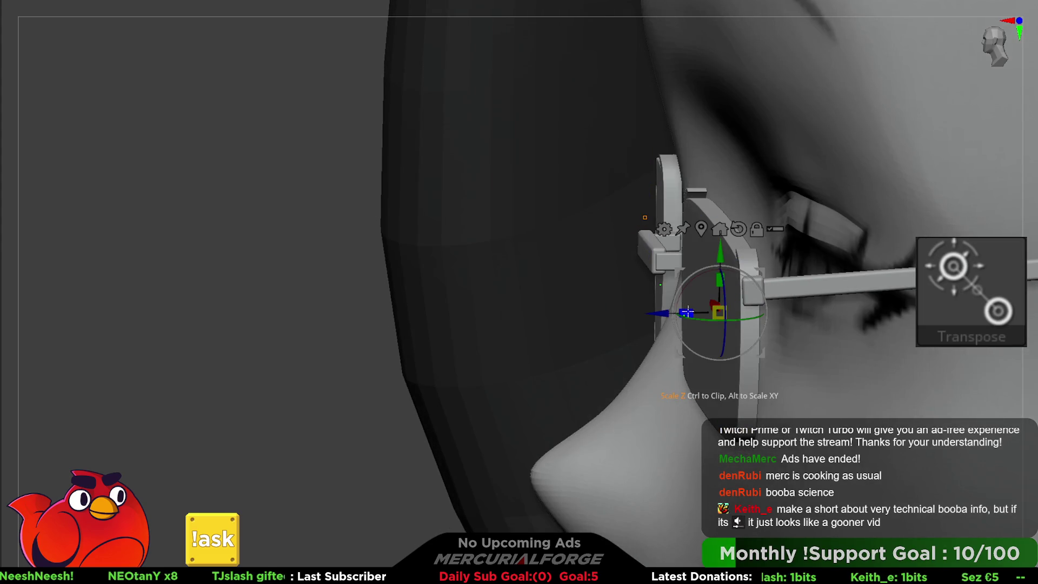
Step: Scale the lens taller to about 1.087 and return to MF_Paint
right_click_drag(719, 302, 691, 270, "shift")
left_click_drag(696, 262, 702, 247)
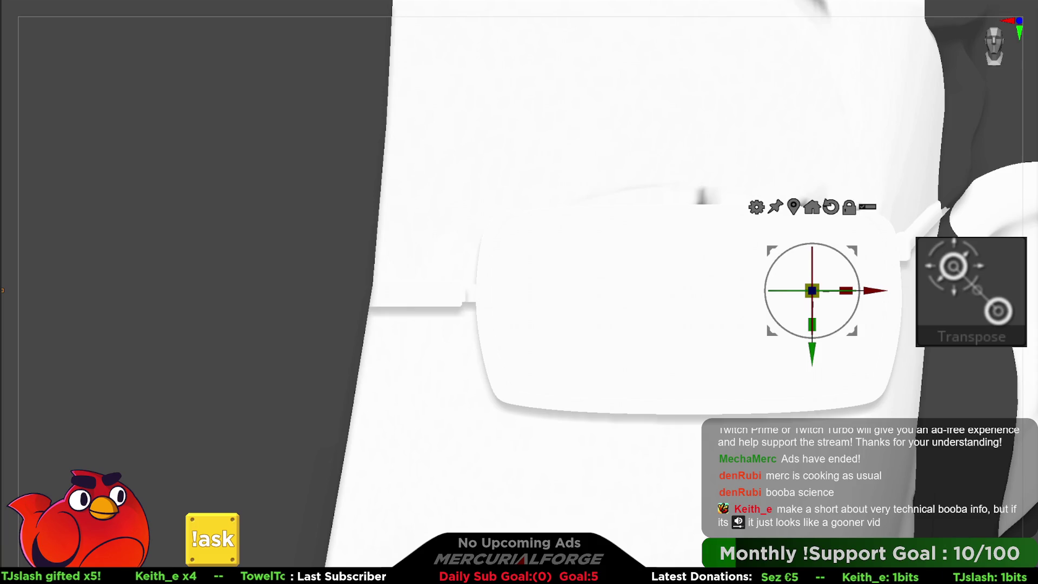
key("q")
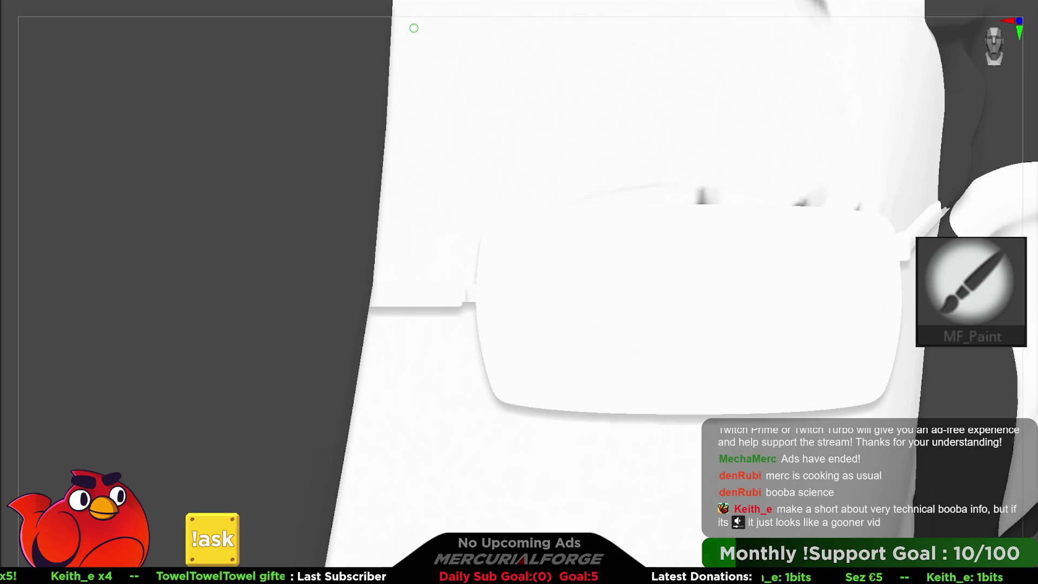
scroll(804, 274, "down", 5)
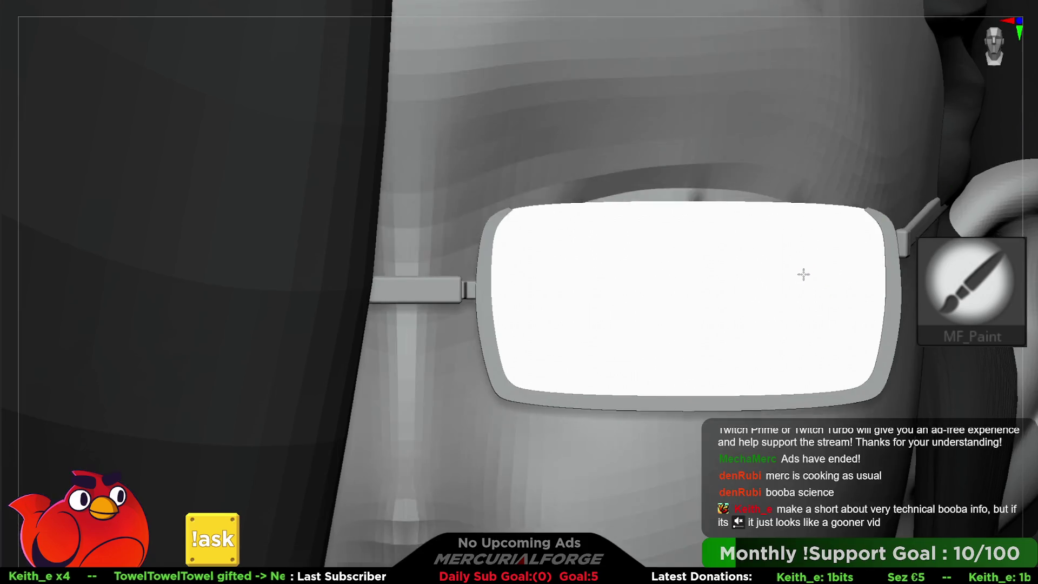
scroll(571, 179, "down", 3)
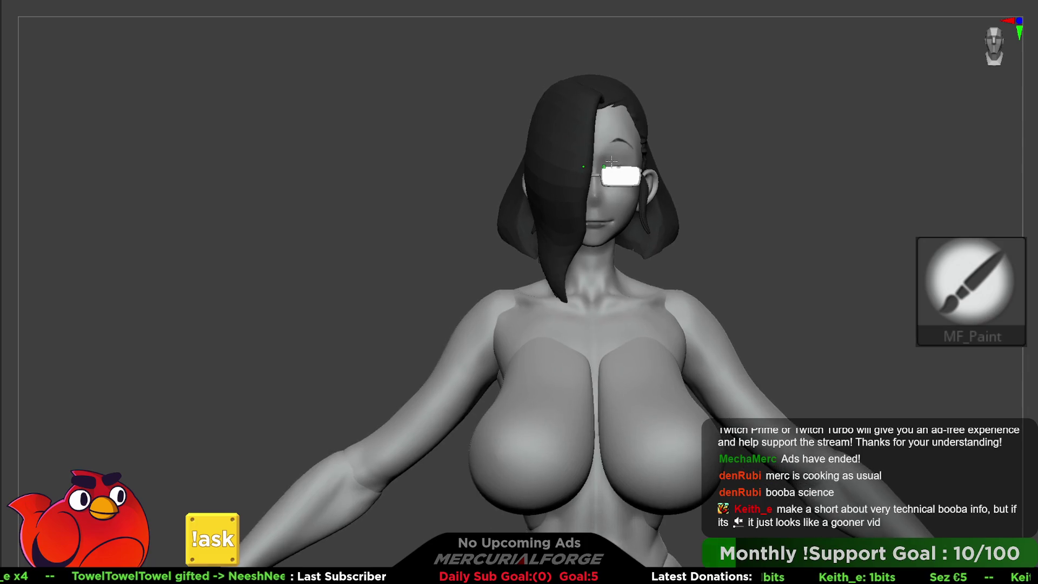
scroll(571, 180, "up", 4)
Step: Orbit the head to a front view for another lens adjustment
mouse_move(571, 180)
right_mouse_down()
mouse_move(627, 214)
mouse_move(607, 213)
right_mouse_up()
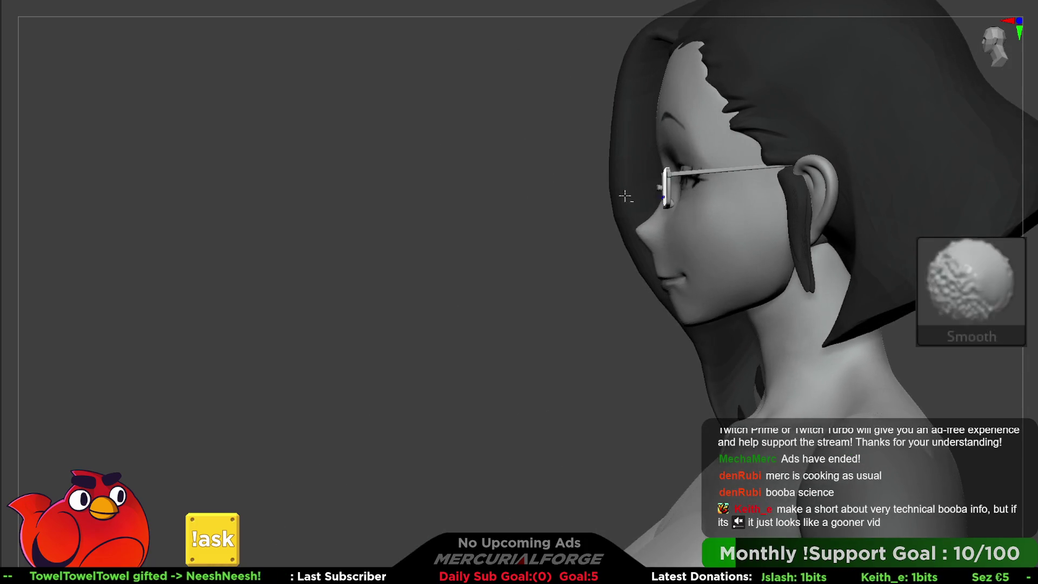
scroll(622, 232, "up", 3)
mouse_move(702, 275)
right_mouse_down()
mouse_move(666, 264)
mouse_move(675, 263)
right_mouse_up()
key("w")
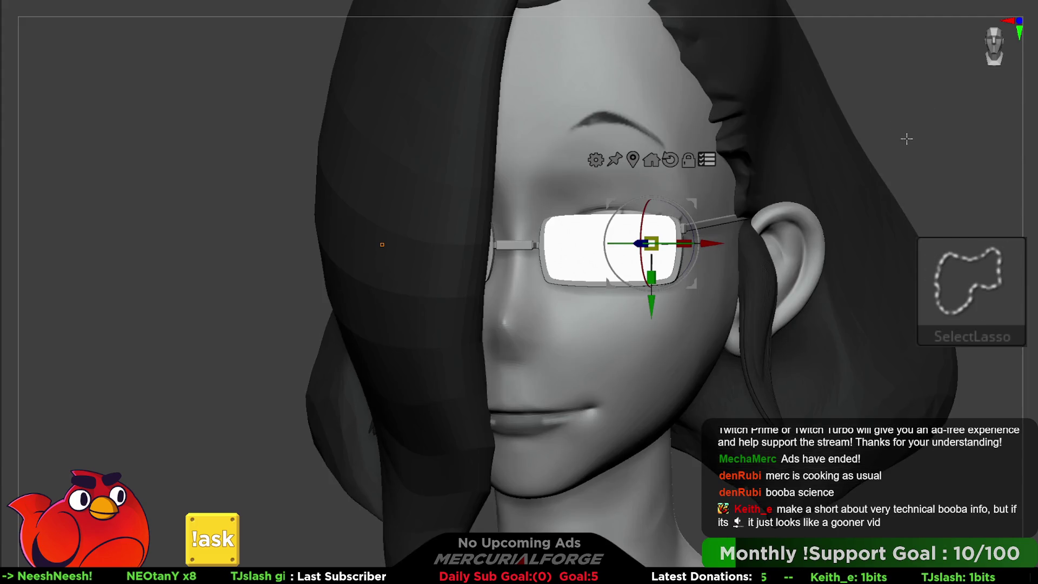
Step: Reveal the hidden left lens and scale the lens slightly thicker to 1.0312
right_click_drag(923, 136, 684, 247, "ctrl")
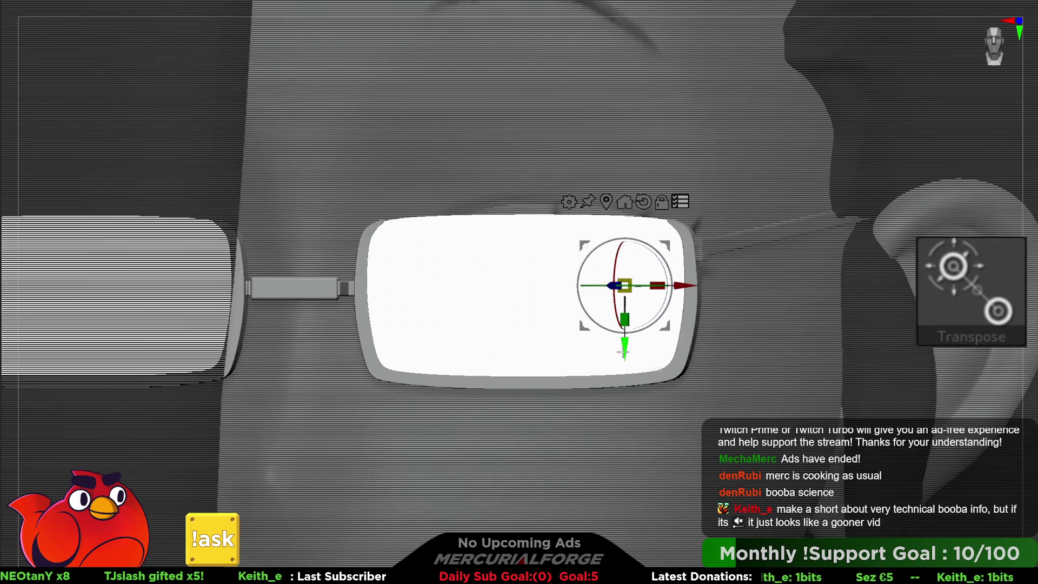
key("f")
mouse_move(508, 182)
right_mouse_down()
mouse_move(630, 200)
mouse_move(664, 260)
right_mouse_up()
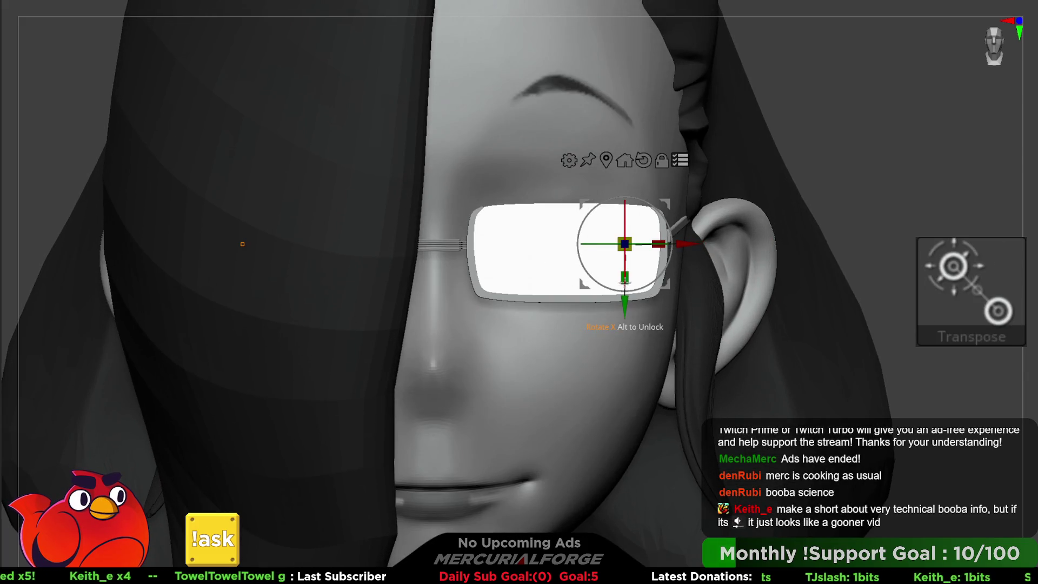
key("ctrl+shift")
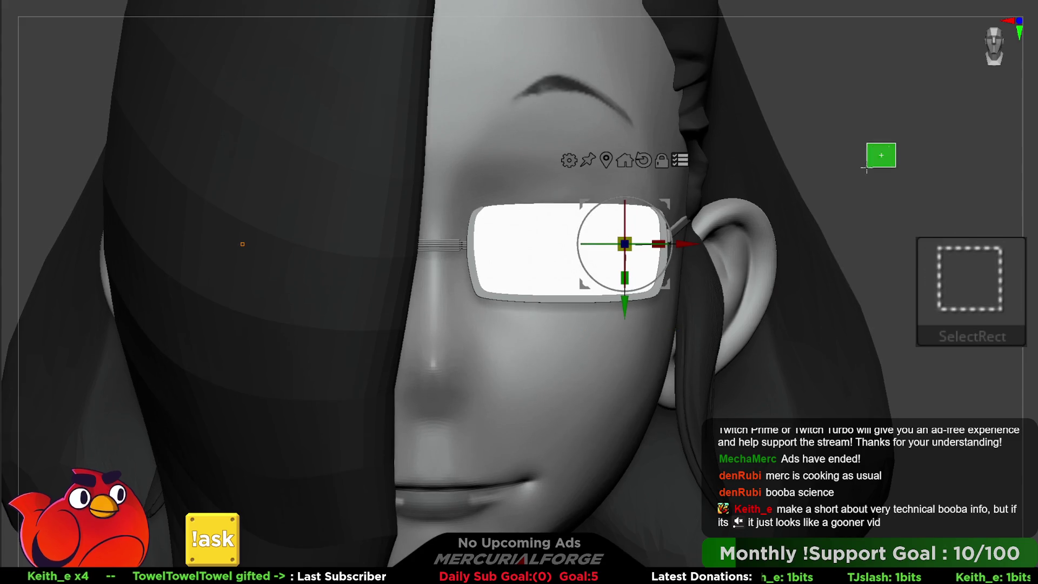
left_click(542, 303, "ctrl+shift")
left_click_drag(625, 277, 627, 279)
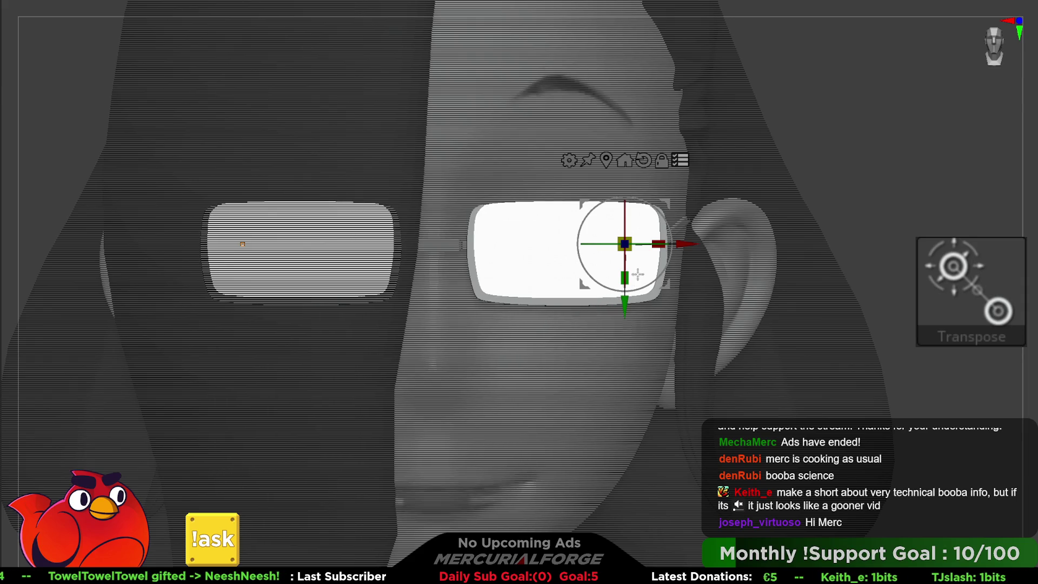
Step: Unhide all mesh parts and clear the ghosting on the other subtools
right_click_drag(830, 270, 958, 211, "ctrl")
key("q")
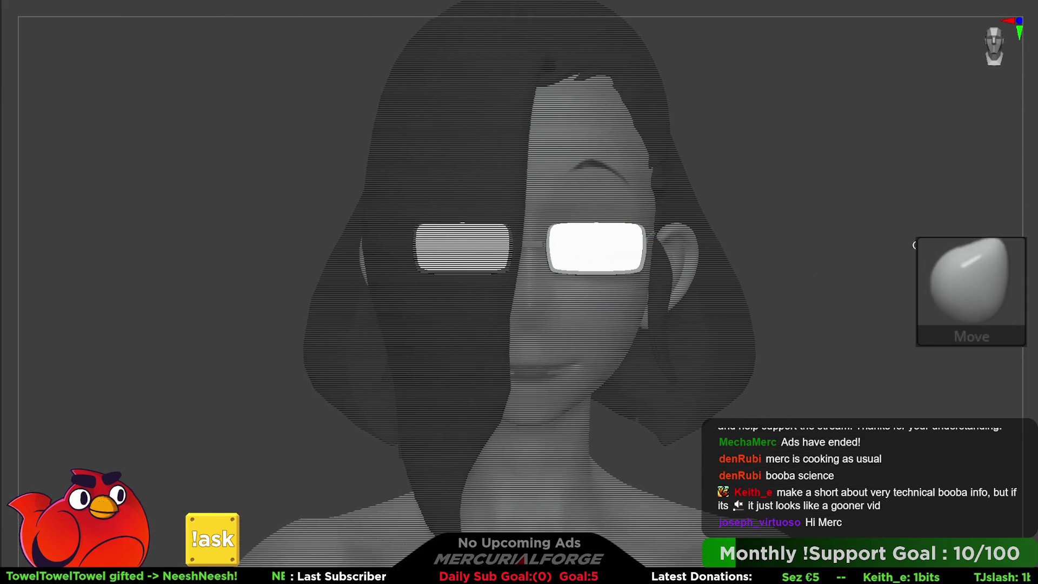
left_click(790, 219, "ctrl+shift")
key("w")
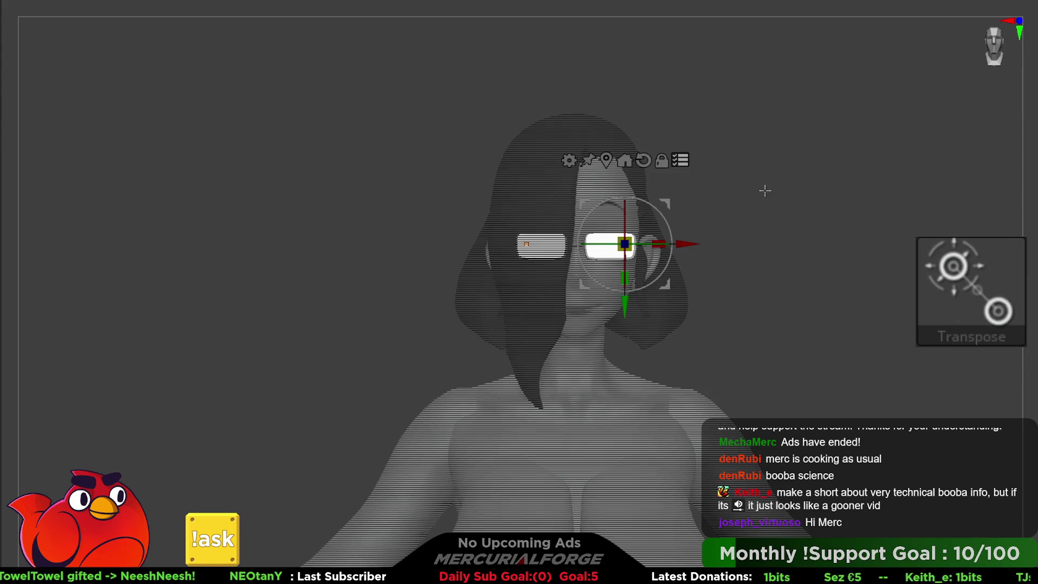
left_click(682, 157)
key("q")
Step: Orbit the figure to a three-quarter side view and switch to colour painting
mouse_move(877, 262)
right_mouse_down()
mouse_move(822, 259)
mouse_move(861, 250)
mouse_move(835, 273)
mouse_move(800, 260)
mouse_move(799, 288)
mouse_move(839, 295)
mouse_move(819, 281)
mouse_move(849, 285)
mouse_move(793, 278)
mouse_move(858, 291)
mouse_move(794, 230)
mouse_move(855, 377)
mouse_move(823, 332)
right_mouse_up()
mouse_move(841, 336)
left_mouse_down()
mouse_move(800, 331)
mouse_move(814, 307)
left_mouse_up()
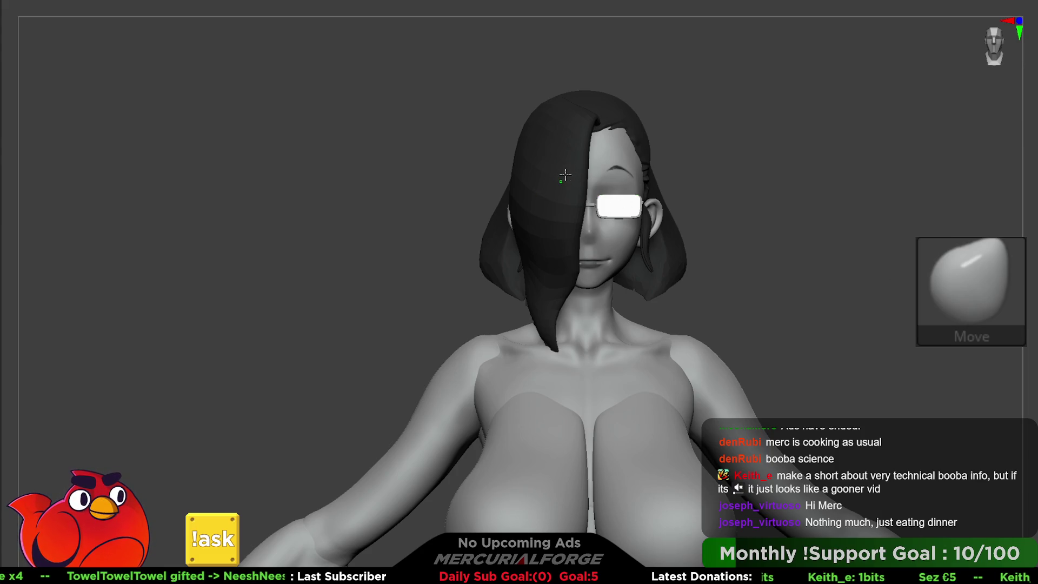
mouse_move(630, 133)
right_mouse_down()
mouse_move(586, 227)
mouse_move(676, 209)
mouse_move(659, 81)
right_mouse_up()
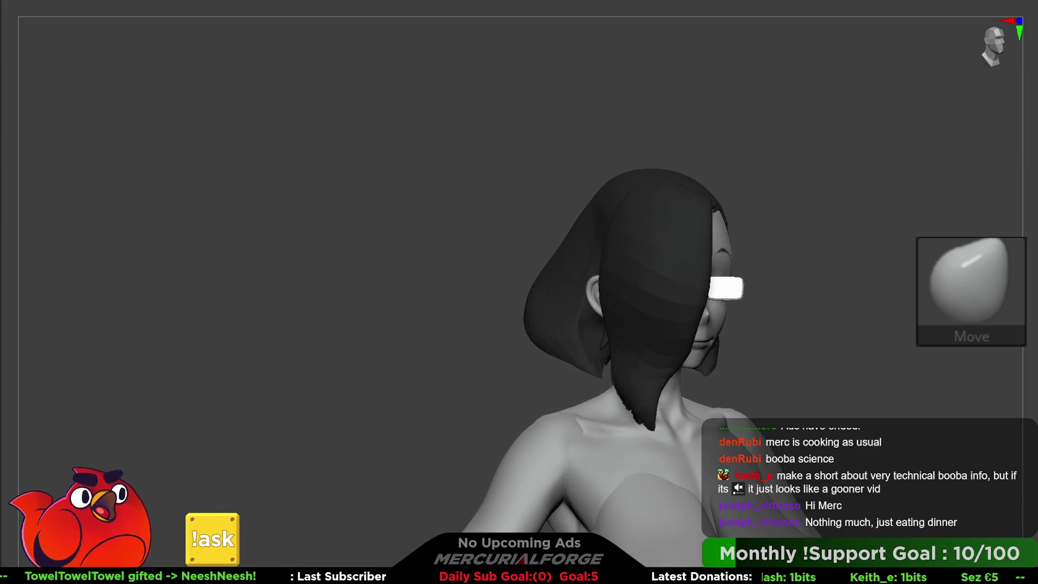
right_click(664, 245)
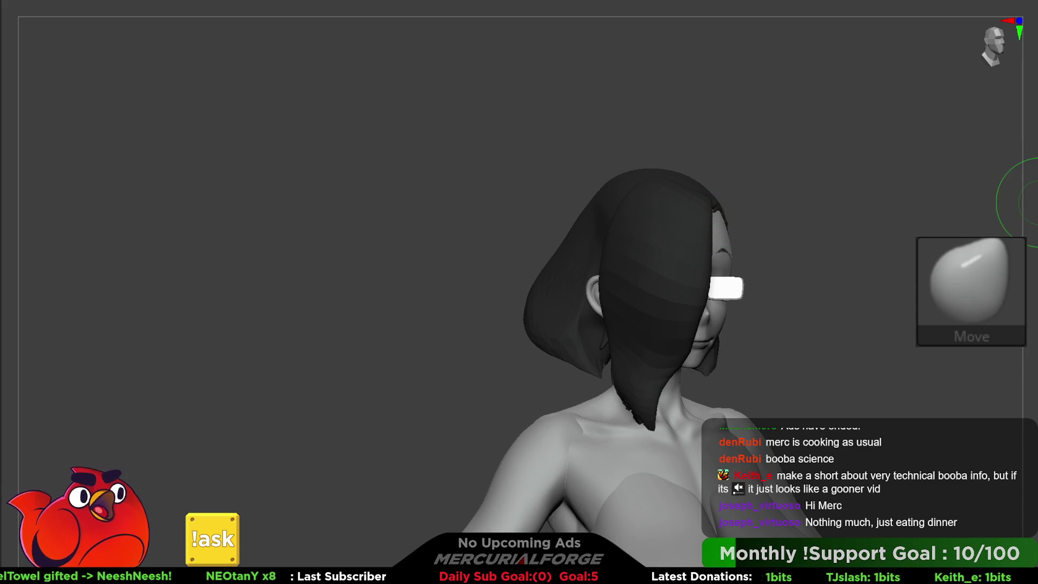
key("p")
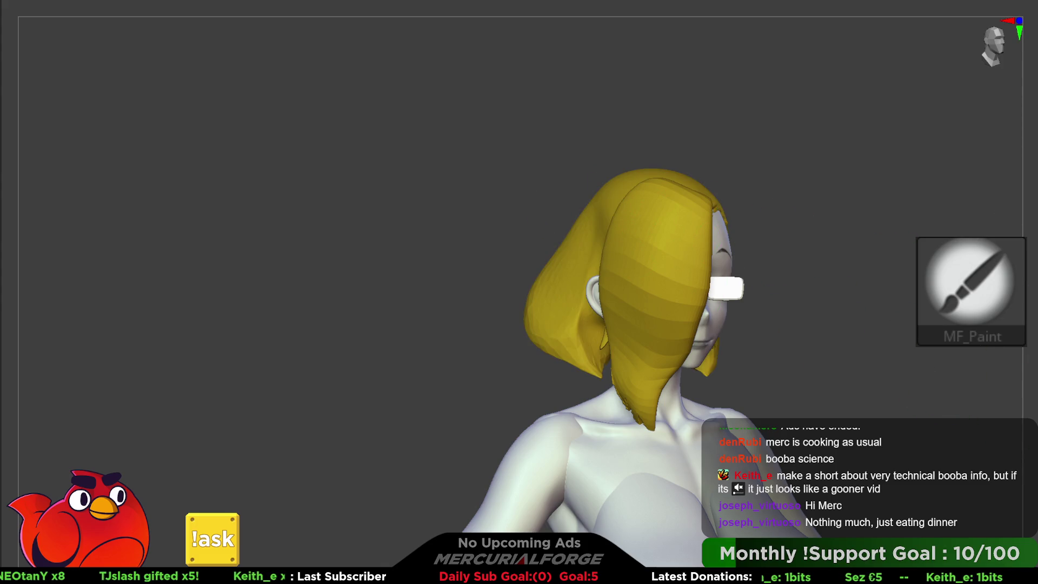
Step: Paint the hair orange and the body a peach skin tone, undoing the forearm tan
mouse_move(878, 322)
left_mouse_down()
mouse_move(861, 325)
mouse_move(1035, 359)
left_mouse_up()
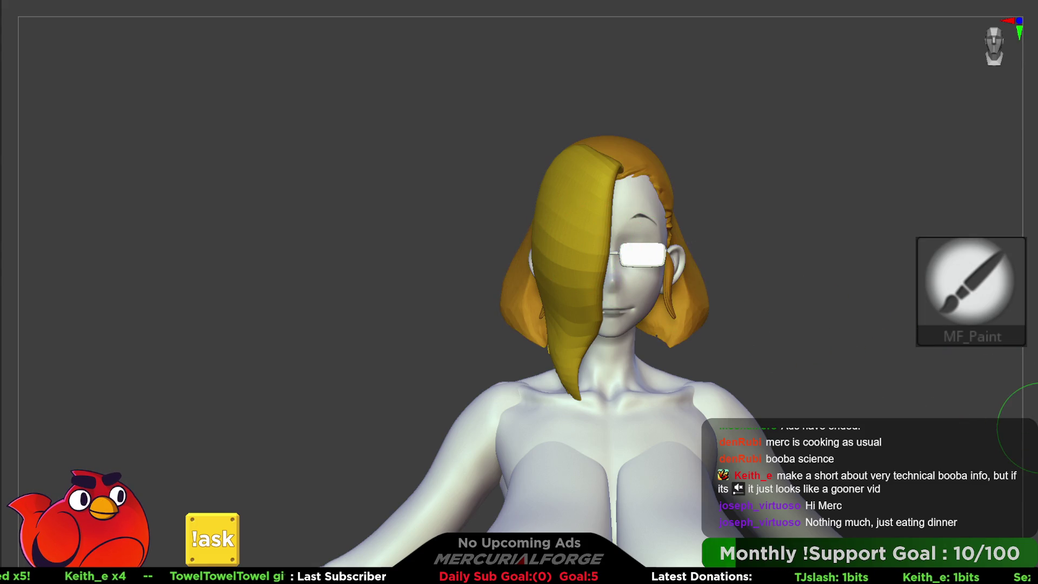
mouse_move(865, 356)
left_mouse_down("alt")
mouse_move(781, 295)
mouse_move(774, 240)
mouse_move(751, 246)
mouse_move(760, 230)
mouse_move(794, 247)
left_mouse_up("alt")
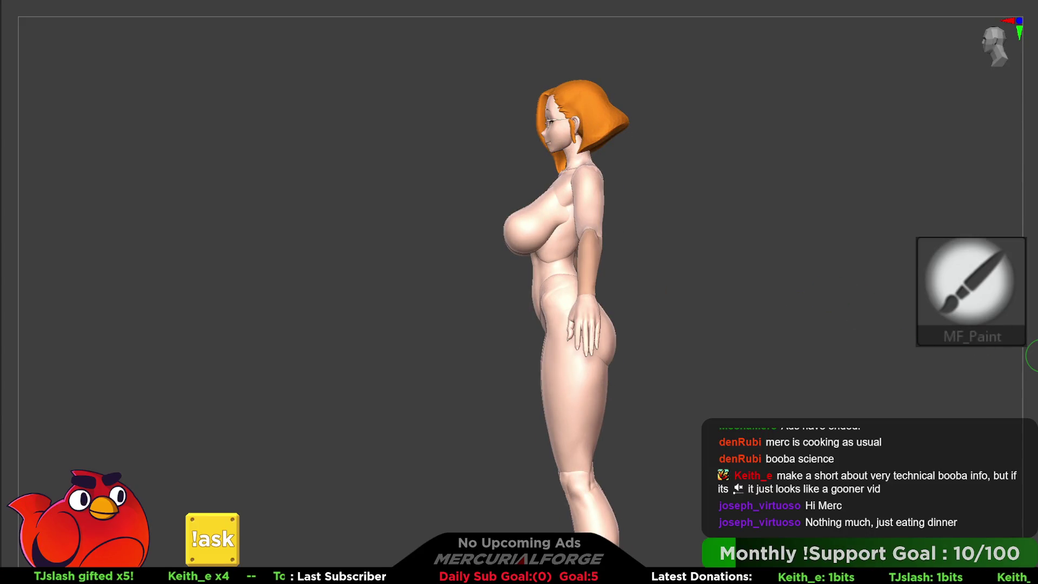
key("ctrl+z")
scroll(798, 349, "down", 3)
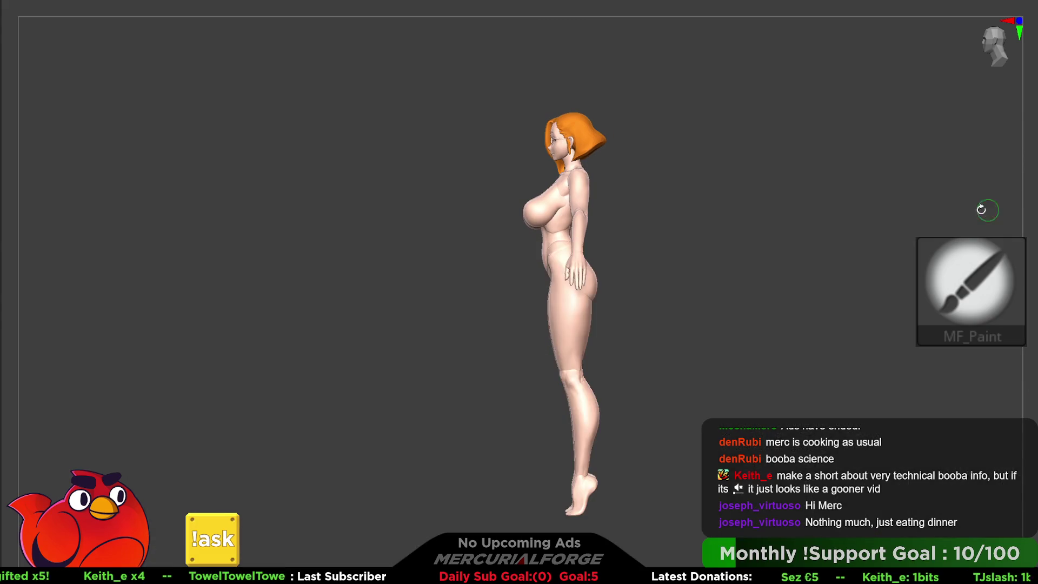
key("space")
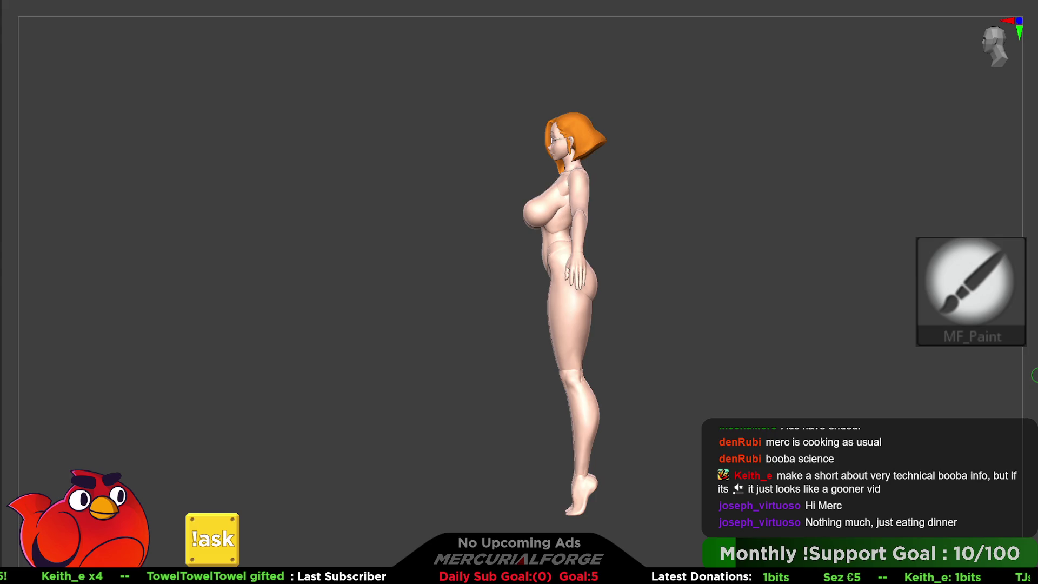
right_click_drag(540, 238, 590, 327)
Step: Paint soft crossing dark strokes on the chest at lowered intensity
scroll(542, 246, "up", 3)
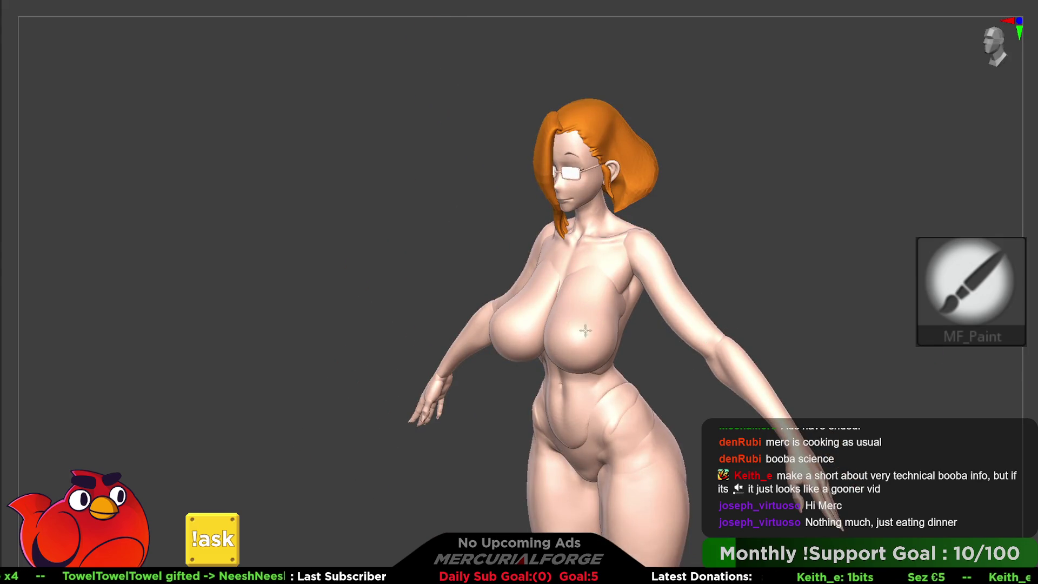
left_click_drag(594, 323, 559, 349)
key("ctrl+z")
key("space")
left_click_drag(564, 312, 587, 362)
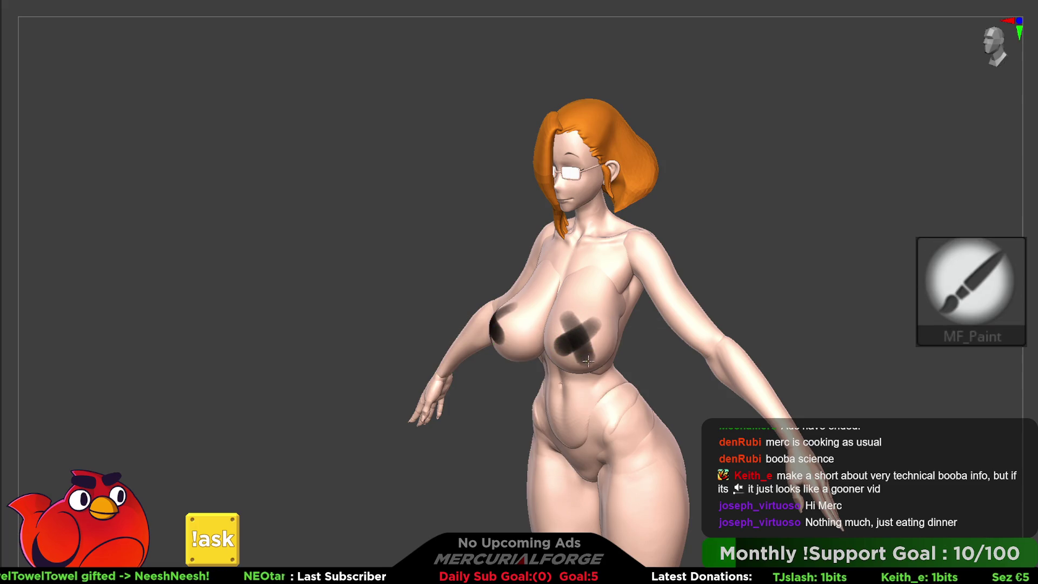
left_click_drag(601, 323, 558, 347)
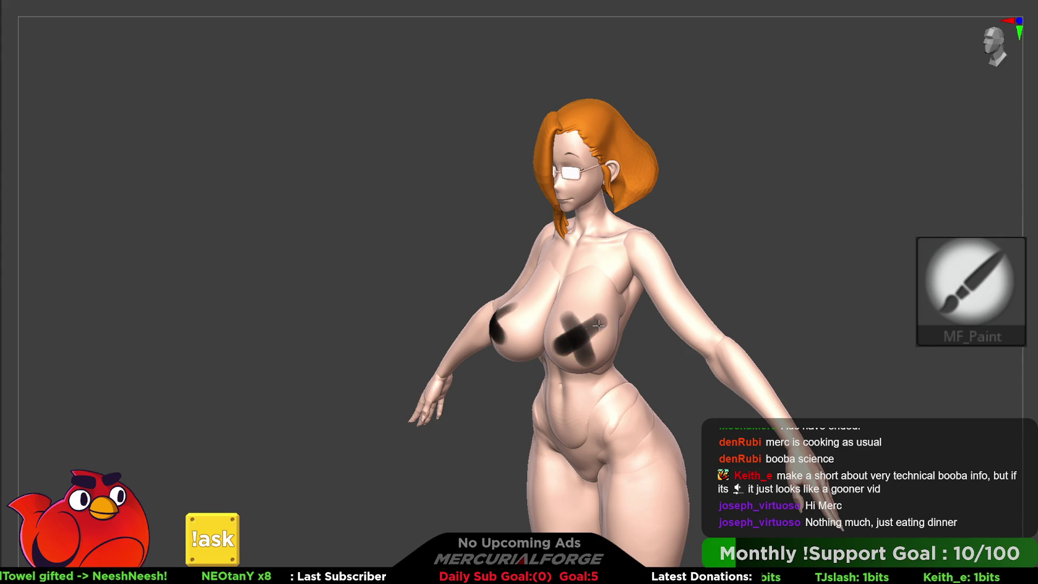
Step: Paint a mirrored dark patch on the pelvis, trimming its upper part
right_click_drag(587, 358, 708, 264)
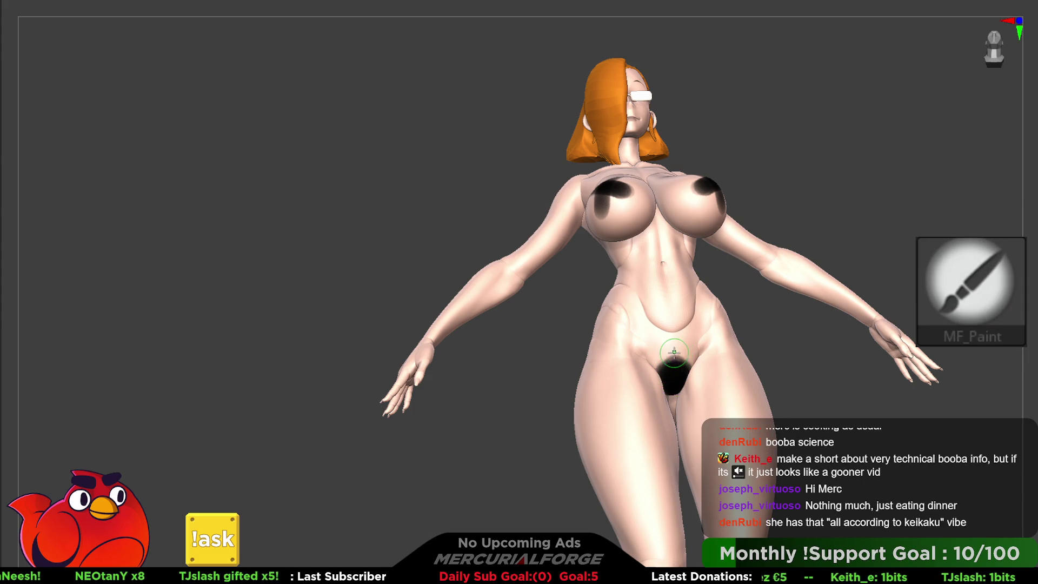
key("space")
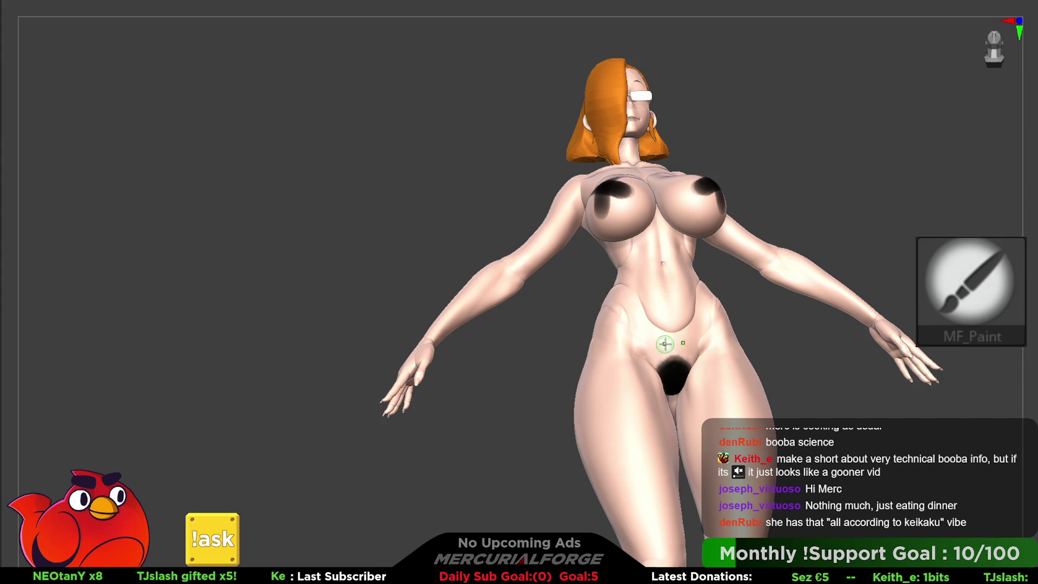
key("ctrl+z")
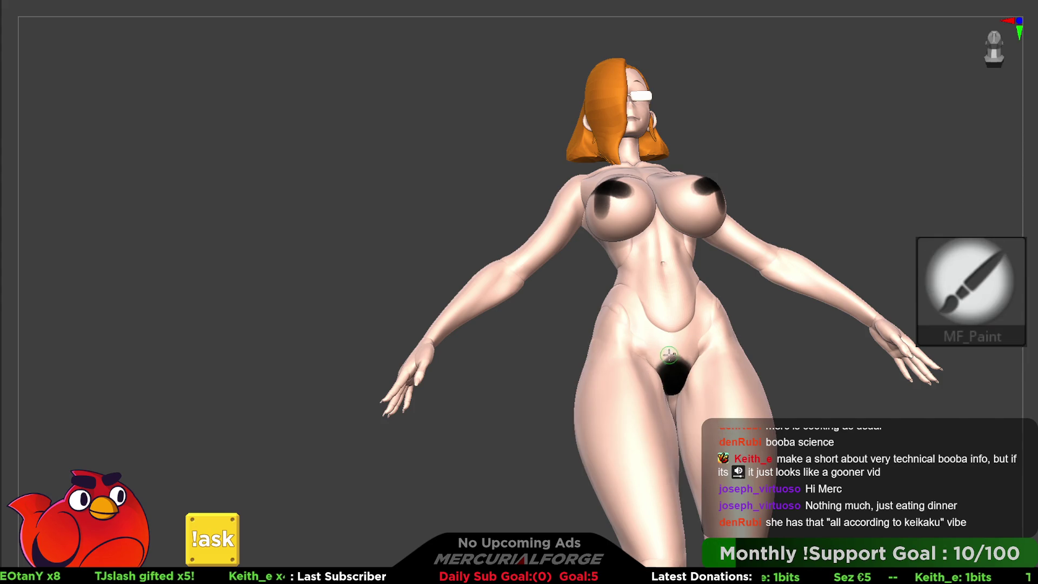
mouse_move(667, 316)
right_mouse_down()
mouse_move(656, 256)
mouse_move(753, 281)
mouse_move(690, 281)
mouse_move(730, 278)
mouse_move(723, 259)
mouse_move(756, 260)
mouse_move(721, 287)
mouse_move(753, 249)
right_mouse_up()
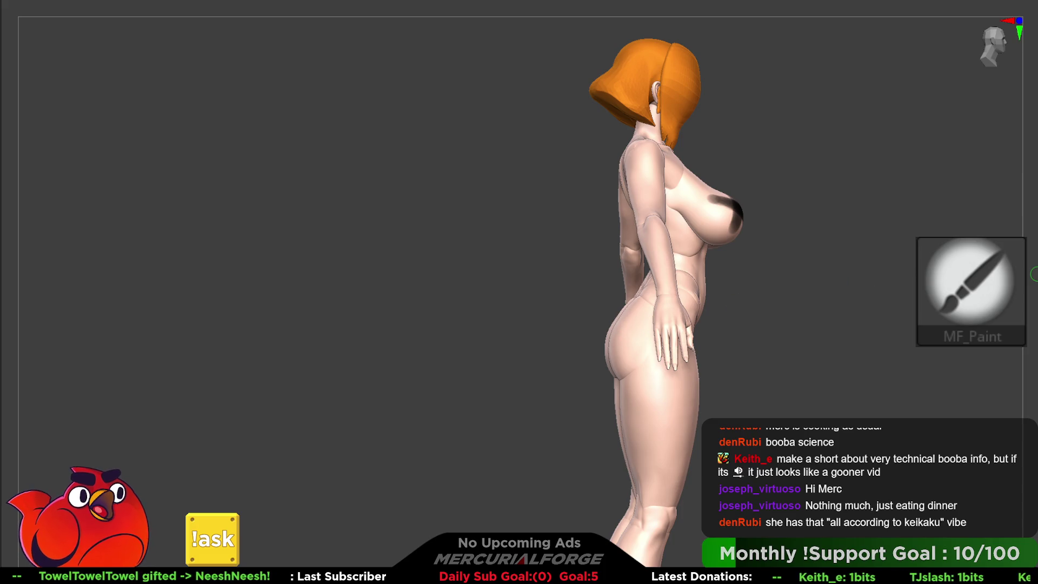
Step: Select MF_Paint, enlarge the brush, and switch the model material to grey
key("b")
key("m")
key("v")
key("space")
left_click_drag(624, 328, 647, 321)
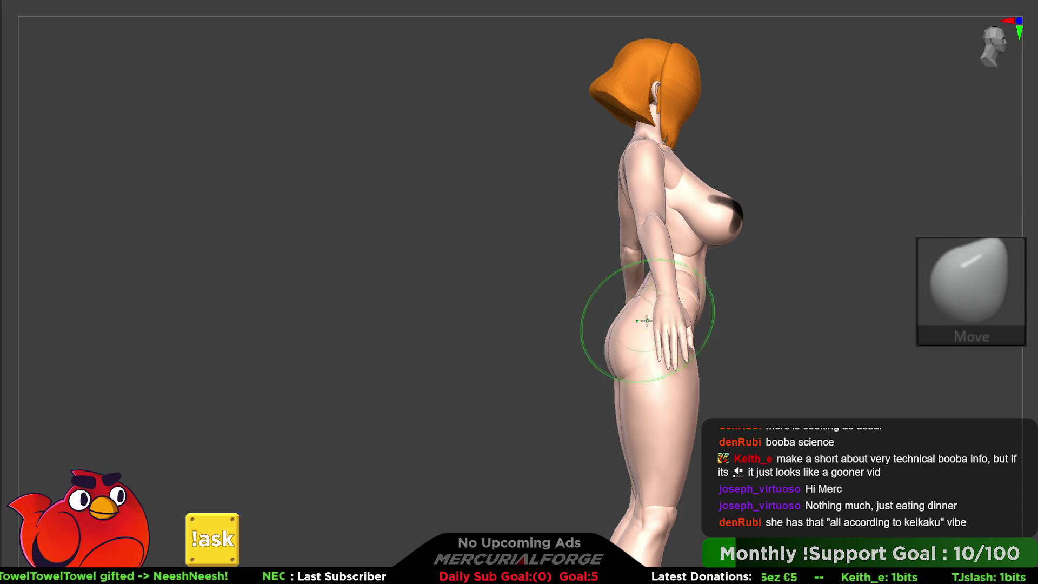
mouse_move(592, 289)
right_mouse_down("shift")
mouse_move(681, 288)
mouse_move(672, 255)
mouse_move(672, 294)
mouse_move(695, 289)
mouse_move(672, 271)
mouse_move(647, 286)
mouse_move(794, 294)
mouse_move(723, 285)
mouse_move(834, 285)
mouse_move(726, 280)
mouse_move(870, 204)
right_mouse_up("shift")
mouse_move(820, 247)
right_mouse_down()
mouse_move(834, 234)
mouse_move(957, 379)
mouse_move(913, 378)
right_mouse_up()
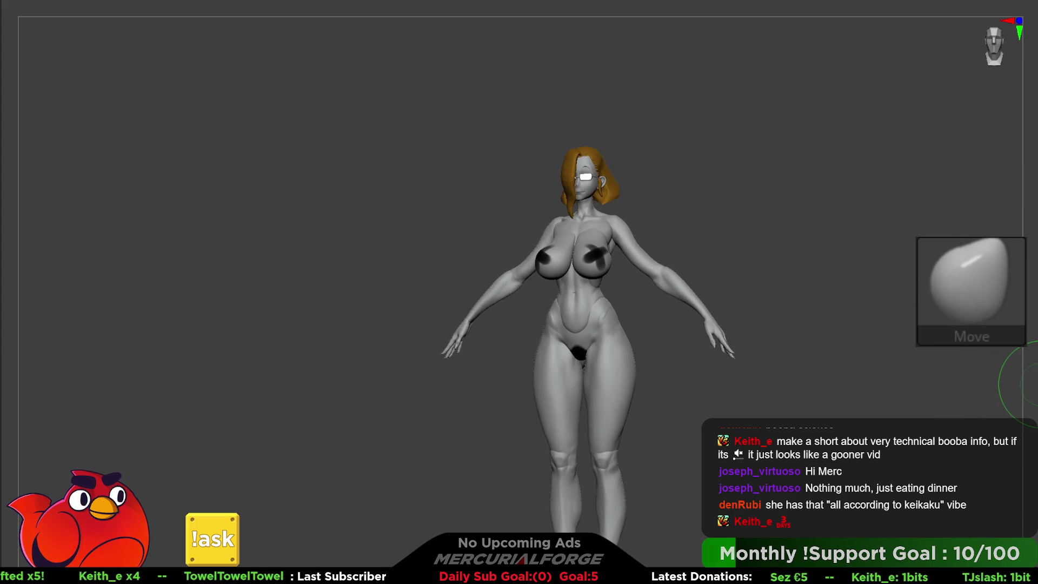
Step: Replace the old chest paint with dark X-shaped strokes and patches
key("p")
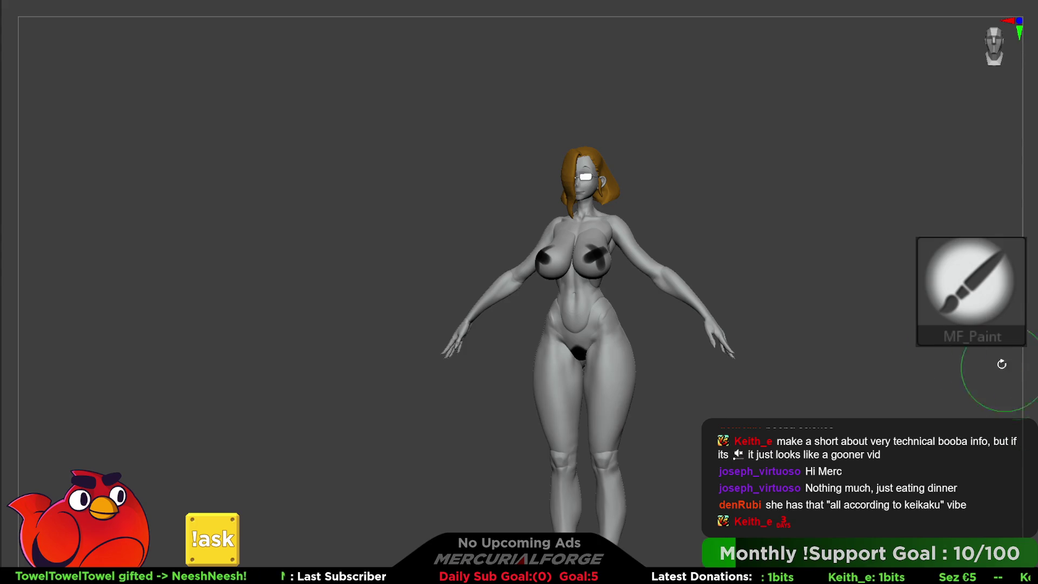
key("ctrl+z")
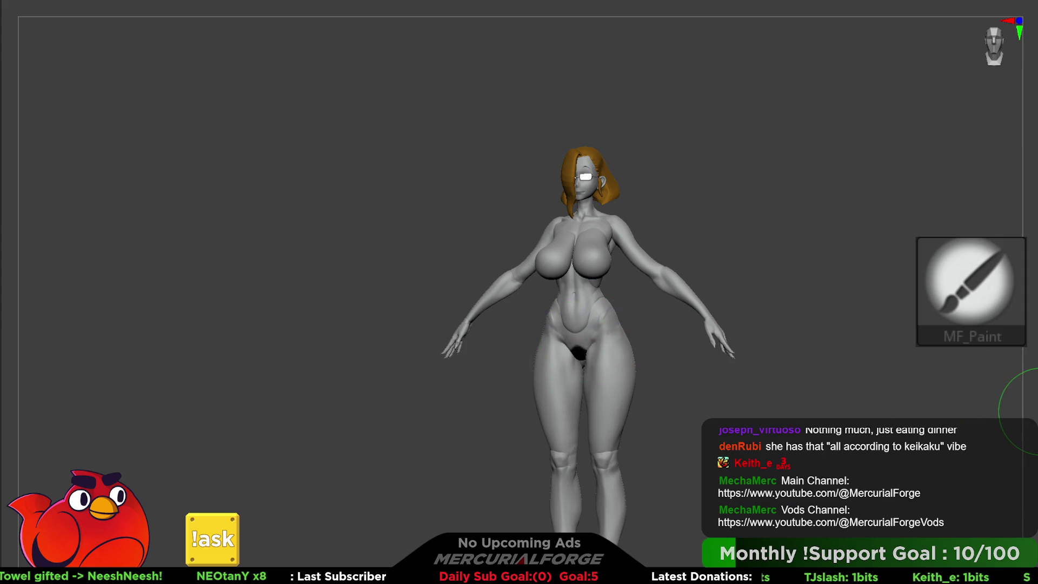
mouse_move(794, 294)
right_mouse_down("ctrl")
mouse_move(822, 325)
mouse_move(855, 329)
mouse_move(852, 351)
right_mouse_up("ctrl")
left_click_drag(592, 316, 627, 365)
left_click_drag(627, 319, 595, 367)
left_click_drag(522, 333, 540, 359)
mouse_move(760, 319)
left_mouse_down()
mouse_move(782, 314)
mouse_move(841, 340)
mouse_move(803, 323)
left_mouse_up()
right_click(803, 322)
right_click_drag(803, 323, 760, 258, "ctrl")
left_click_drag(760, 258, 769, 294)
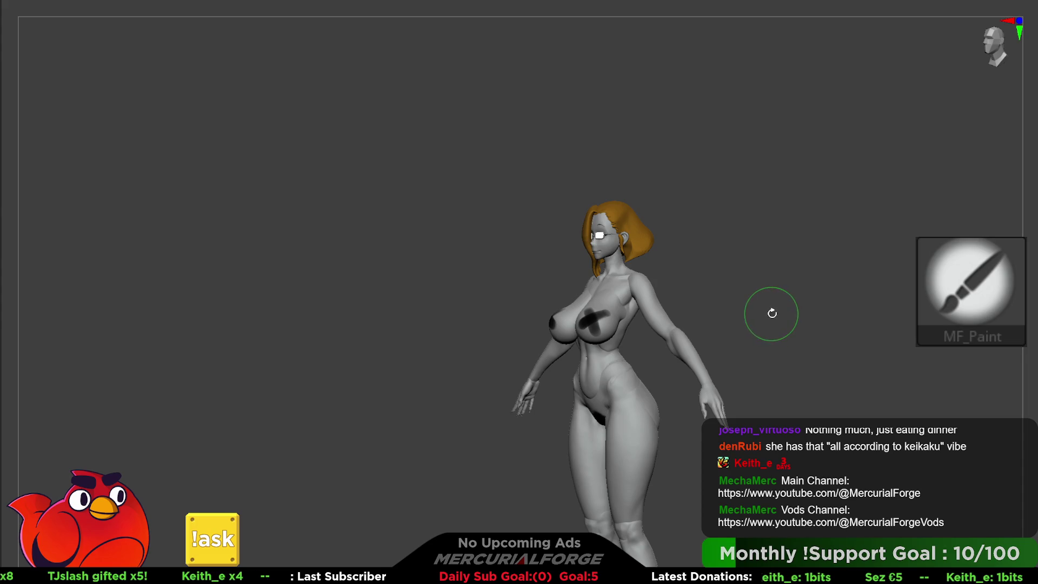
Step: Snap to a front view and hide the hair polygroups, then undo to bring them back
key("space")
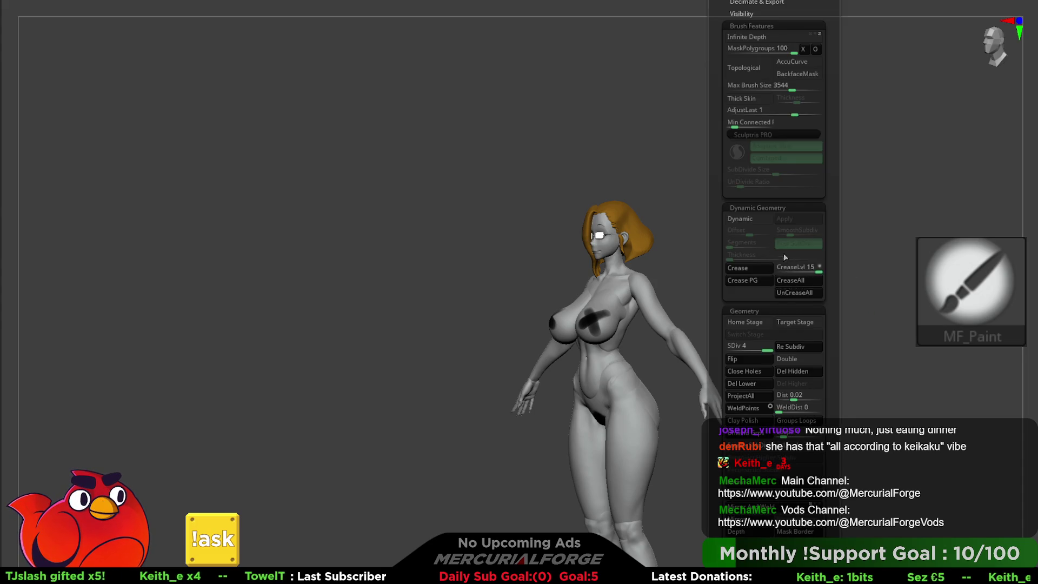
key("space")
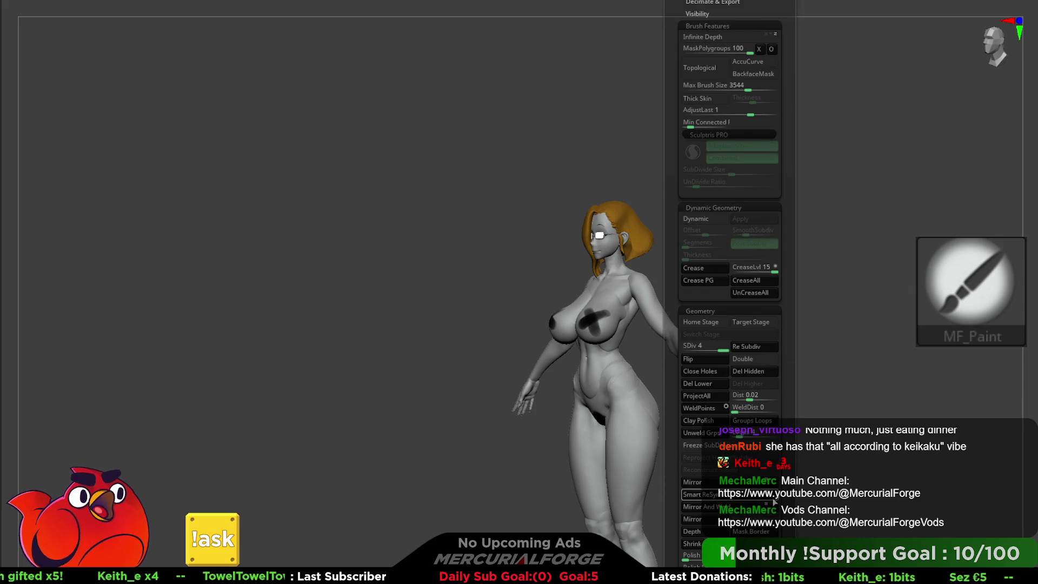
key("space")
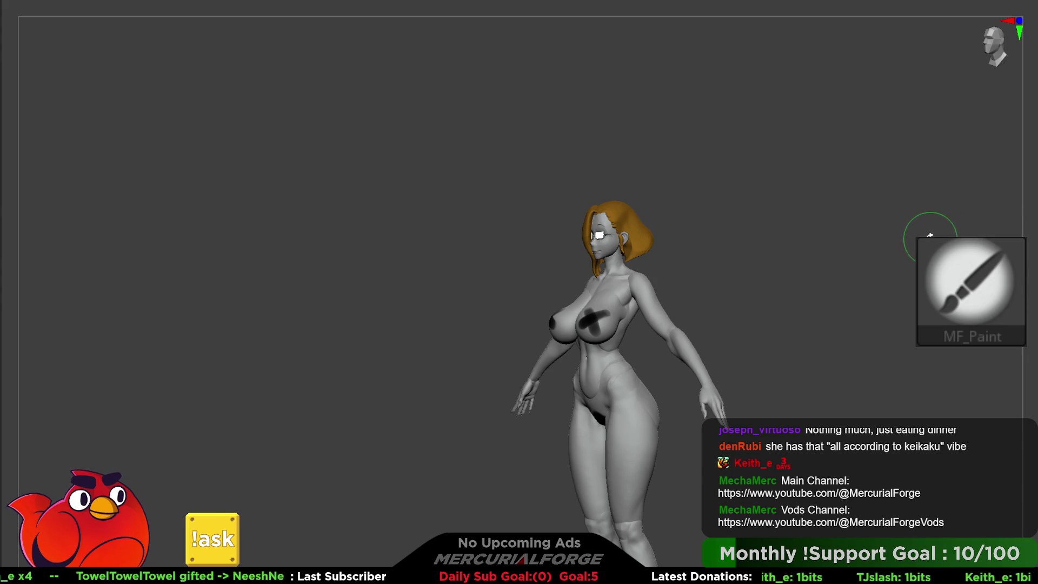
mouse_move(834, 265)
left_mouse_down("shift")
mouse_move(831, 202)
mouse_move(851, 292)
mouse_move(792, 285)
mouse_move(781, 270)
left_mouse_up("shift")
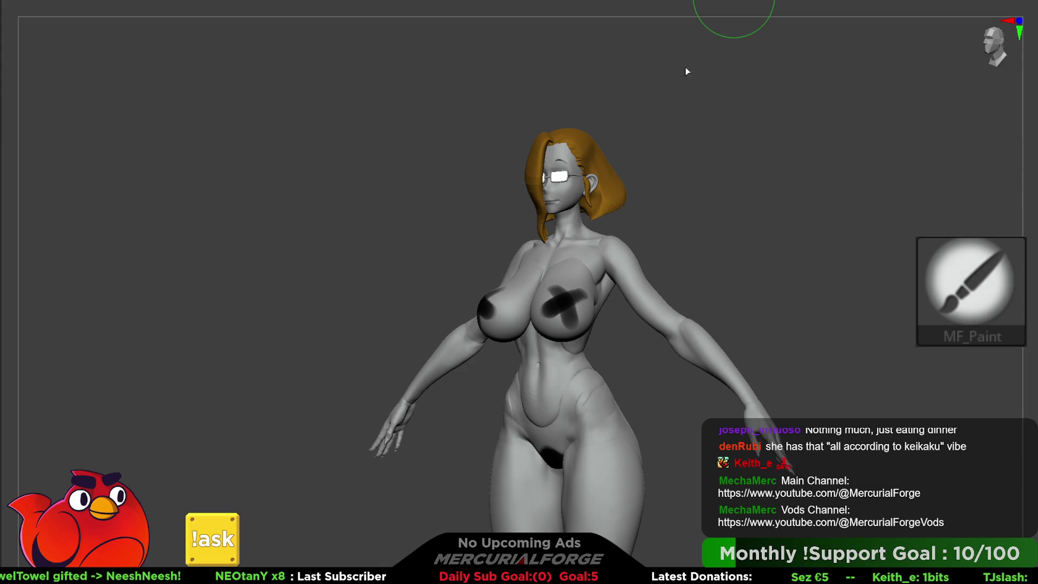
left_click(611, 192, "ctrl+shift")
left_click(610, 192, "ctrl+shift")
left_click(540, 157, "ctrl+shift")
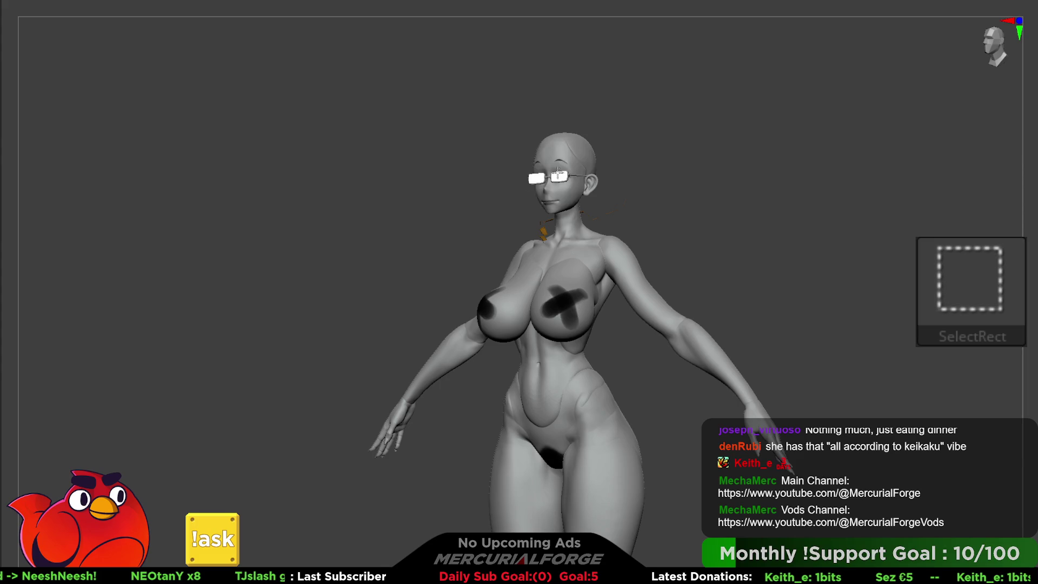
left_click_drag(559, 174, 611, 245, "alt")
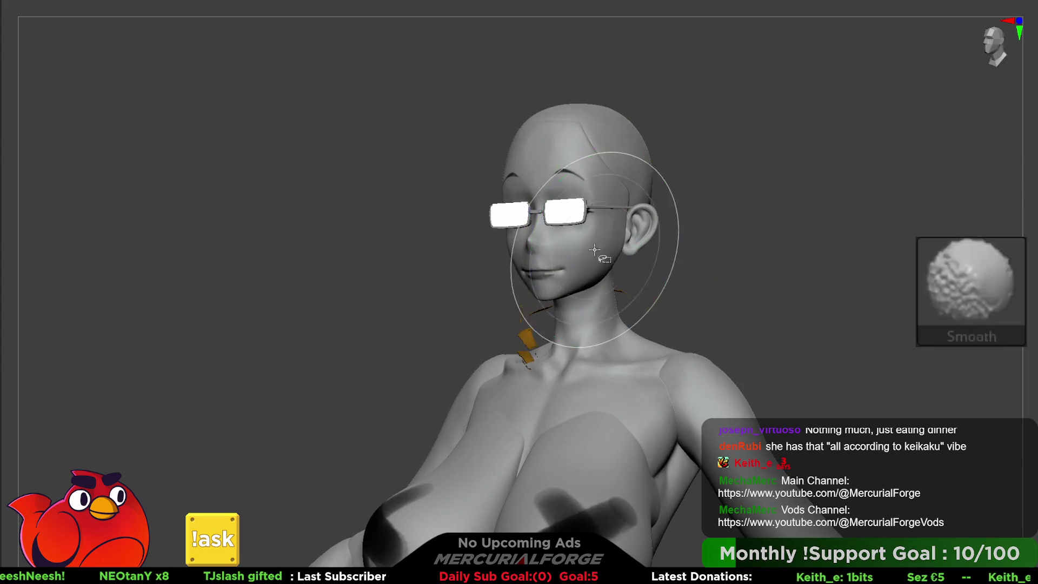
key("ctrl+z")
Step: Isolate the hair again and hide the main hair group and the leftover strand
left_click(630, 232, "ctrl+shift")
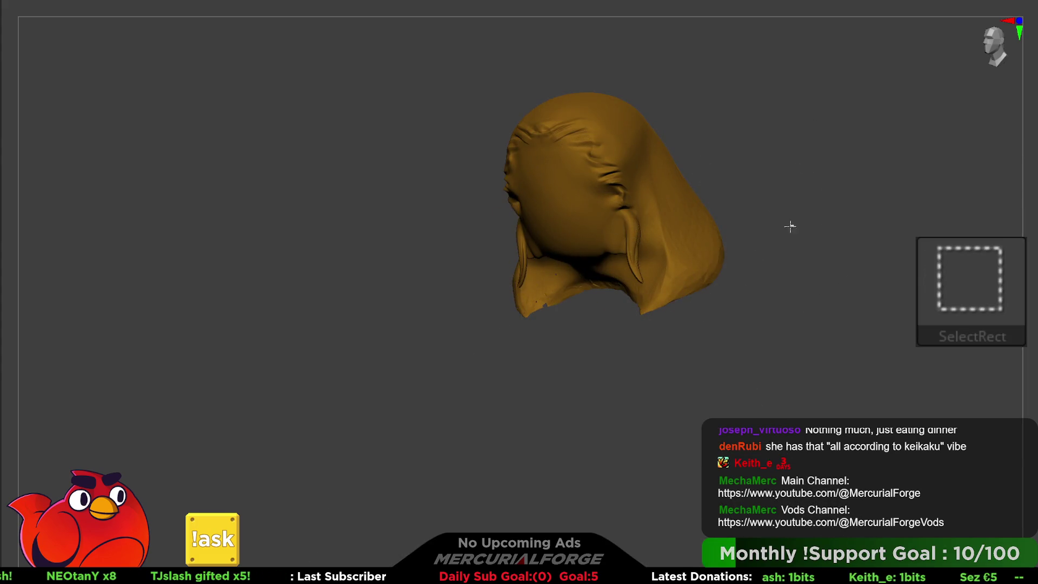
left_click(748, 238, "ctrl+shift")
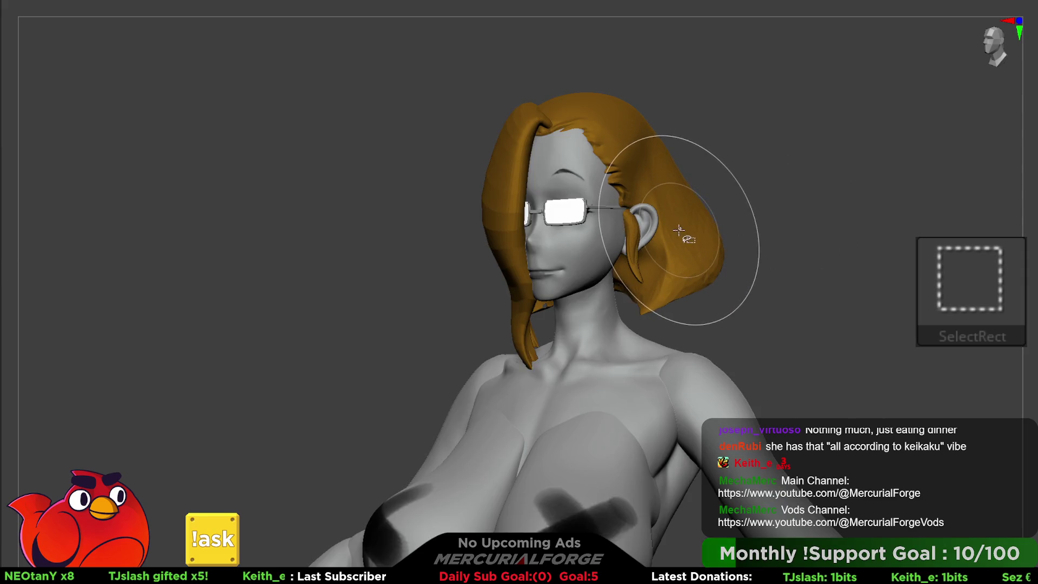
left_click(626, 225, "ctrl+shift")
left_click(621, 243, "ctrl+shift")
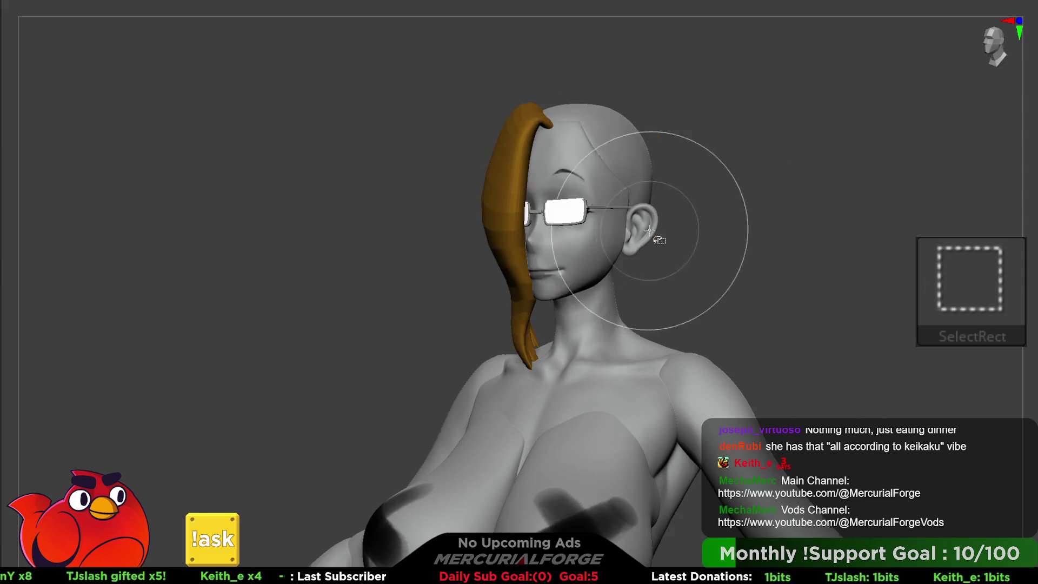
left_click(504, 249, "ctrl+shift")
Step: Hide the upper head, glasses lens, glasses arm and both ears, then frame the body front-on
mouse_move(510, 181)
left_mouse_down()
mouse_move(556, 213)
mouse_move(587, 214)
left_mouse_up()
left_click(587, 214, "ctrl+shift")
left_click(562, 212, "ctrl+shift")
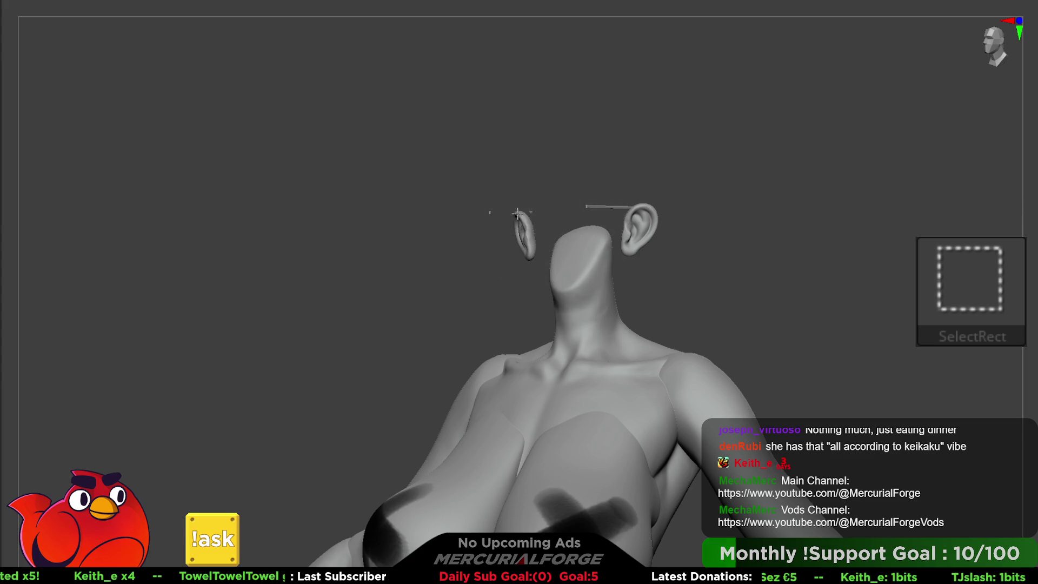
left_click(518, 213, "ctrl+shift")
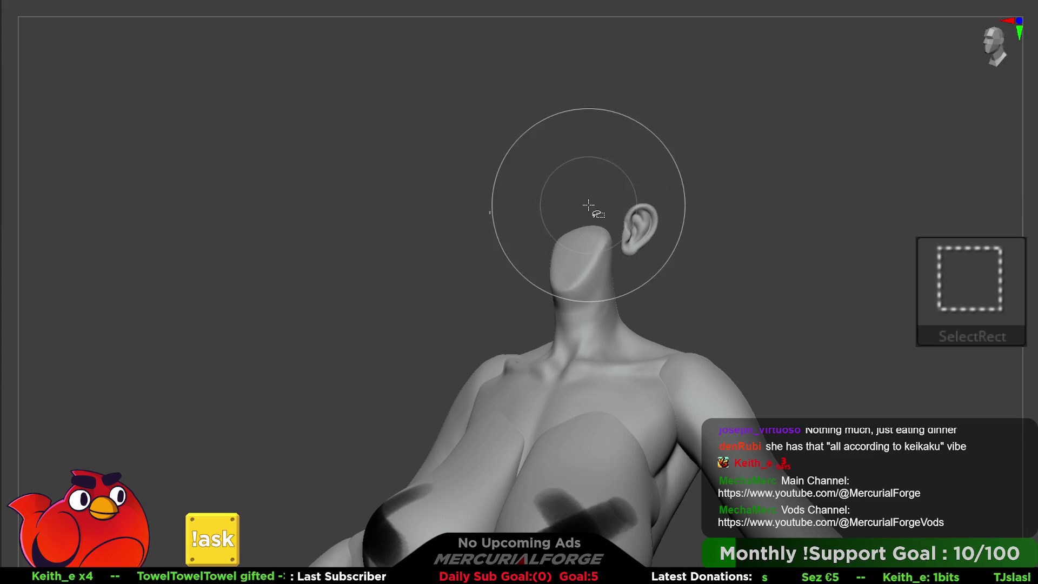
left_click(646, 217, "ctrl+shift")
key("f")
mouse_move(661, 151)
left_mouse_down()
mouse_move(702, 150)
mouse_move(729, 167)
left_mouse_up()
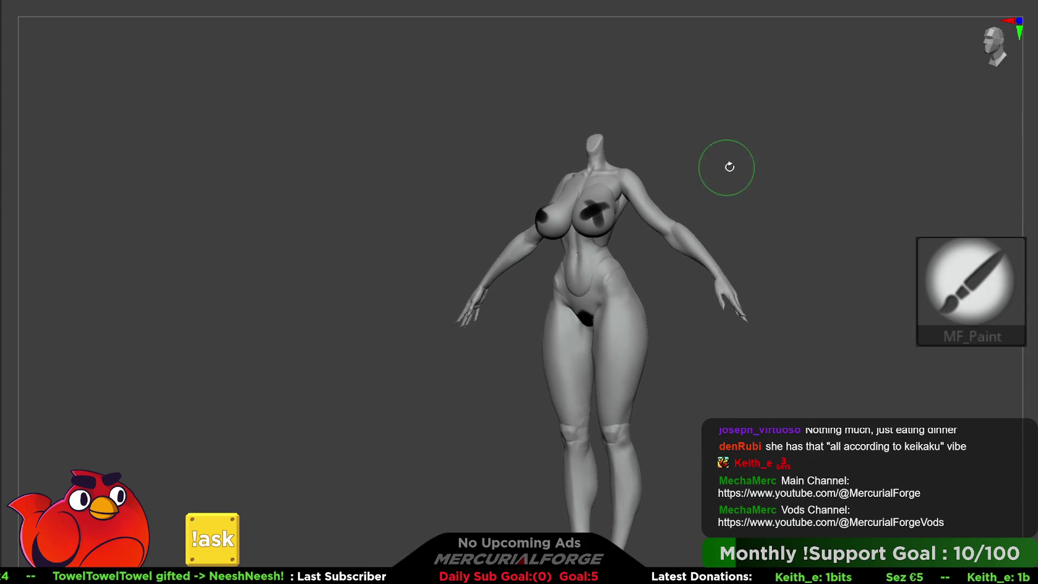
key("space")
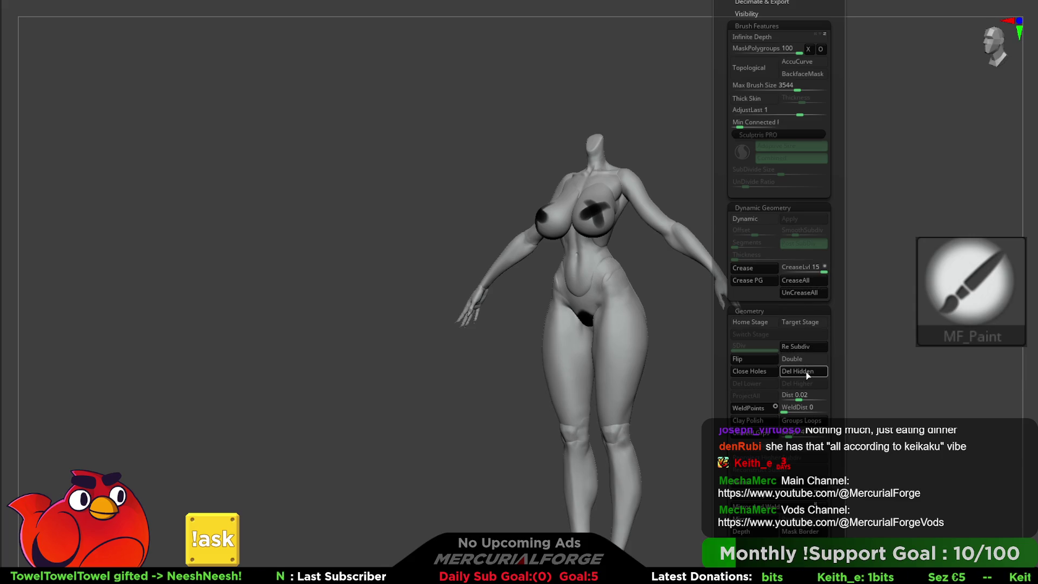
mouse_move(716, 235)
left_mouse_down()
mouse_move(697, 197)
mouse_move(770, 227)
mouse_move(725, 235)
mouse_move(755, 242)
mouse_move(746, 260)
left_mouse_up()
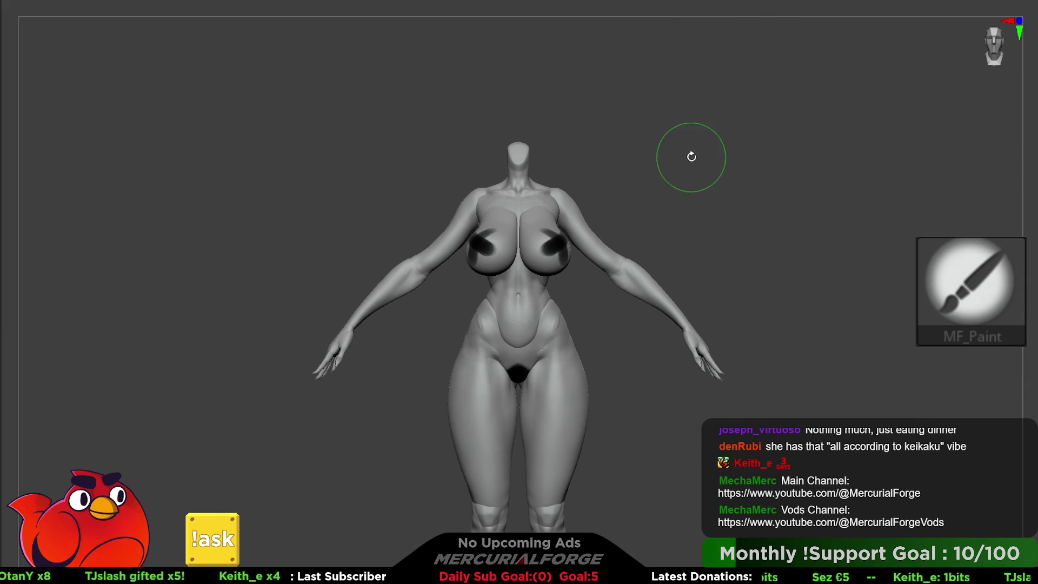
mouse_move(690, 160)
left_mouse_down()
mouse_move(644, 157)
mouse_move(721, 232)
mouse_move(682, 222)
left_mouse_up()
key("space")
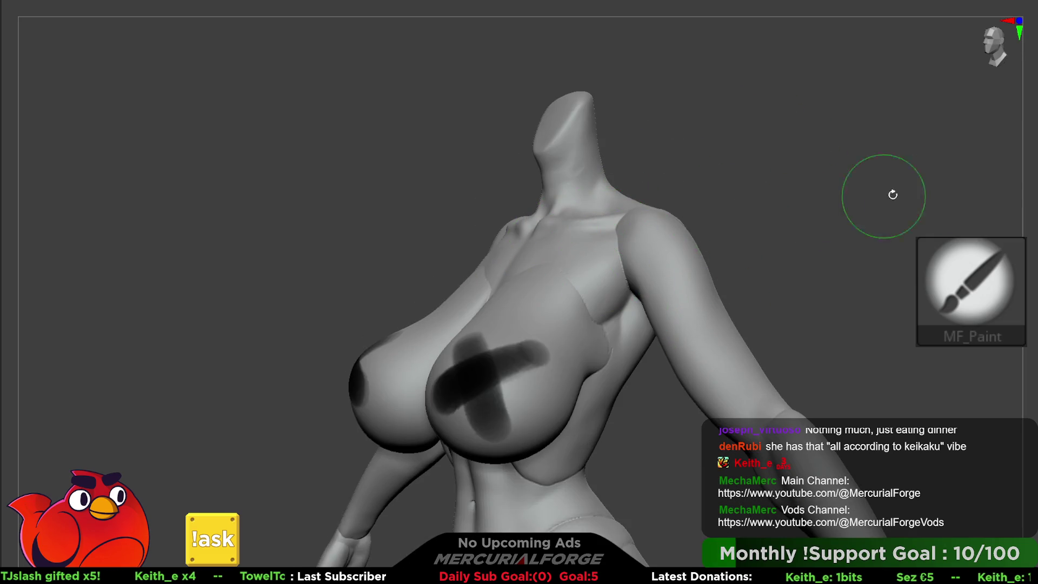
key("1")
right_click_drag(622, 238, 542, 273)
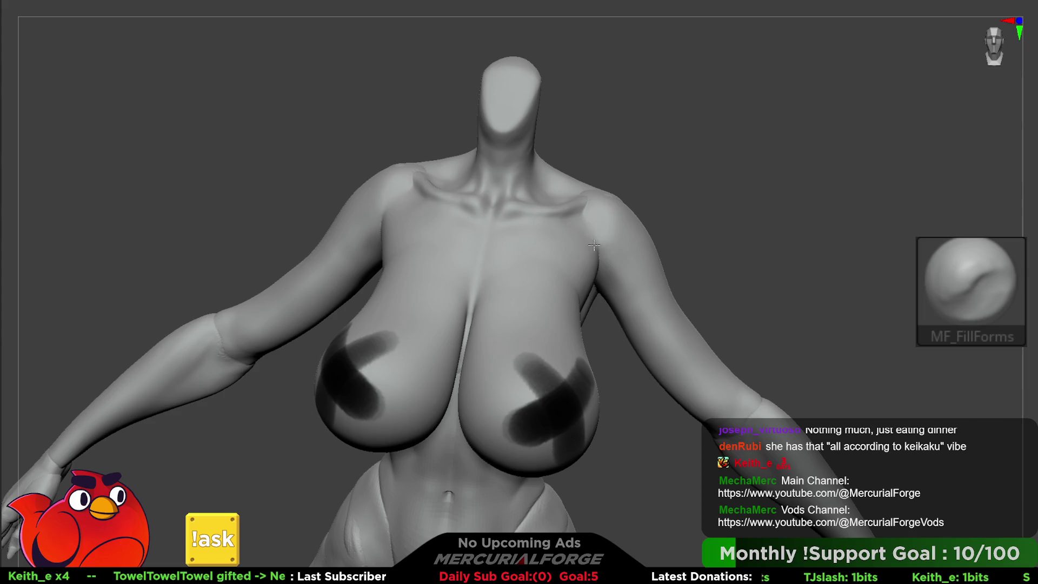
left_click_drag(593, 276, 559, 204)
left_click_drag(579, 251, 596, 292)
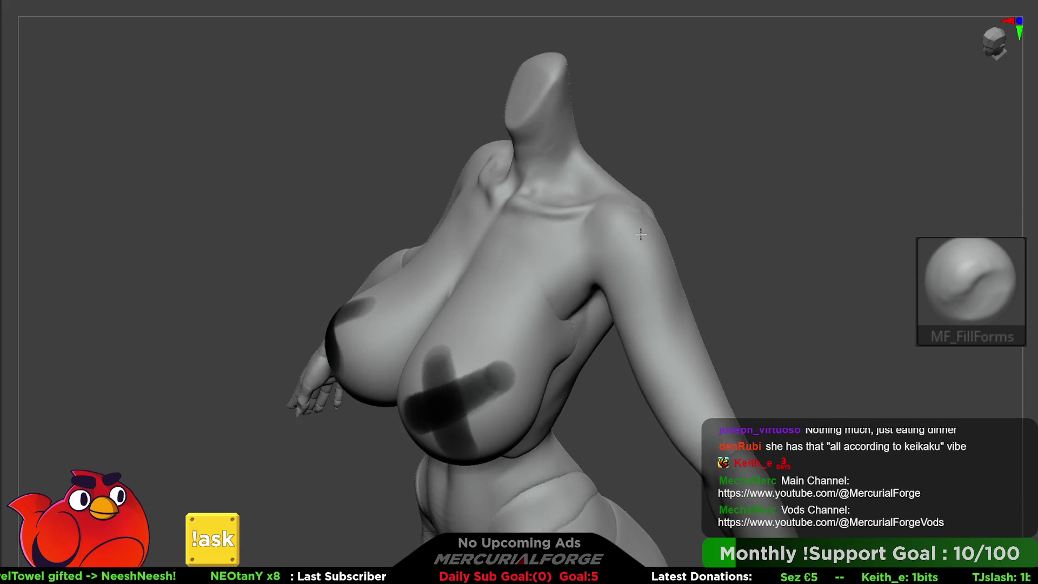
left_click_drag(640, 234, 624, 217)
right_click_drag(688, 218, 668, 223)
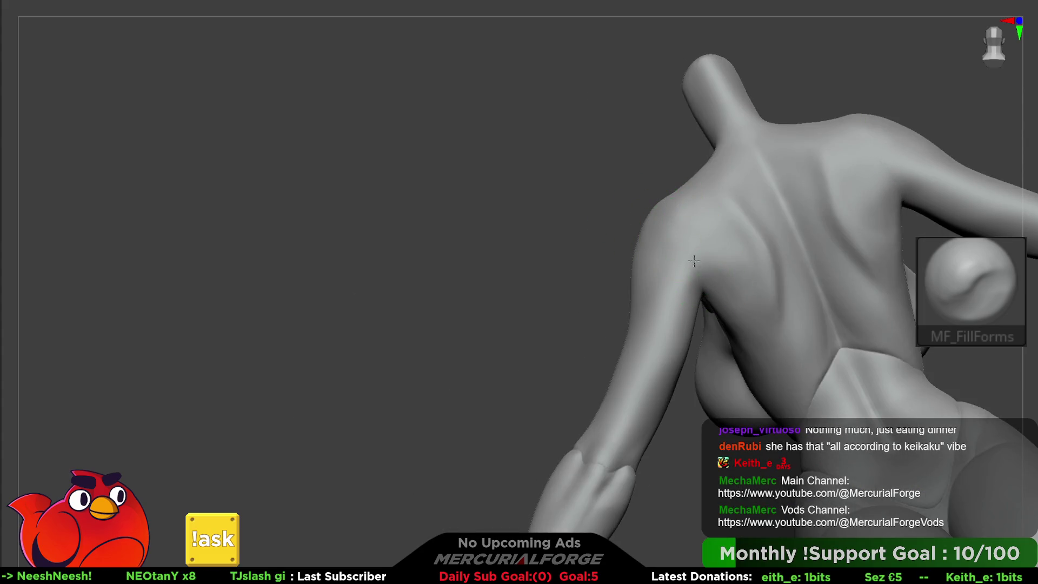
right_click_drag(844, 336, 776, 271, "alt")
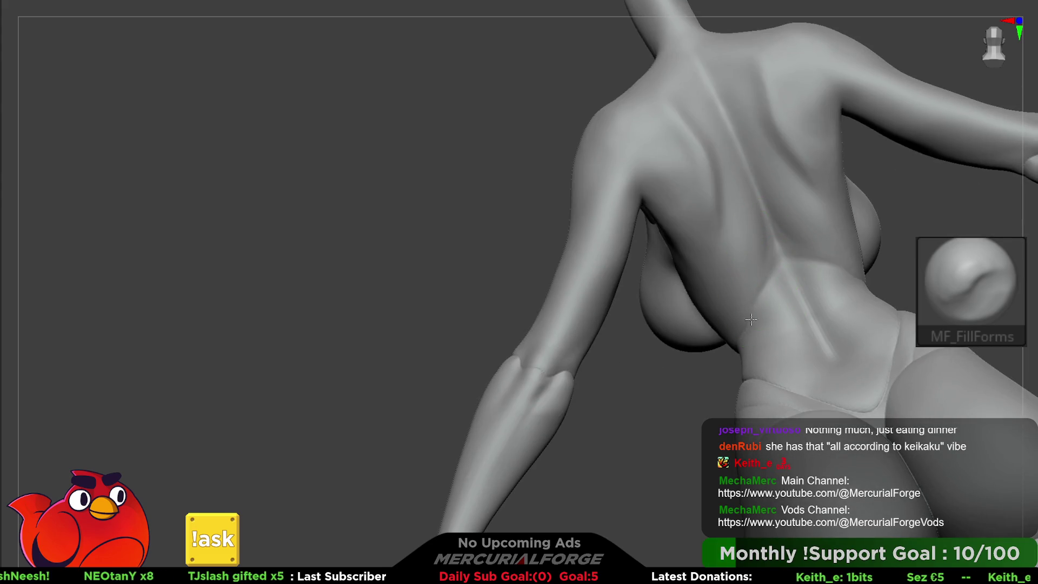
mouse_move(723, 301)
right_mouse_down()
mouse_move(741, 319)
mouse_move(728, 363)
mouse_move(705, 267)
right_mouse_up()
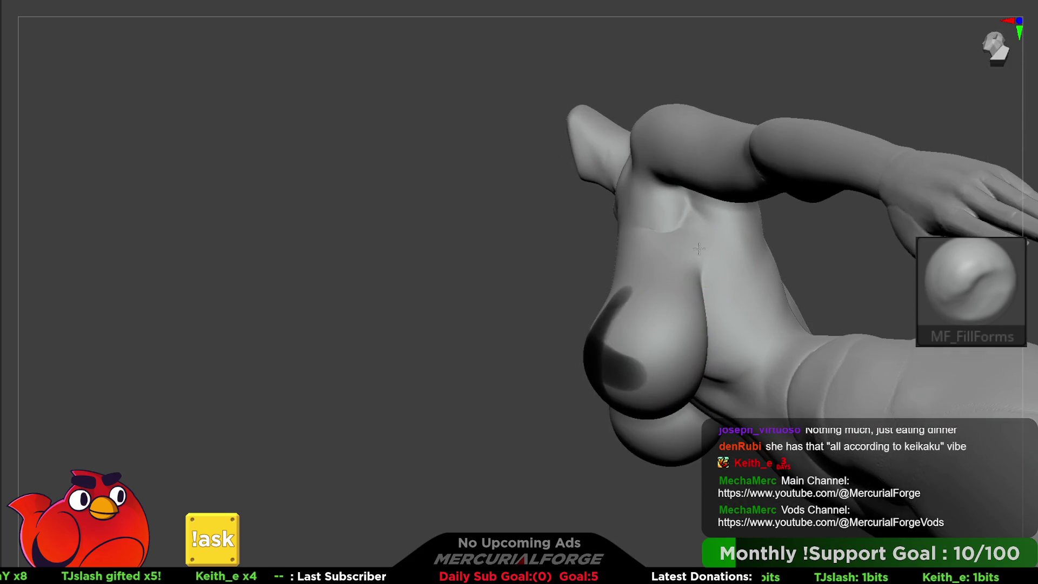
mouse_move(699, 307)
right_mouse_down()
mouse_move(652, 214)
mouse_move(625, 239)
right_mouse_up()
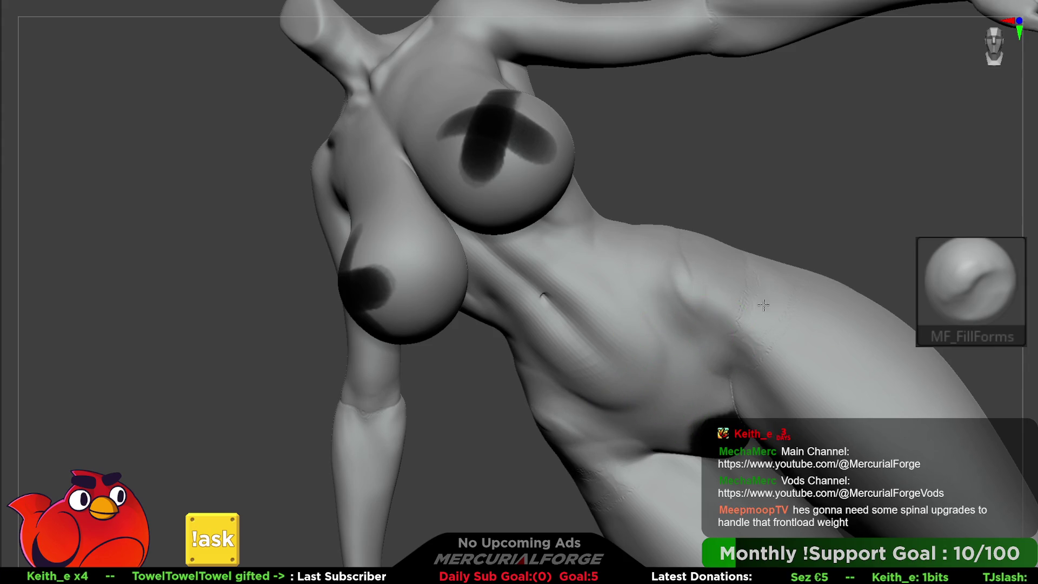
mouse_move(709, 218)
right_mouse_down()
mouse_move(688, 267)
mouse_move(695, 290)
mouse_move(704, 260)
mouse_move(621, 320)
mouse_move(607, 232)
mouse_move(660, 249)
right_mouse_up()
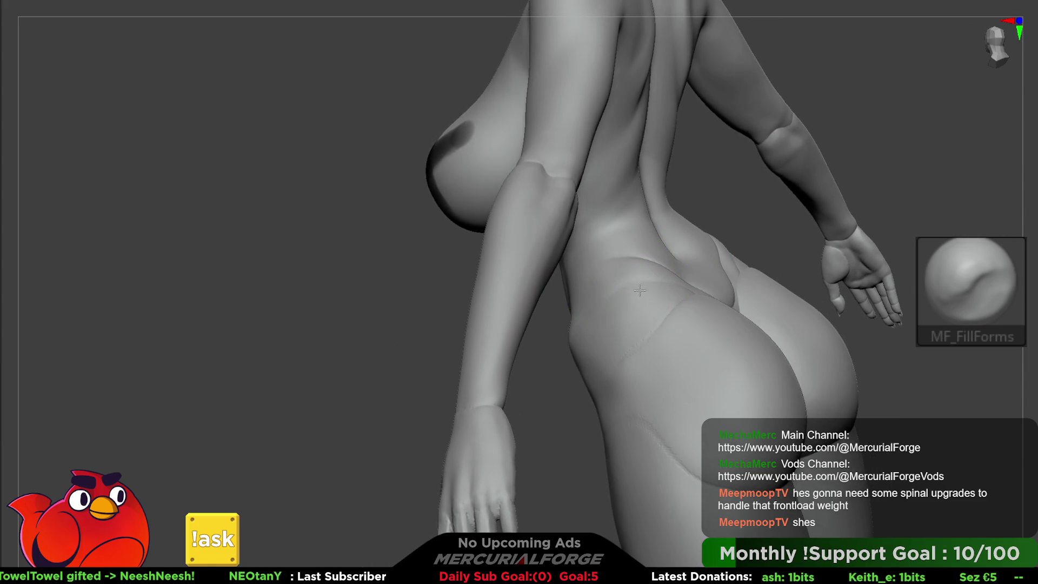
right_click_drag(678, 261, 741, 274)
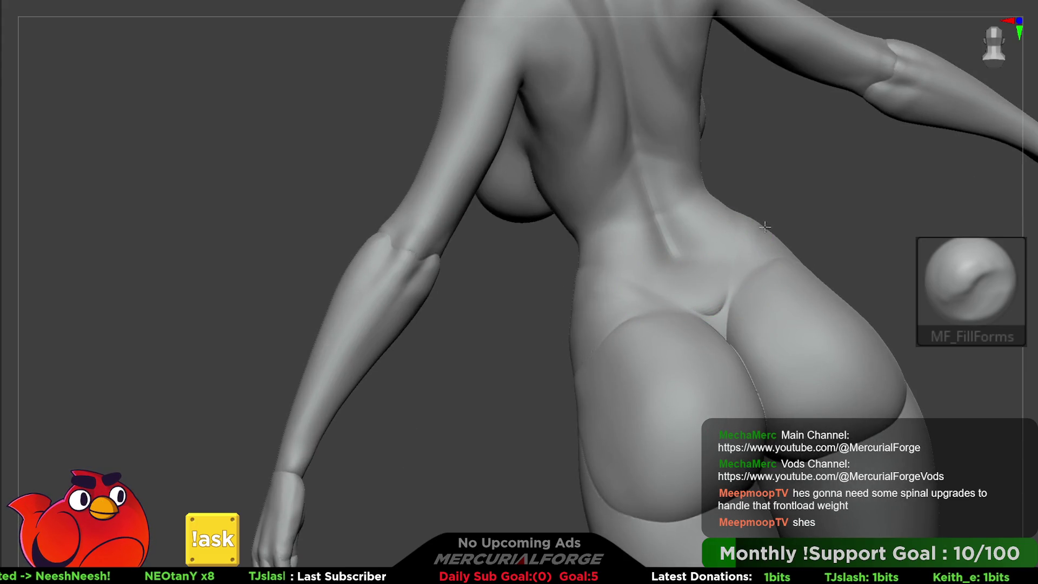
right_click_drag(715, 320, 703, 338)
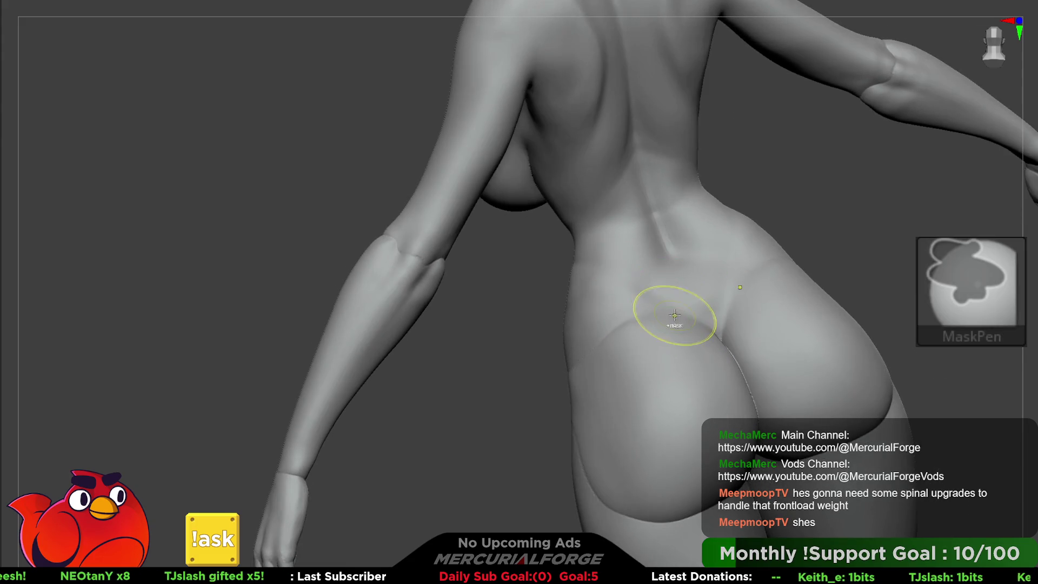
Step: Mask a V-shaped band across the lower back and waist, discarding the 45 later undo entries
mouse_move(672, 292)
right_mouse_down()
mouse_move(735, 273)
mouse_move(621, 260)
mouse_move(546, 232)
mouse_move(652, 226)
mouse_move(768, 247)
right_mouse_up()
key("ctrl")
left_click_drag(789, 249, 754, 288, "ctrl")
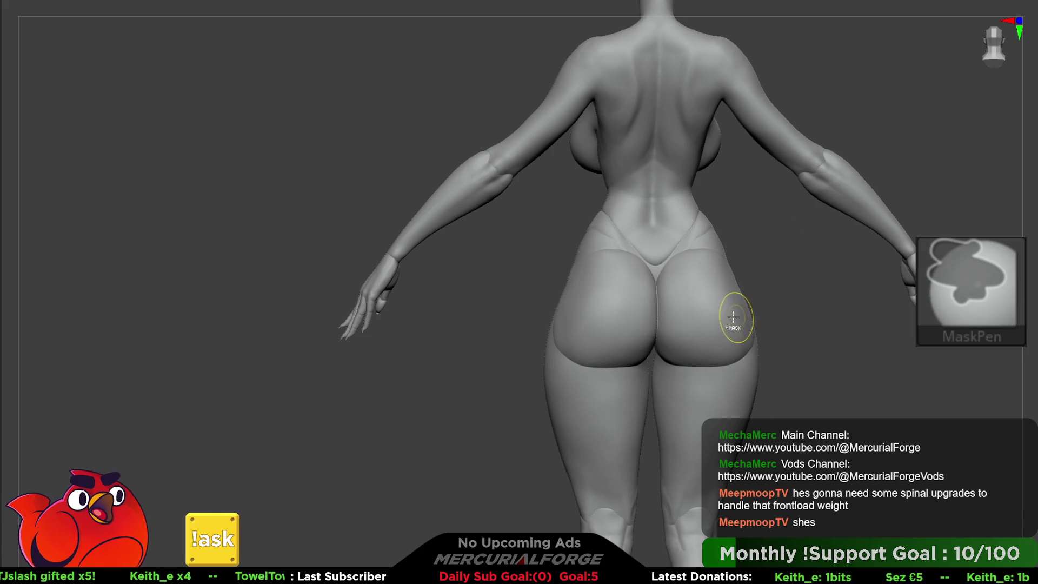
left_click(724, 278, "ctrl")
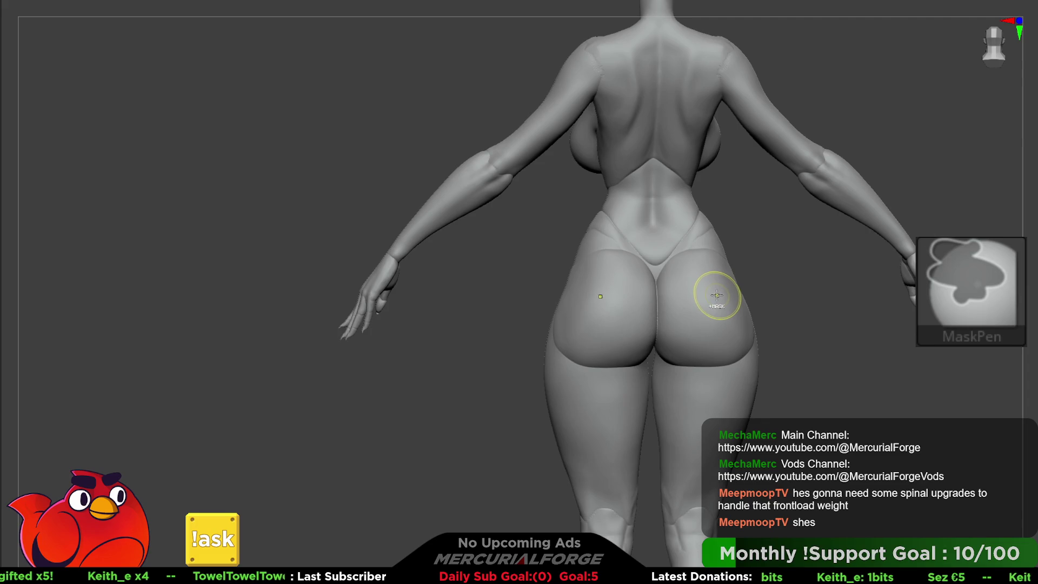
right_click_drag(713, 298, 710, 304)
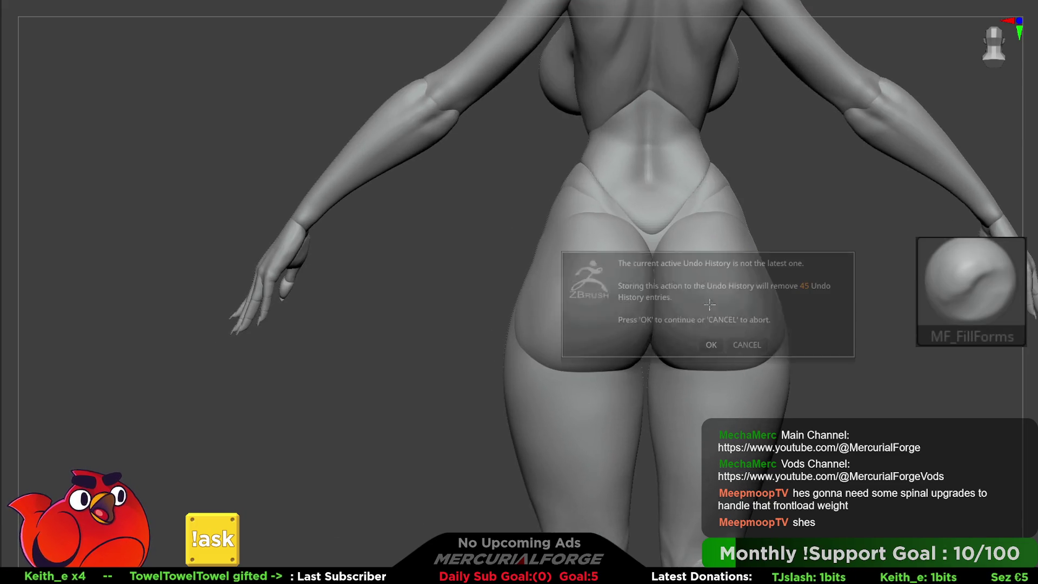
left_click(711, 343)
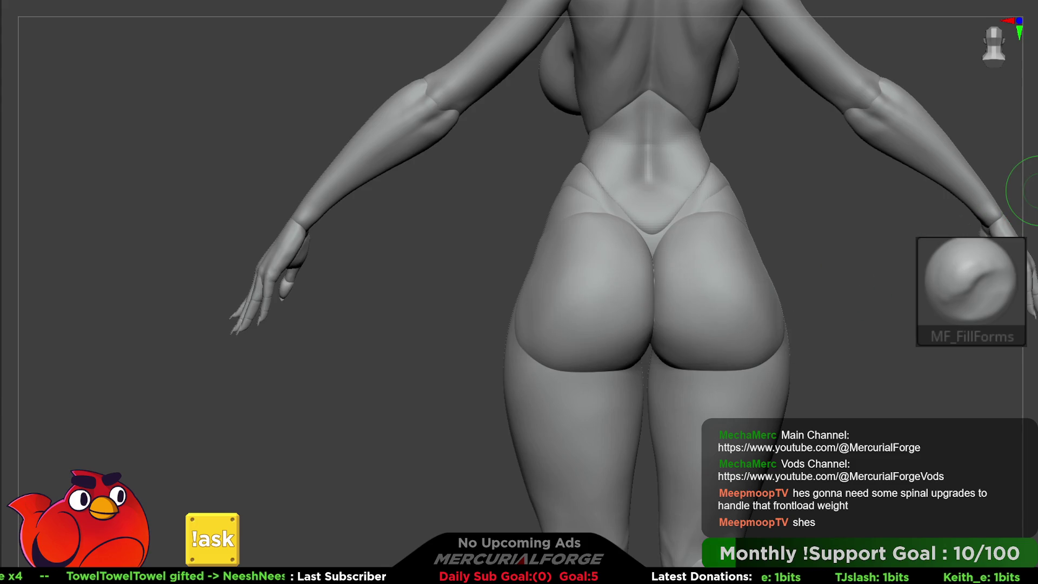
Step: With the Move brush, push the right buttock's inner edge outward, then reduce Draw Size
key("b")
key("m")
key("v")
key("space")
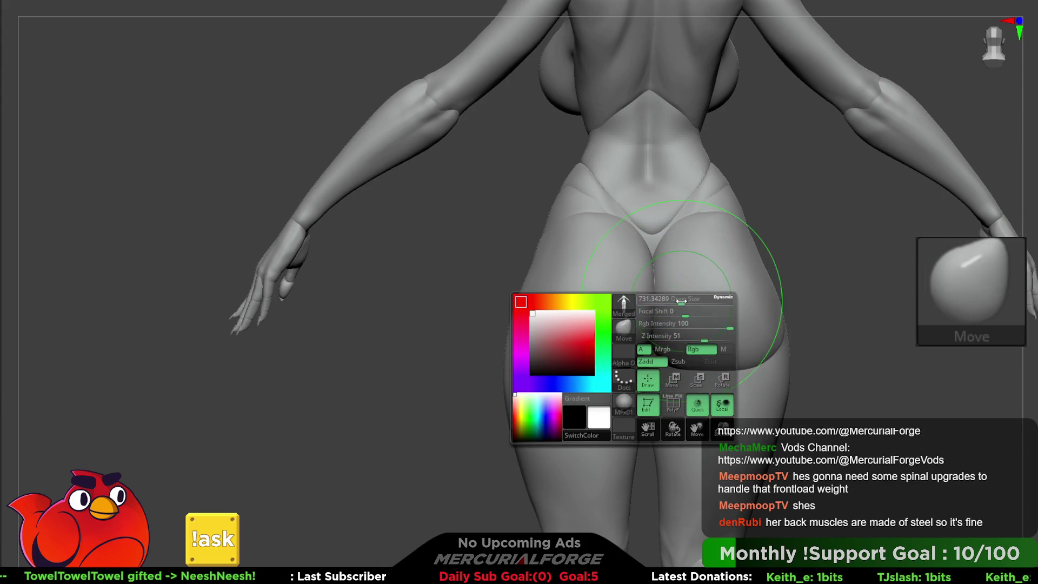
right_click_drag(655, 281, 657, 300)
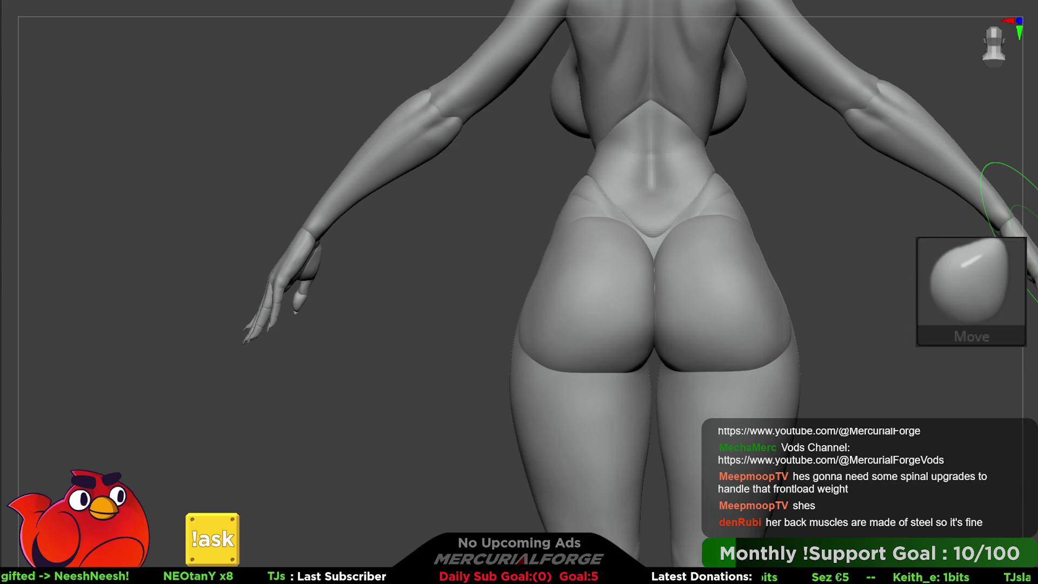
key("space")
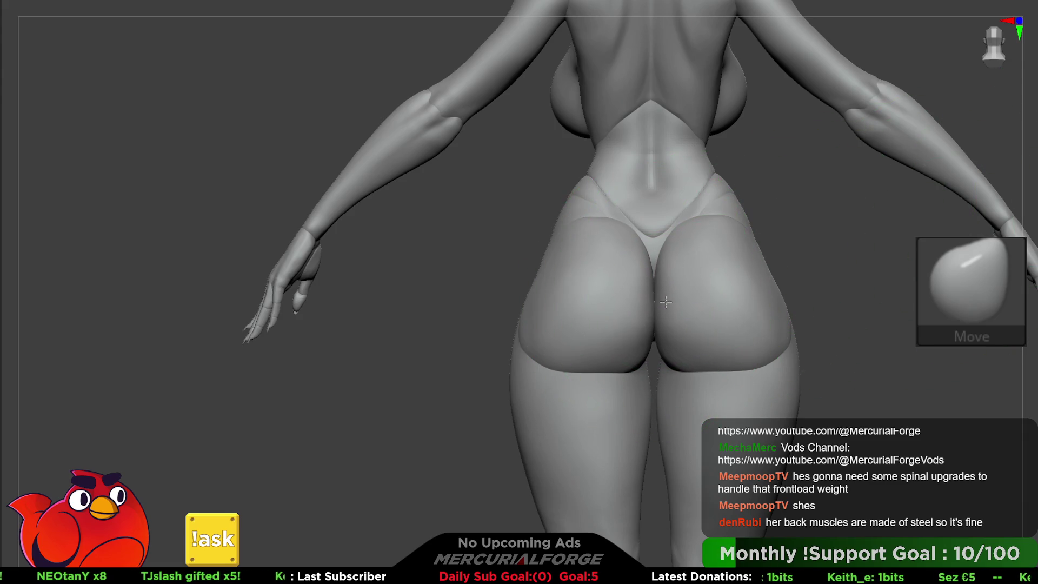
left_click_drag(664, 313, 669, 313)
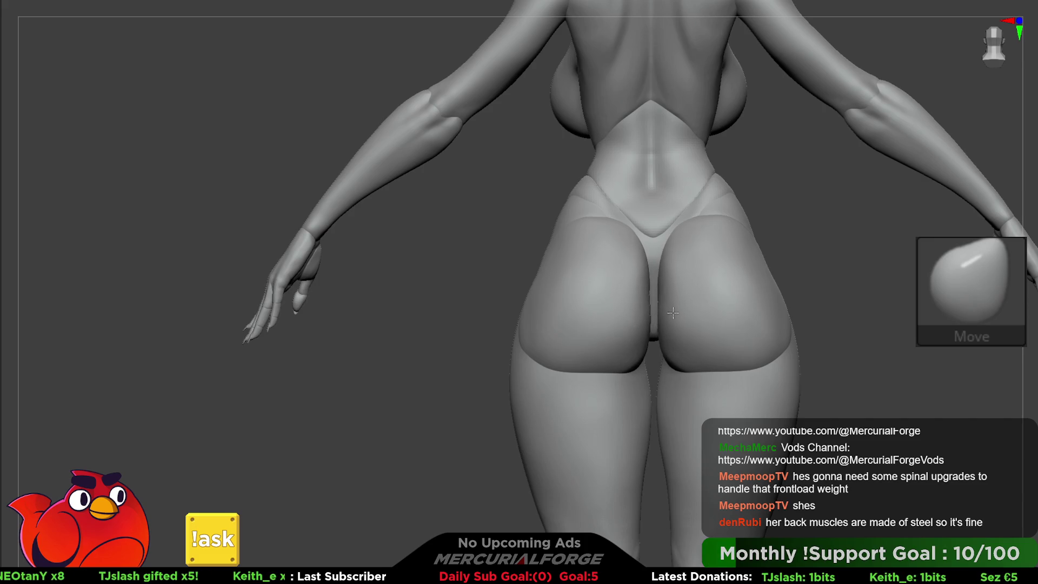
mouse_move(674, 312)
right_mouse_down()
mouse_move(443, 284)
mouse_move(672, 271)
mouse_move(627, 260)
mouse_move(683, 255)
mouse_move(686, 306)
right_mouse_up()
key("space")
left_click_drag(685, 306, 664, 306)
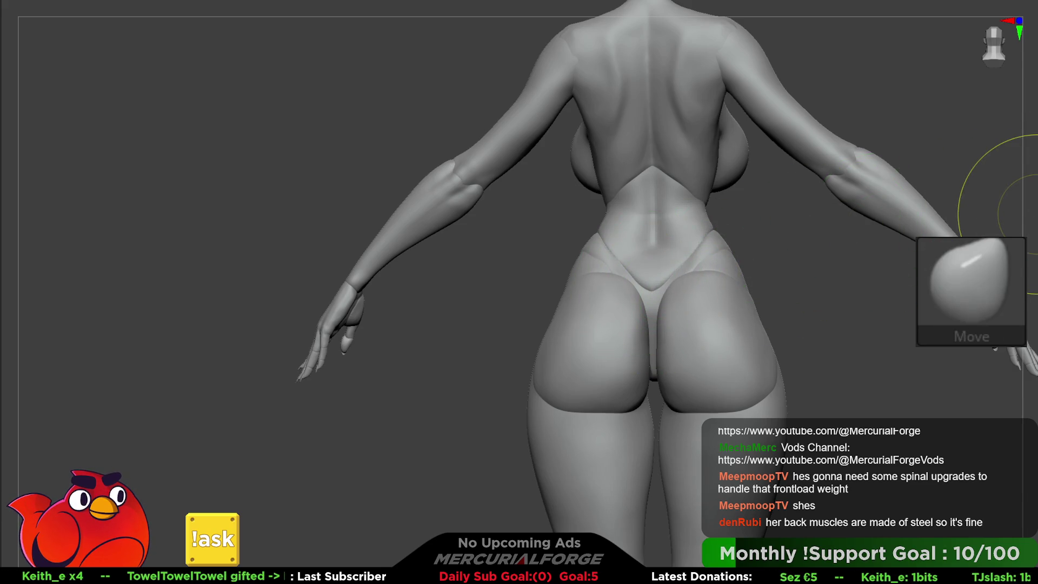
left_click(696, 313, "ctrl+shift")
left_click(686, 346, "ctrl+shift")
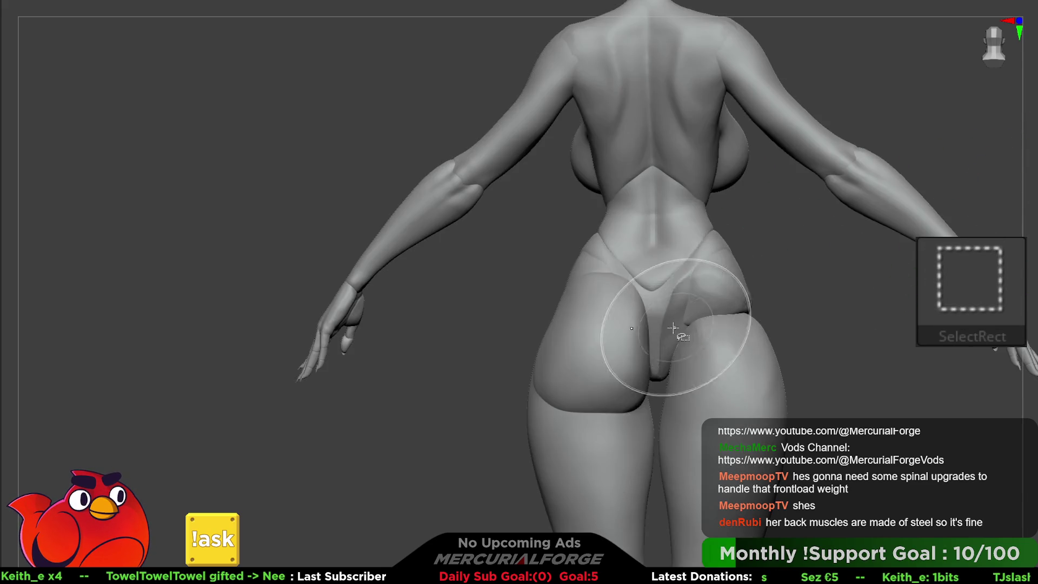
left_click(800, 311, "ctrl+shift")
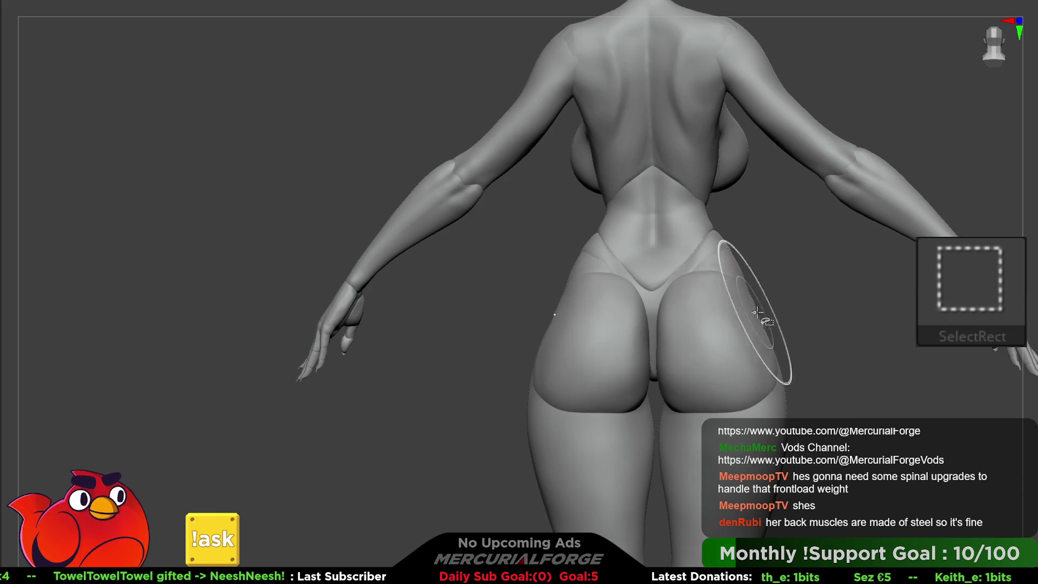
left_click(800, 316, "ctrl+shift")
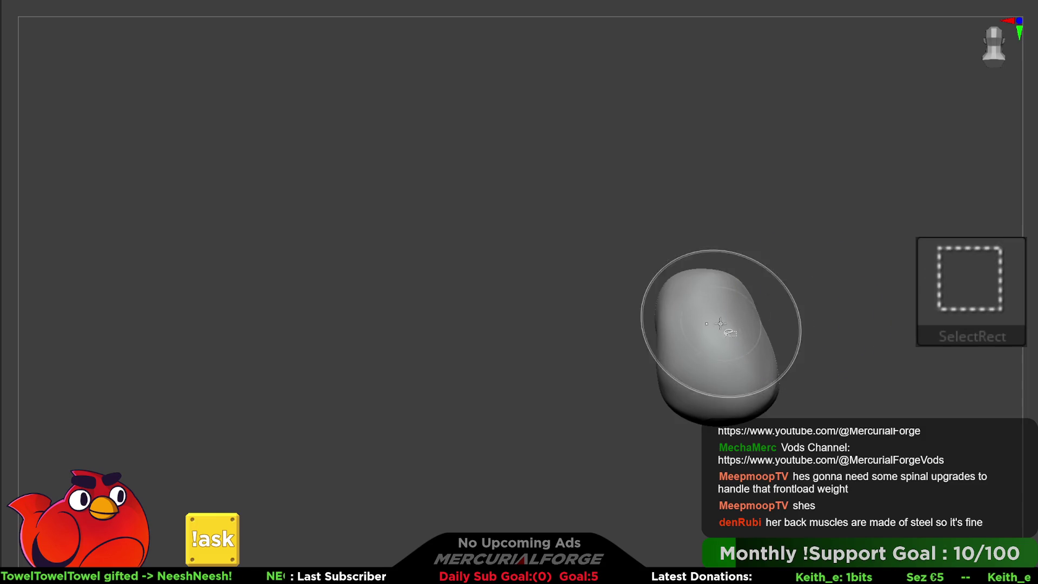
left_click(668, 333, "ctrl+shift")
left_click(714, 308, "ctrl+shift")
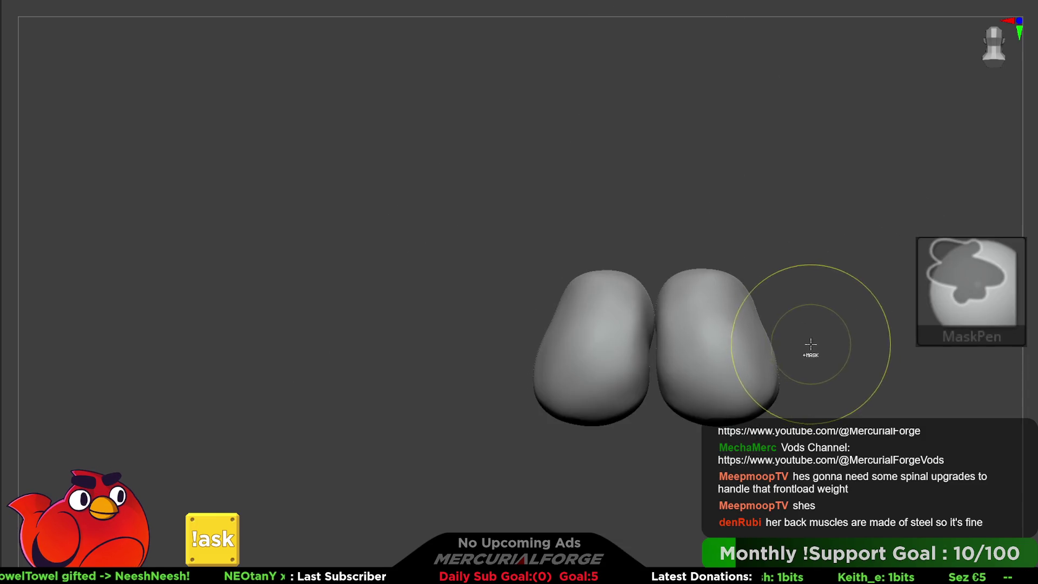
left_click(811, 344, "ctrl+shift")
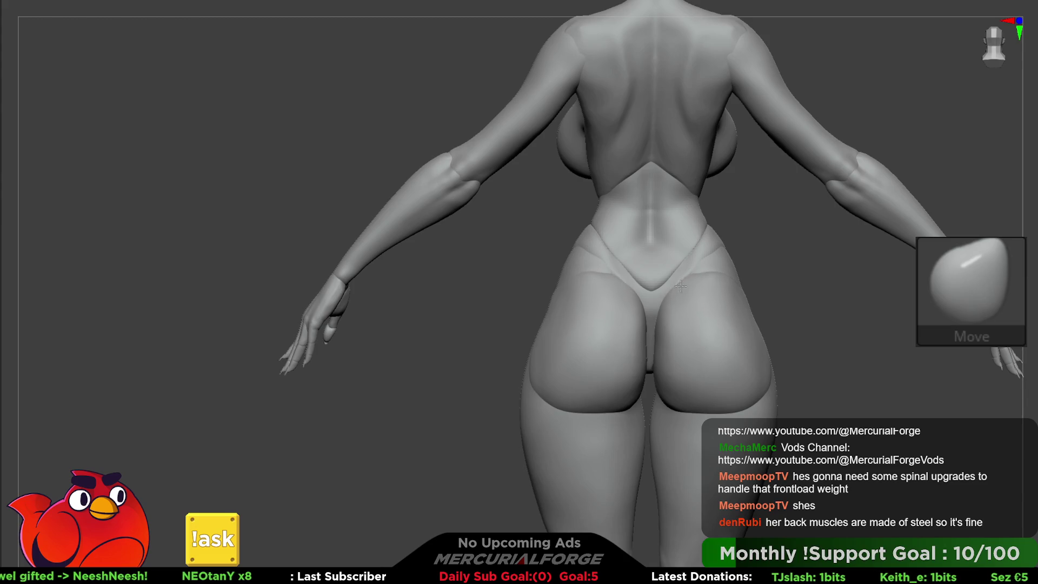
mouse_move(676, 304)
right_mouse_down()
mouse_move(838, 292)
mouse_move(674, 239)
mouse_move(666, 285)
mouse_move(648, 243)
mouse_move(613, 278)
mouse_move(651, 242)
mouse_move(672, 277)
mouse_move(667, 313)
mouse_move(640, 290)
right_mouse_up()
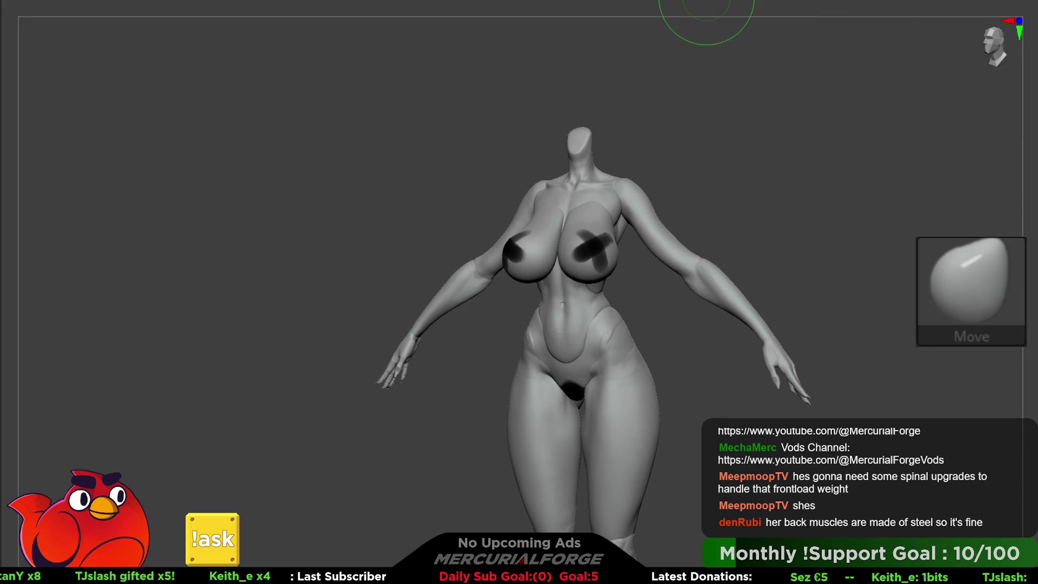
Step: Sculpt over the chest, collarbones and shoulder seam with MF_FillForms, turning the torso between strokes
mouse_move(713, 21)
right_mouse_down()
mouse_move(649, 189)
mouse_move(546, 300)
mouse_move(591, 278)
mouse_move(607, 313)
right_mouse_up()
key("space")
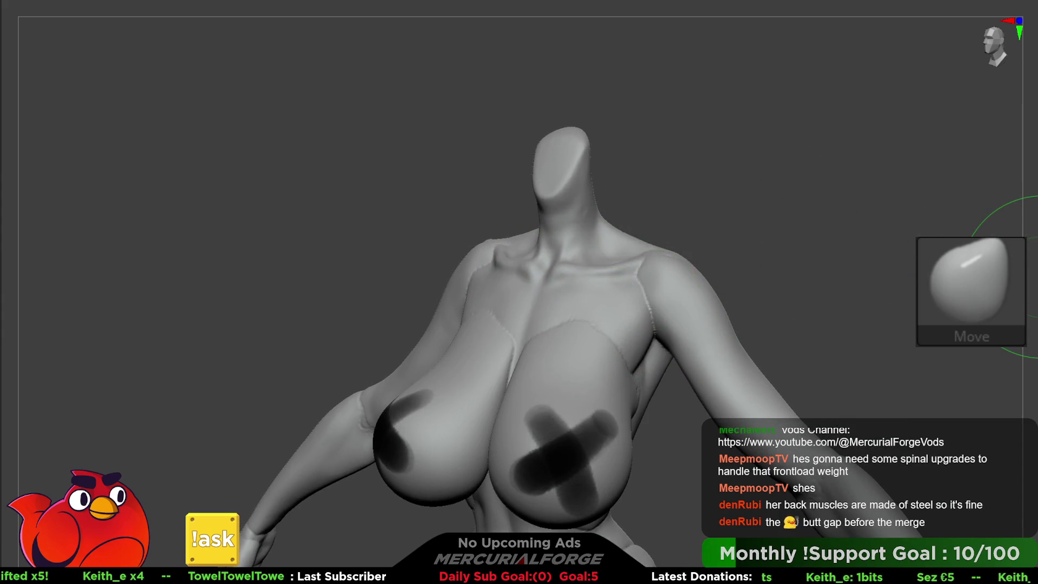
key("2")
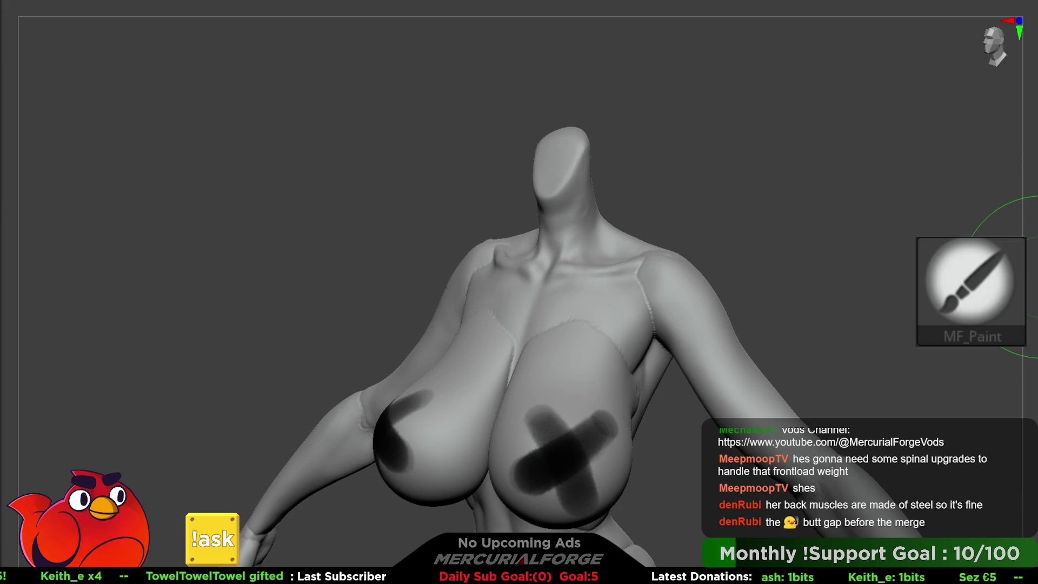
key("3")
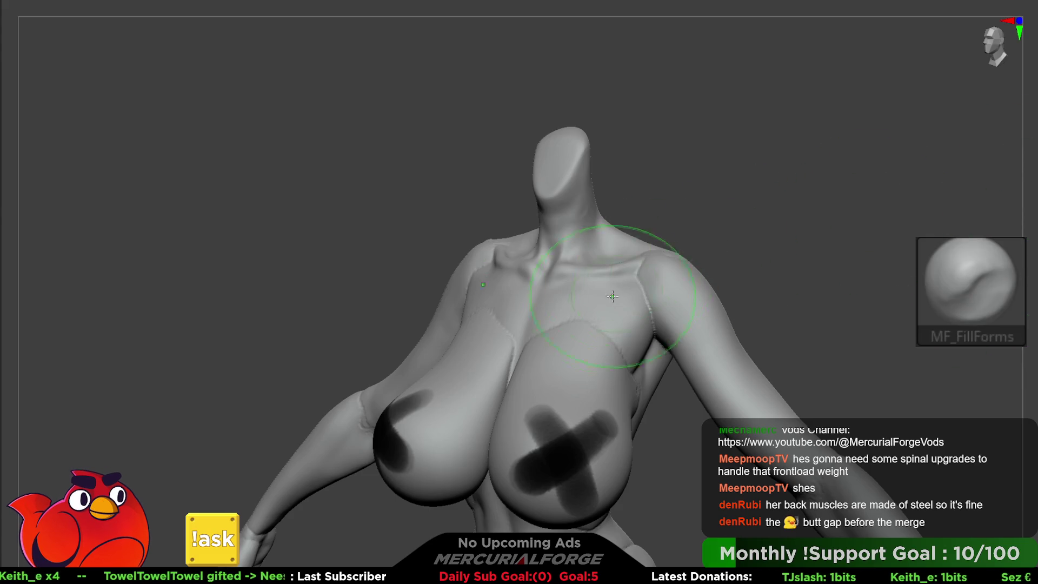
right_click_drag(557, 243, 527, 378)
key("space")
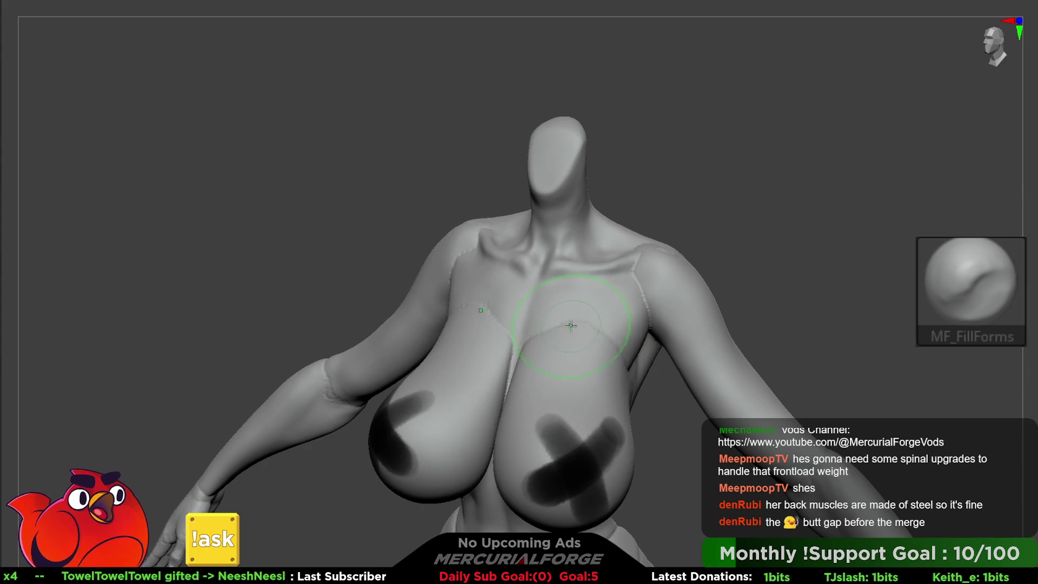
right_click_drag(534, 348, 632, 276)
right_click_drag(671, 324, 615, 306)
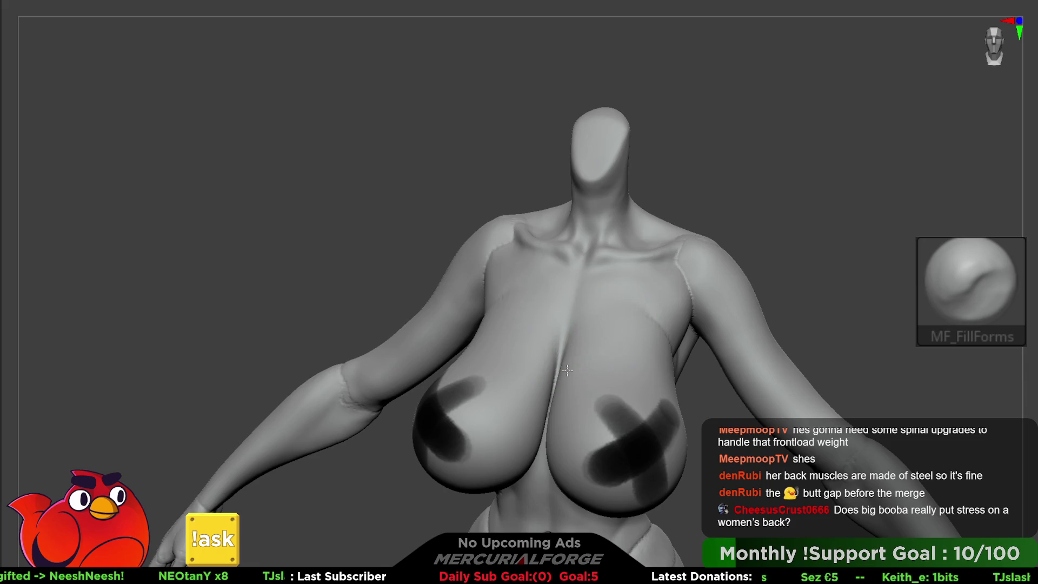
right_click_drag(566, 371, 563, 387)
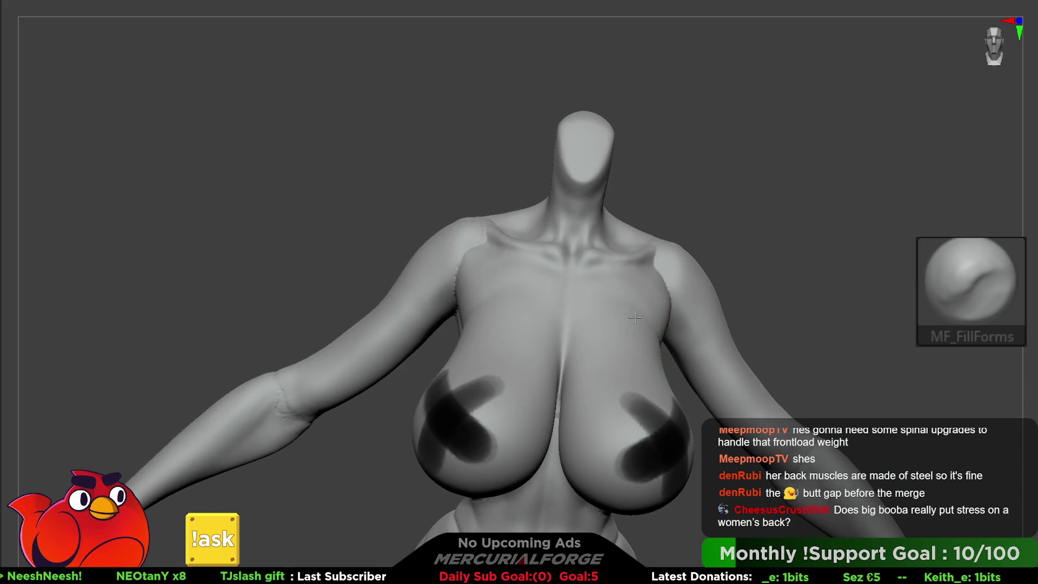
mouse_move(656, 338)
right_mouse_down()
mouse_move(627, 330)
mouse_move(665, 335)
mouse_move(644, 324)
right_mouse_up()
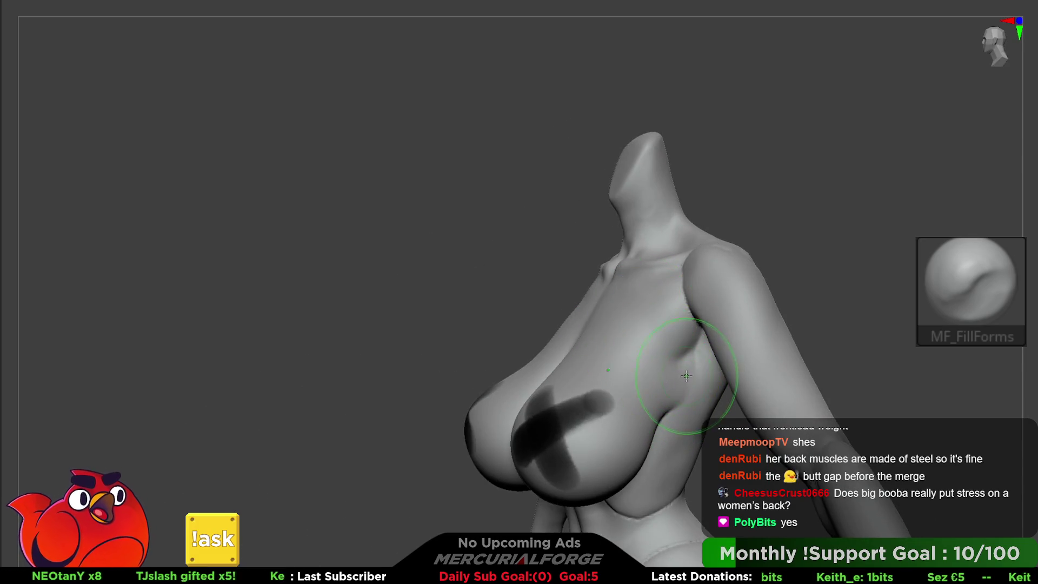
mouse_move(686, 375)
right_mouse_down()
mouse_move(647, 321)
mouse_move(655, 300)
mouse_move(646, 335)
mouse_move(627, 352)
mouse_move(640, 328)
right_mouse_up()
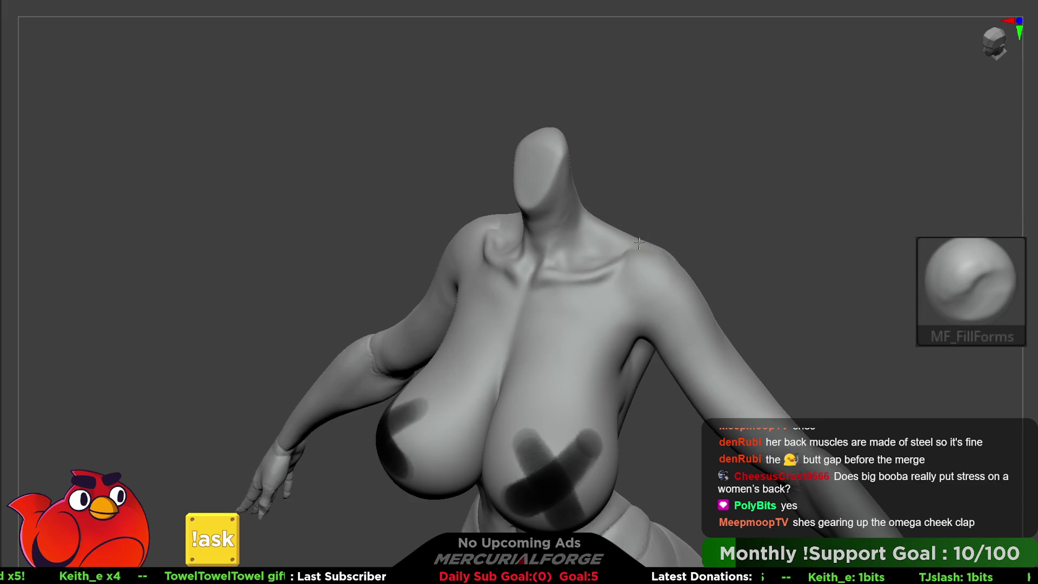
mouse_move(627, 255)
right_mouse_down()
mouse_move(622, 238)
mouse_move(657, 276)
mouse_move(696, 283)
mouse_move(570, 234)
right_mouse_up()
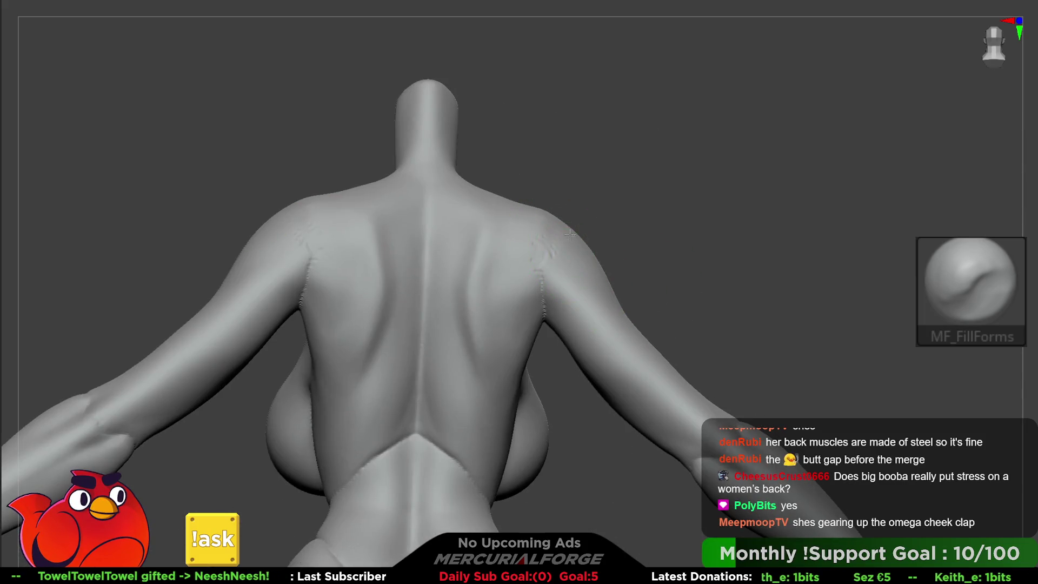
right_click_drag(566, 338, 600, 349, "ctrl")
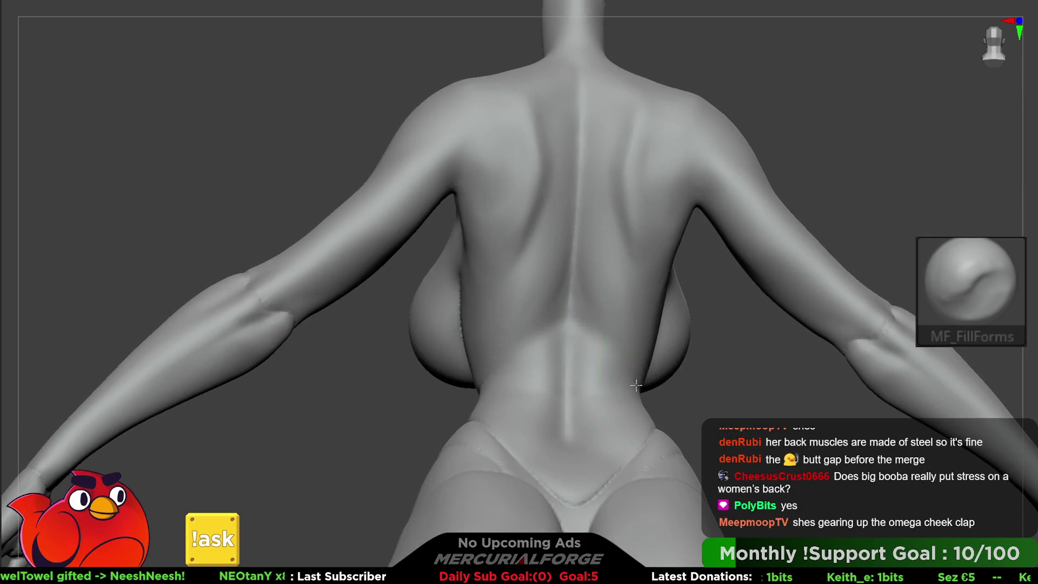
right_click_drag(556, 301, 579, 429)
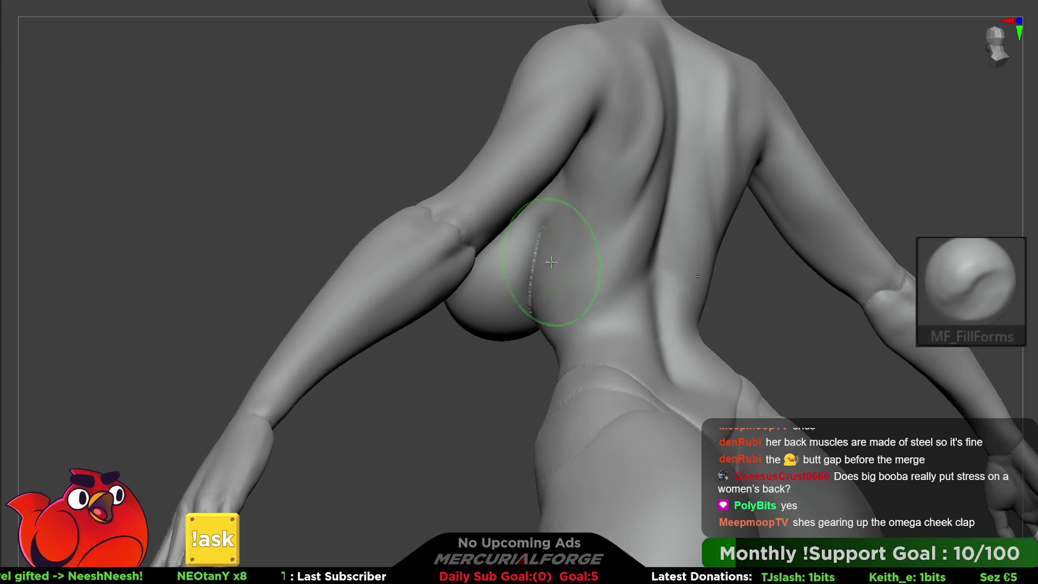
mouse_move(563, 202)
right_mouse_down()
mouse_move(590, 301)
mouse_move(533, 313)
mouse_move(589, 276)
right_mouse_up()
mouse_move(498, 232)
right_mouse_down()
mouse_move(590, 259)
mouse_move(557, 328)
right_mouse_up()
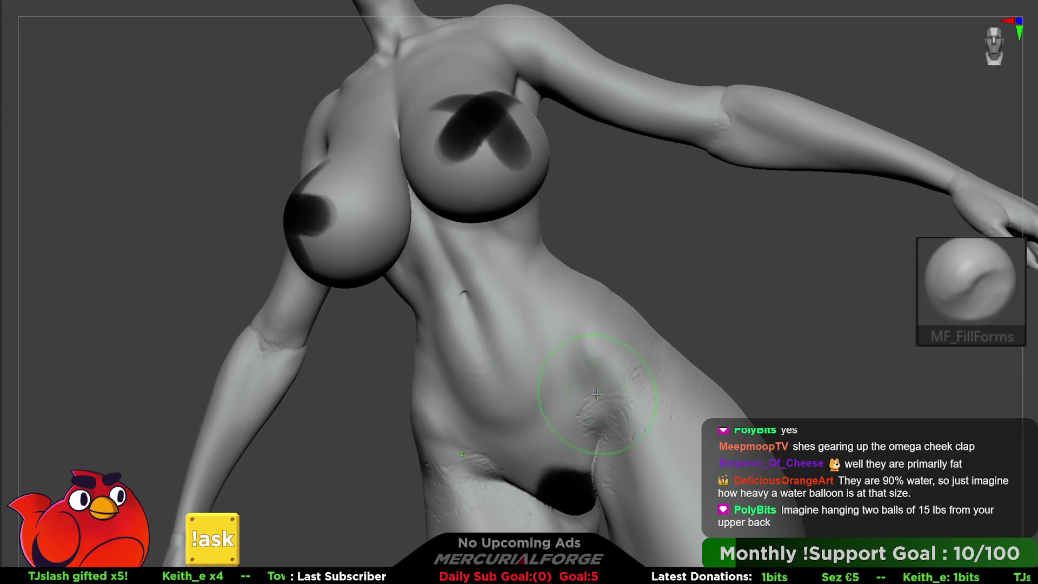
left_click_drag(589, 393, 570, 429, "shift")
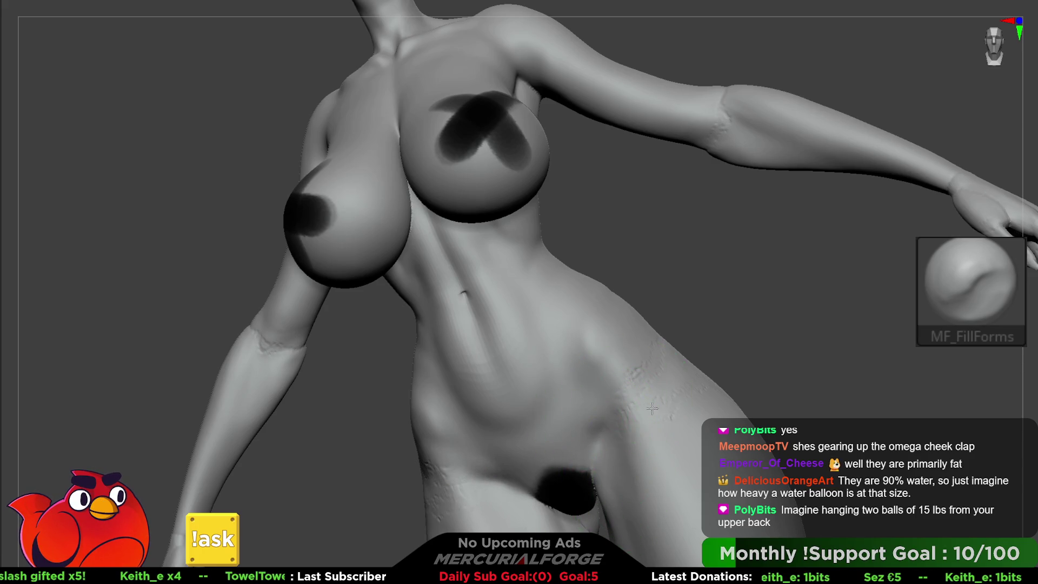
mouse_move(688, 313)
right_mouse_down()
mouse_move(614, 372)
mouse_move(693, 318)
mouse_move(698, 303)
mouse_move(589, 275)
mouse_move(685, 291)
right_mouse_up()
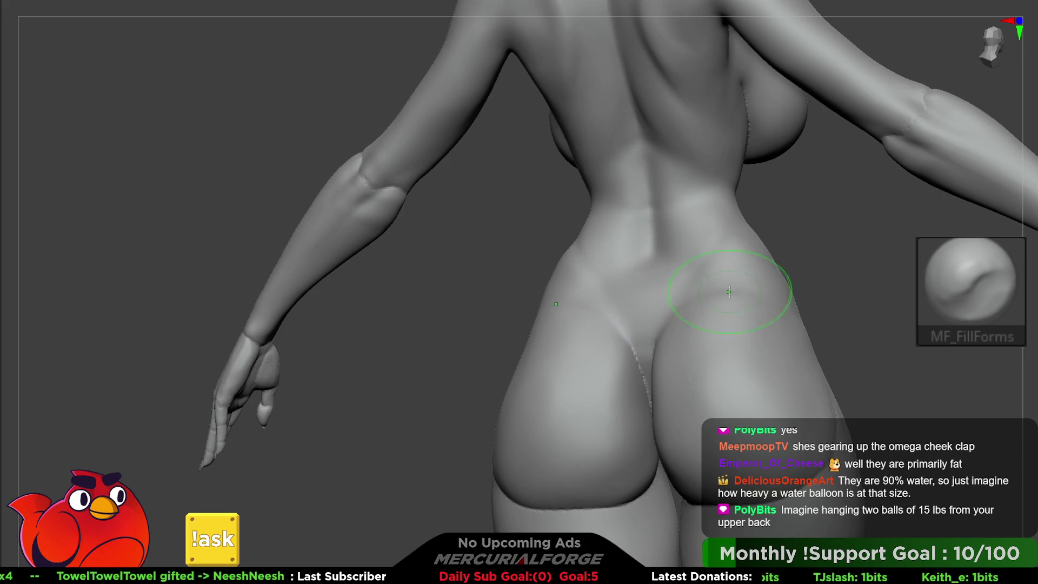
right_click_drag(657, 369, 696, 265)
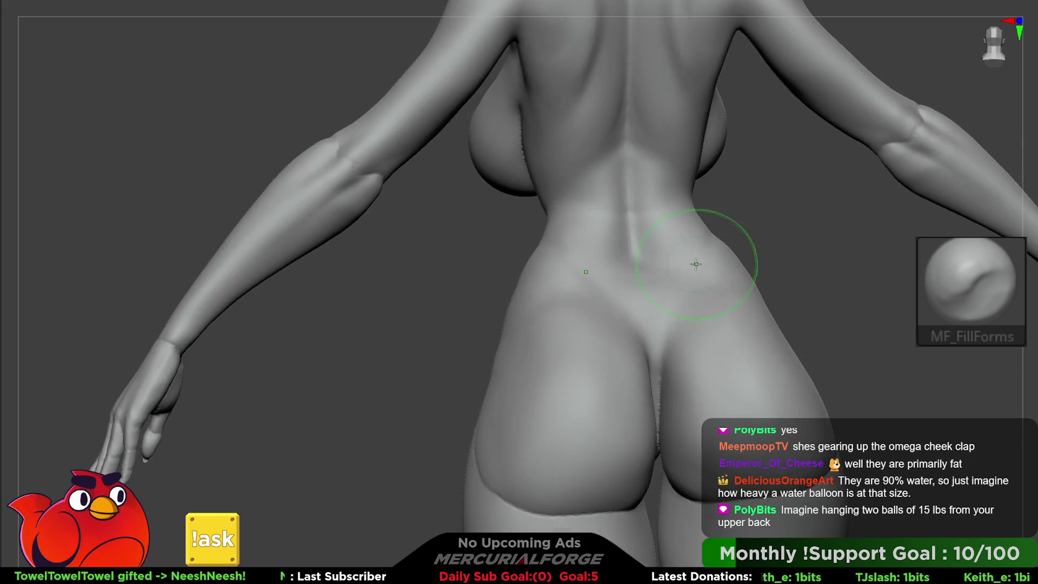
right_click_drag(647, 364, 630, 351)
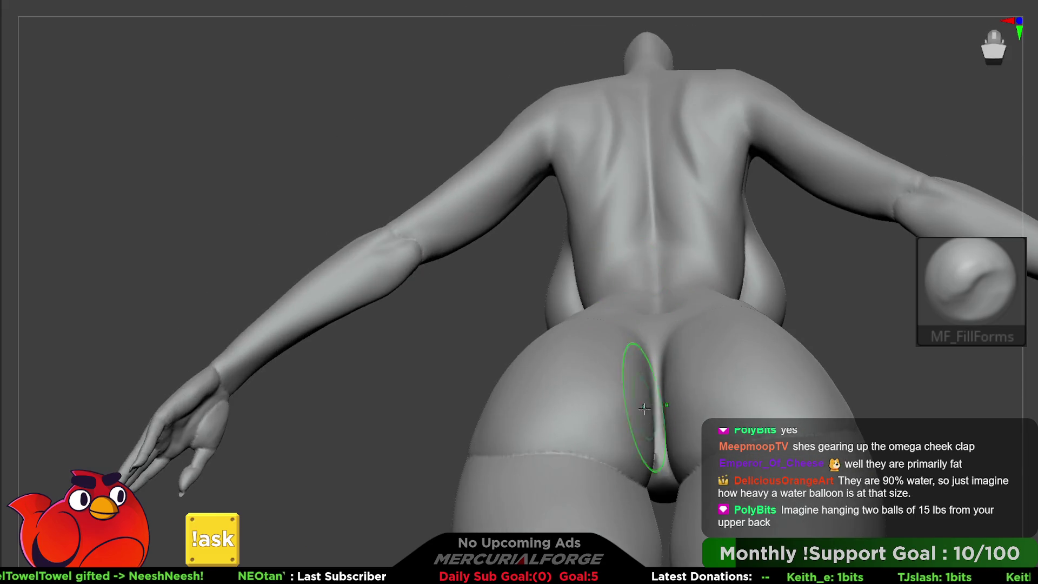
mouse_move(630, 483)
right_mouse_down()
mouse_move(400, 429)
mouse_move(660, 232)
mouse_move(706, 294)
mouse_move(638, 346)
mouse_move(611, 353)
mouse_move(624, 323)
right_mouse_up()
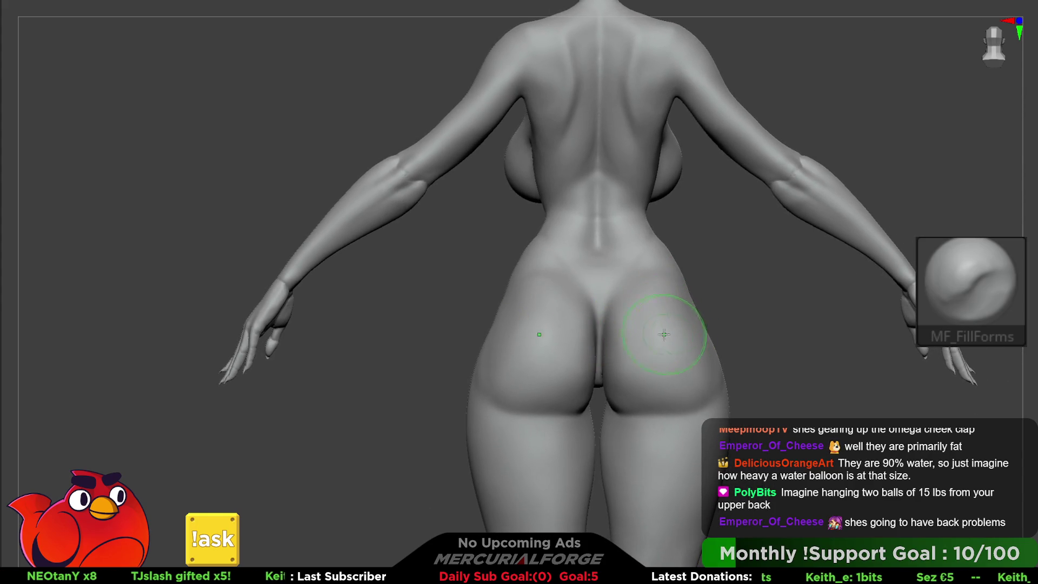
right_click_drag(651, 329, 689, 352)
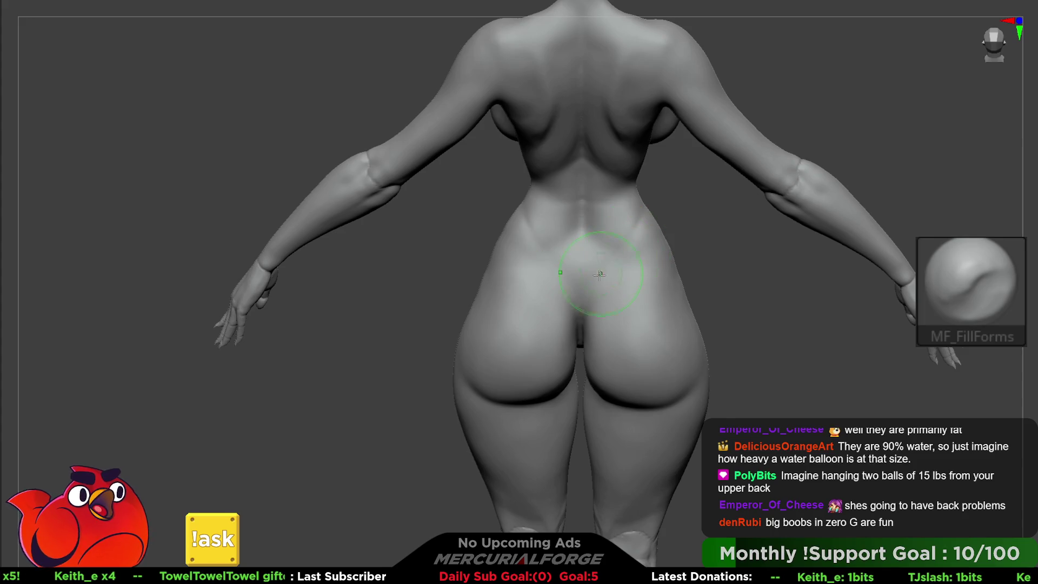
scroll(623, 277, "up", 3)
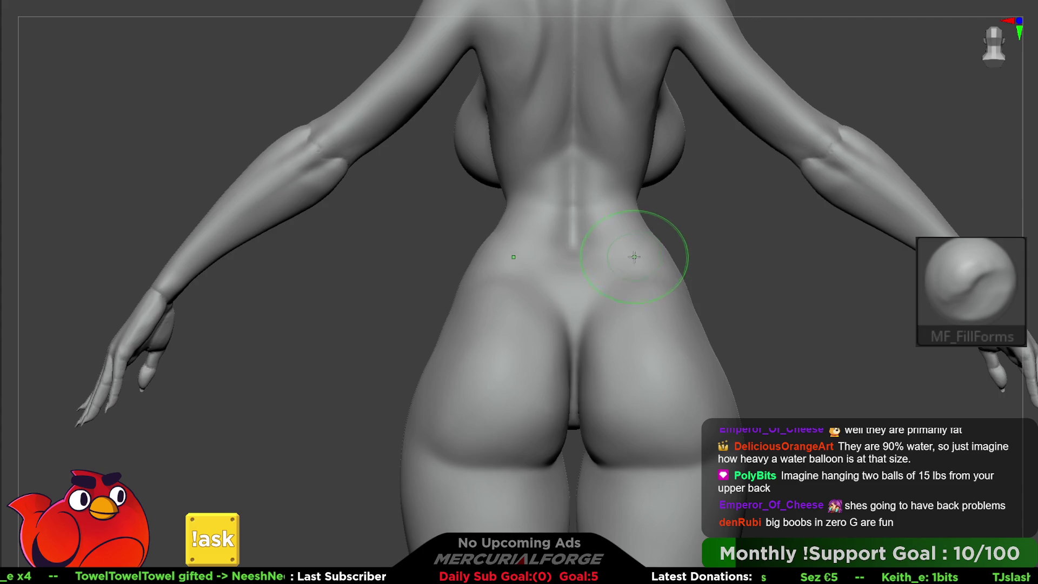
right_click_drag(595, 273, 573, 290)
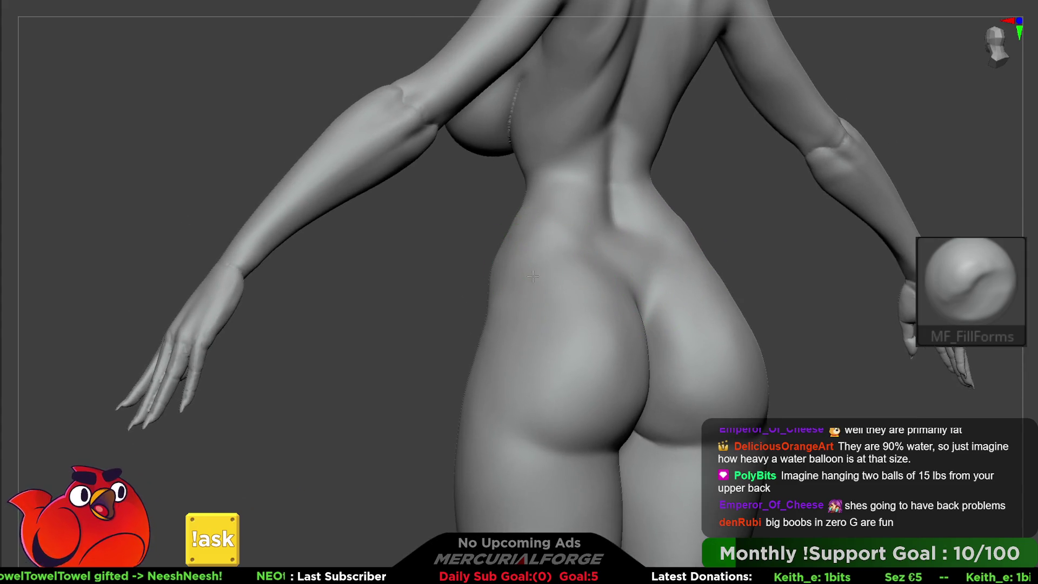
right_click_drag(585, 304, 670, 284)
mouse_move(634, 332)
right_mouse_down()
mouse_move(667, 324)
mouse_move(626, 311)
mouse_move(632, 331)
mouse_move(590, 301)
mouse_move(672, 304)
right_mouse_up()
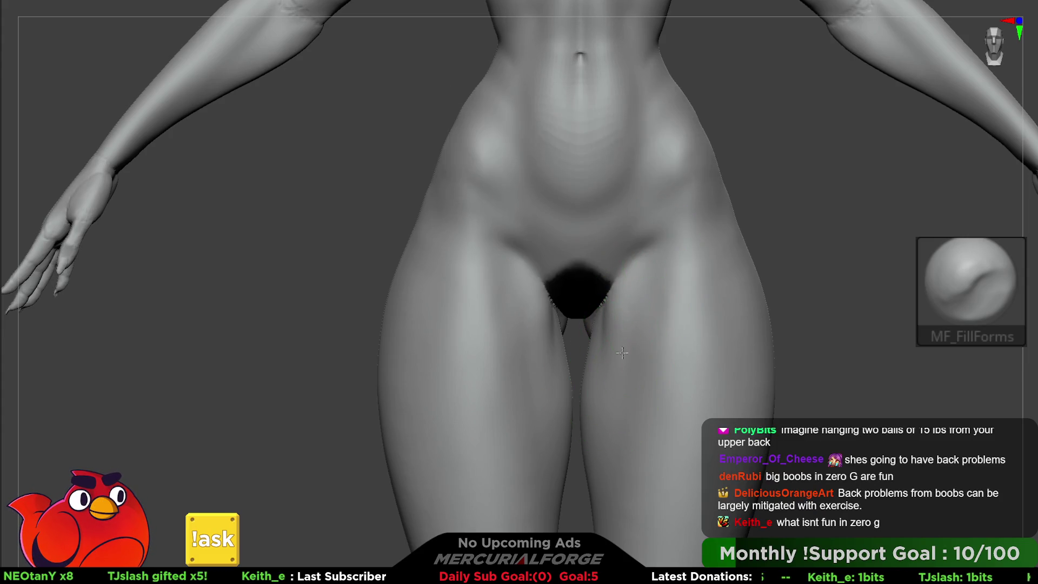
Step: Smooth the crease wrinkles behind the right knee, then orbit around the legs and torso to check
right_click_drag(634, 365, 709, 148, "alt")
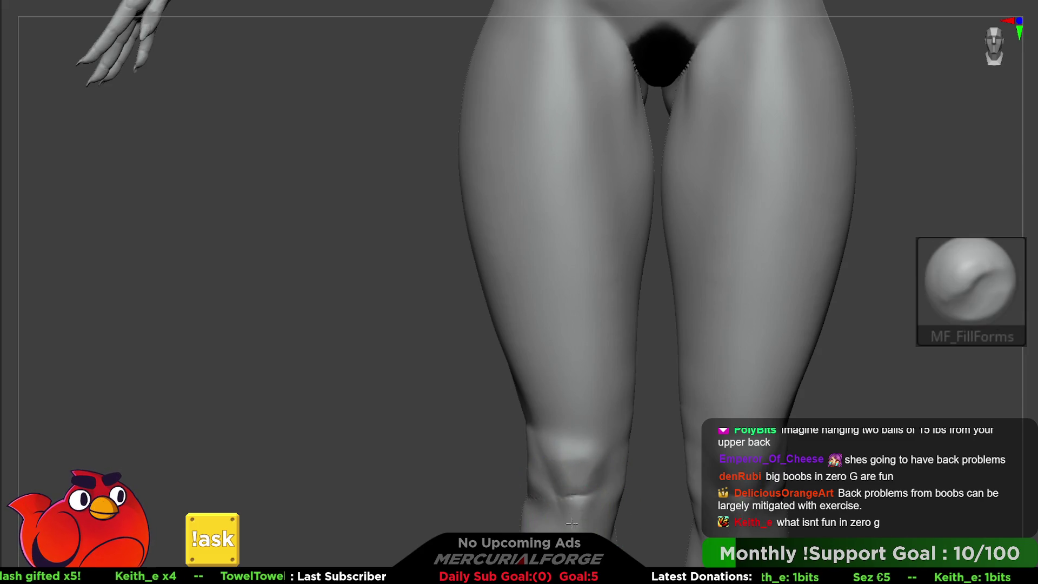
mouse_move(533, 480)
right_mouse_down()
mouse_move(546, 443)
mouse_move(475, 429)
right_mouse_up()
right_click_drag(494, 370, 614, 405)
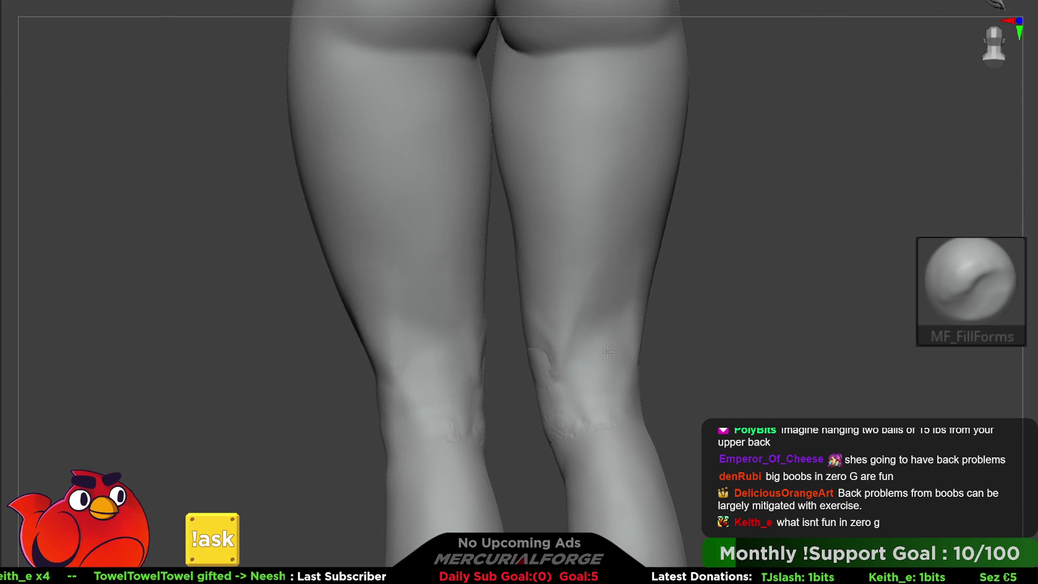
left_click_drag(543, 378, 528, 359, "shift")
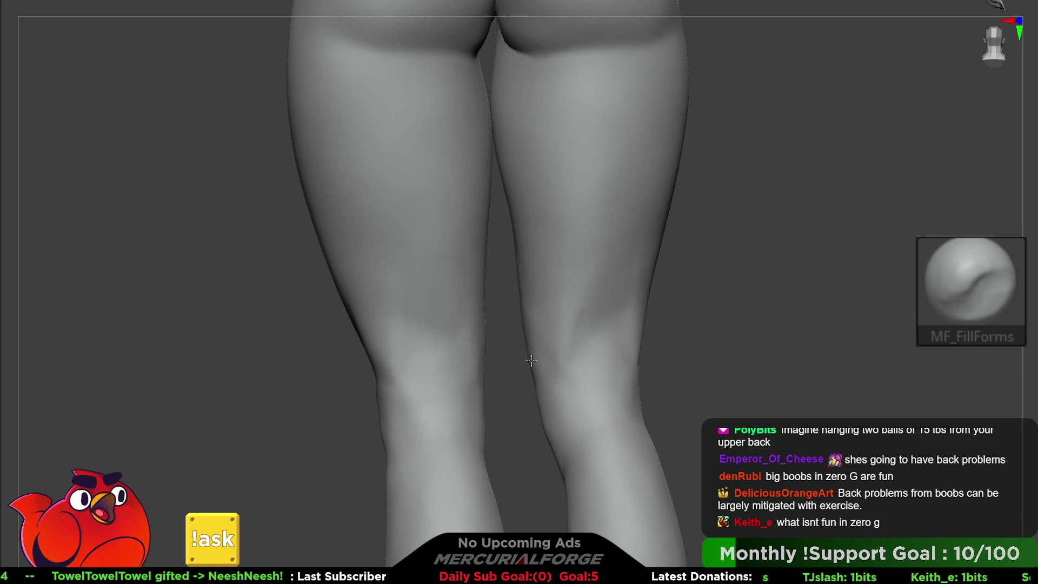
right_click_drag(545, 291, 647, 279)
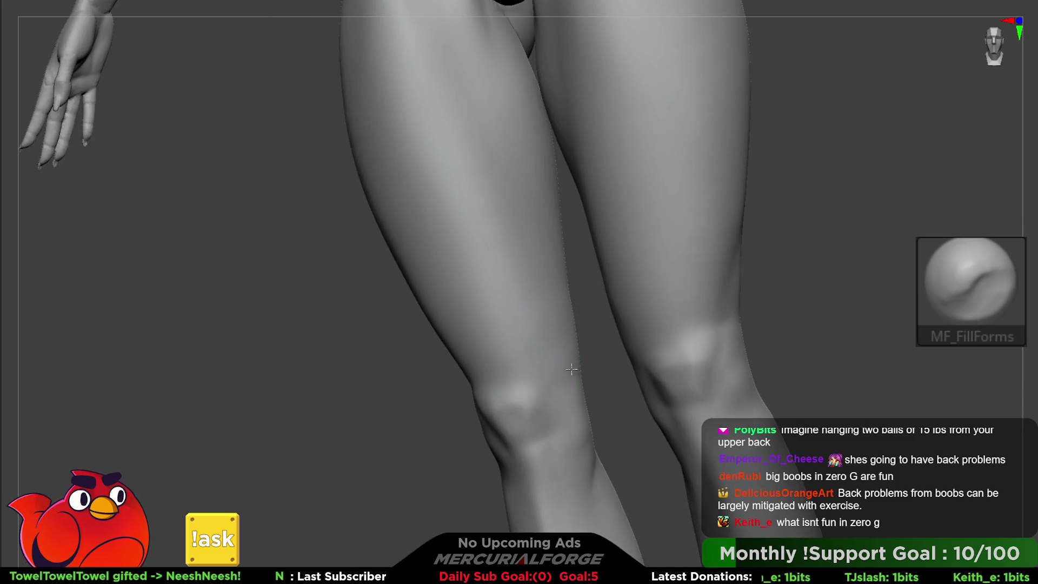
right_click_drag(553, 412, 478, 449)
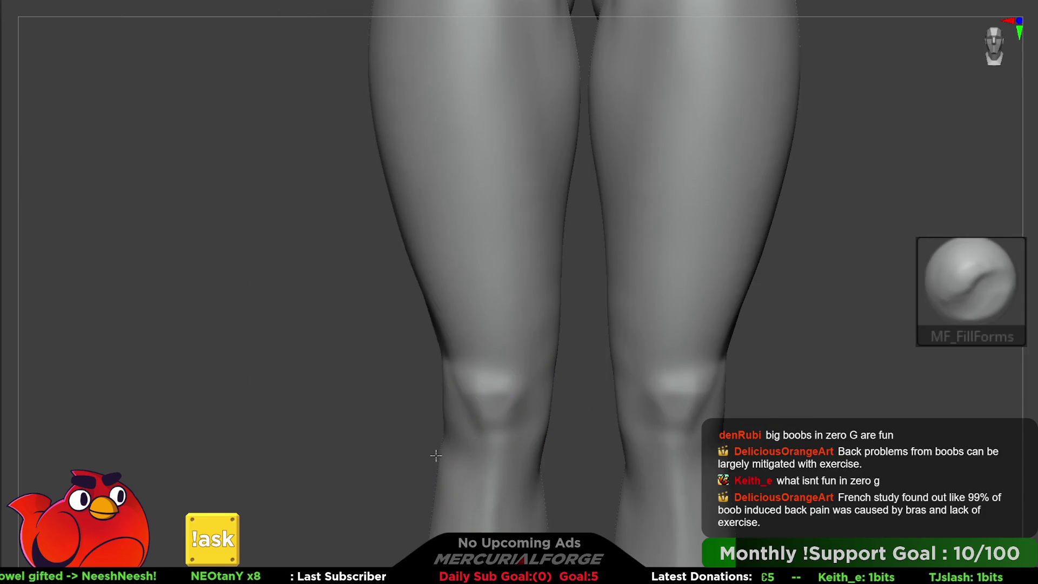
mouse_move(443, 384)
right_mouse_down()
mouse_move(458, 358)
mouse_move(537, 405)
right_mouse_up()
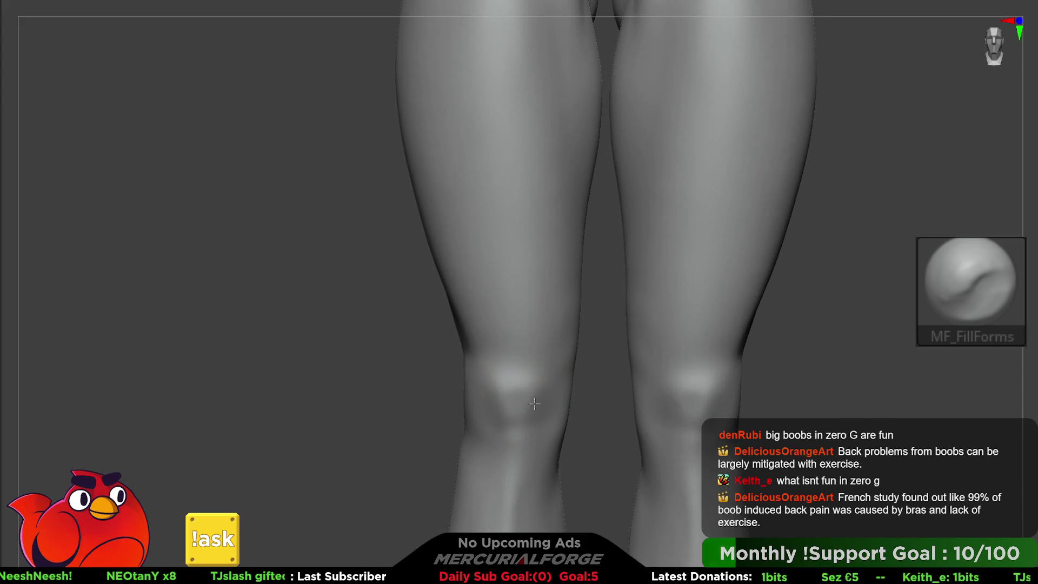
mouse_move(510, 343)
right_mouse_down()
mouse_move(503, 289)
mouse_move(566, 270)
mouse_move(564, 395)
mouse_move(574, 285)
mouse_move(556, 387)
right_mouse_up()
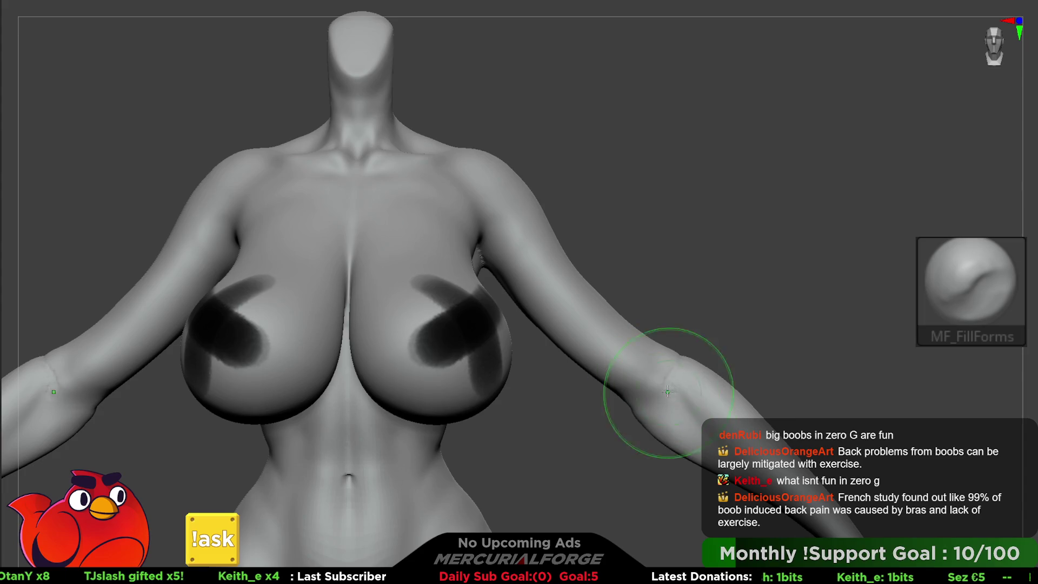
mouse_move(685, 349)
right_mouse_down()
mouse_move(610, 355)
mouse_move(707, 355)
mouse_move(744, 384)
right_mouse_up()
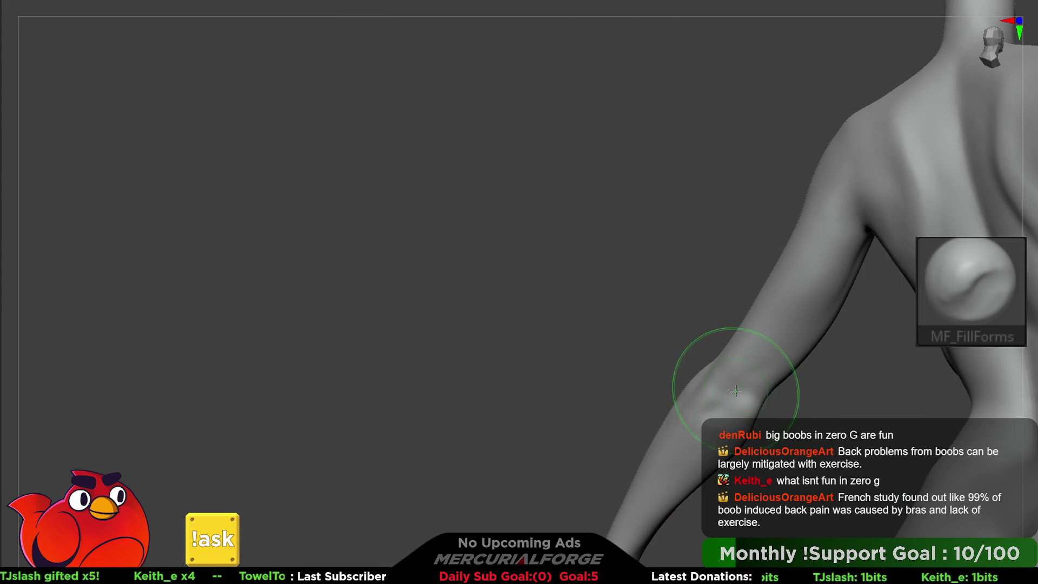
mouse_move(695, 413)
right_mouse_down()
mouse_move(840, 306)
mouse_move(672, 348)
right_mouse_up()
Step: Paint a MaskPen band around the neck and turn to the front of the torso
key("space")
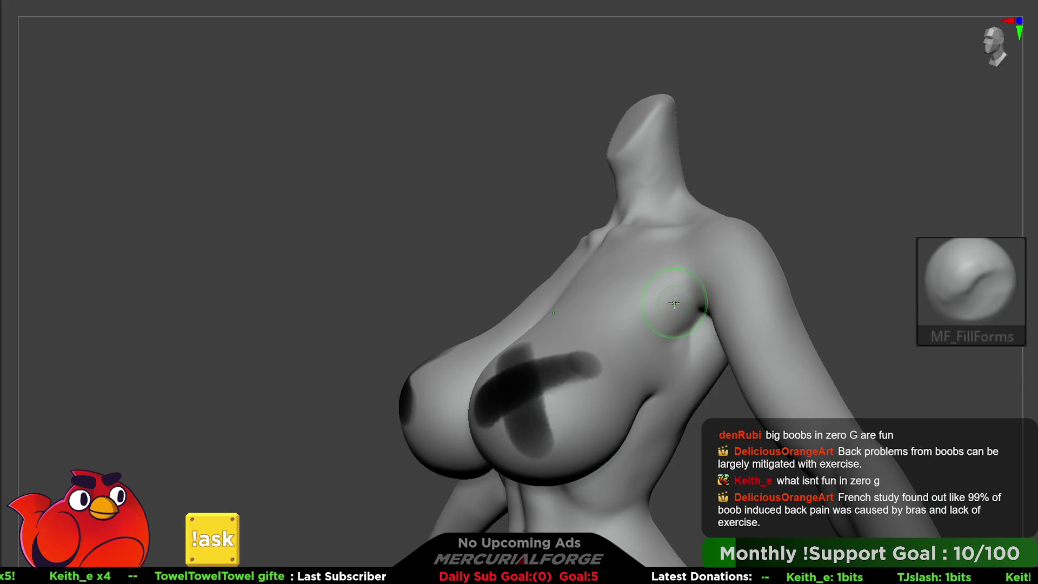
key("space")
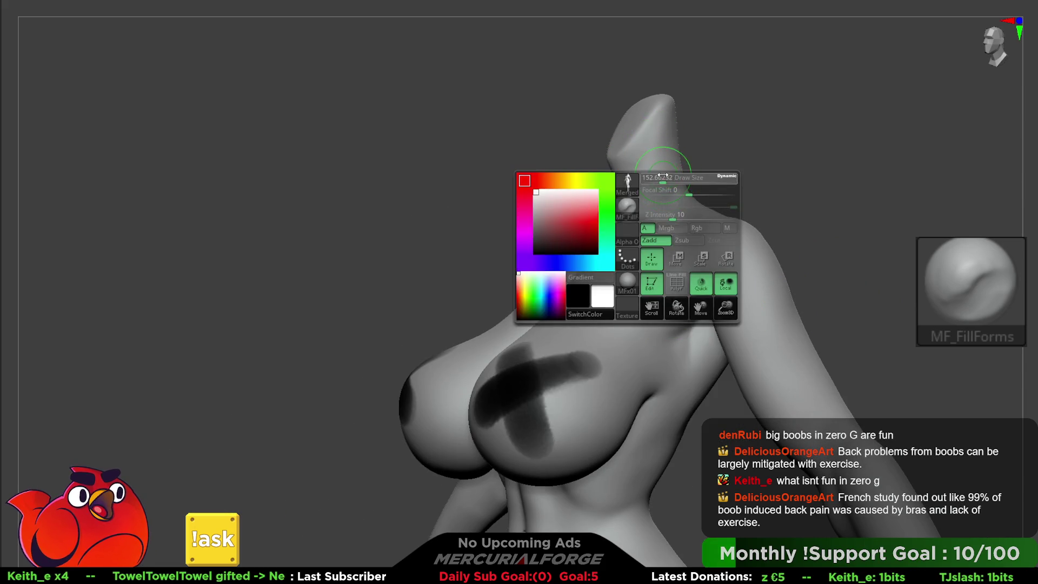
mouse_move(685, 175)
left_mouse_down("ctrl")
mouse_move(600, 186)
mouse_move(677, 165)
mouse_move(604, 211)
left_mouse_up("ctrl")
mouse_move(659, 195)
right_mouse_down()
mouse_move(661, 227)
mouse_move(669, 212)
mouse_move(606, 254)
right_mouse_up()
key("space")
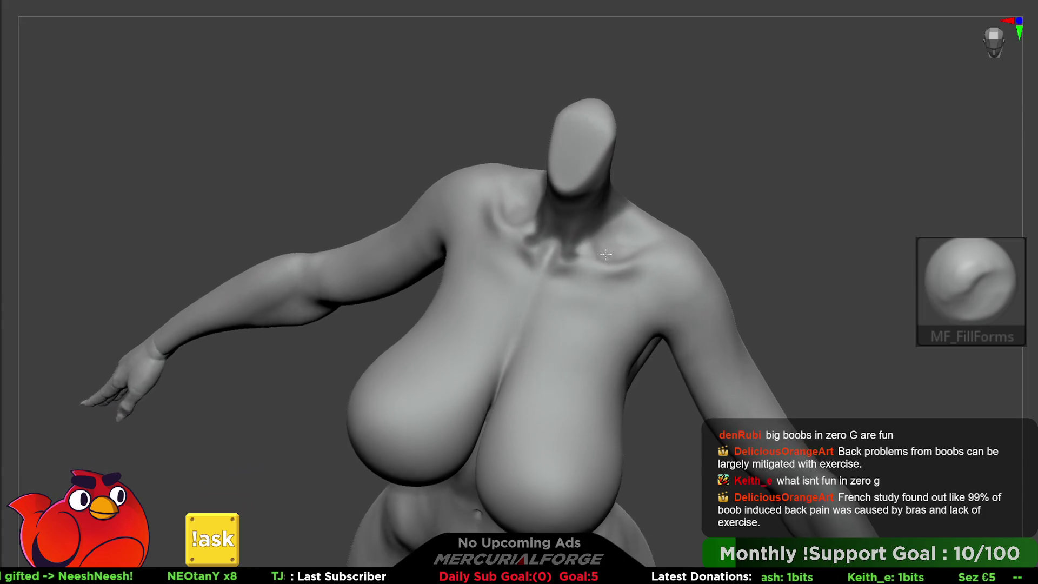
Step: Undo the recent arm sculpt edits and mask the neck and collarbone area
key("ctrl+z")
key("ctrl+z")
key("ctrl+z")
key("ctrl+shift+z")
key("ctrl+shift+z")
key("ctrl+shift+z")
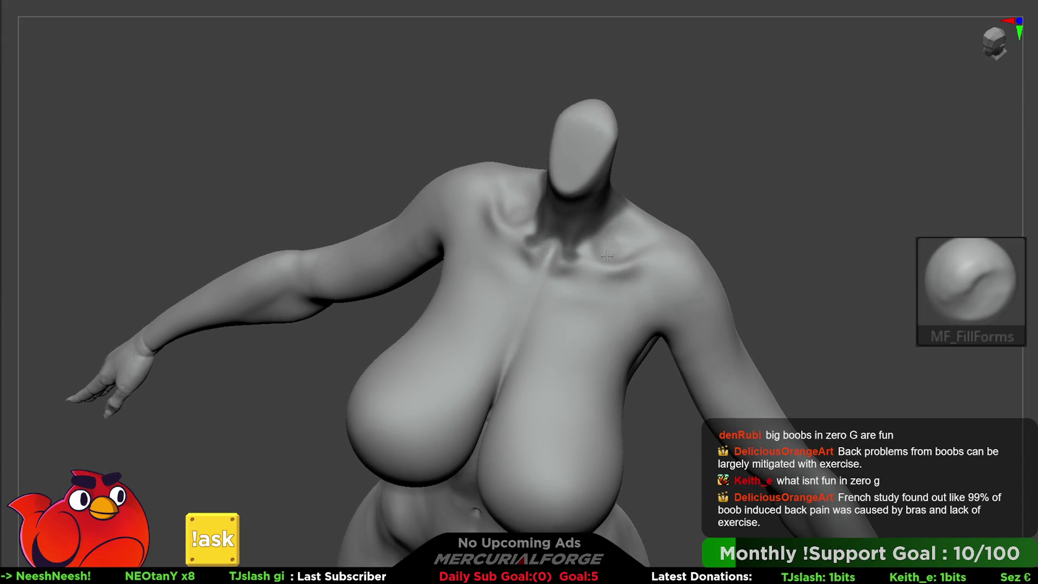
key("ctrl+z")
key("ctrl+z")
key("ctrl+z")
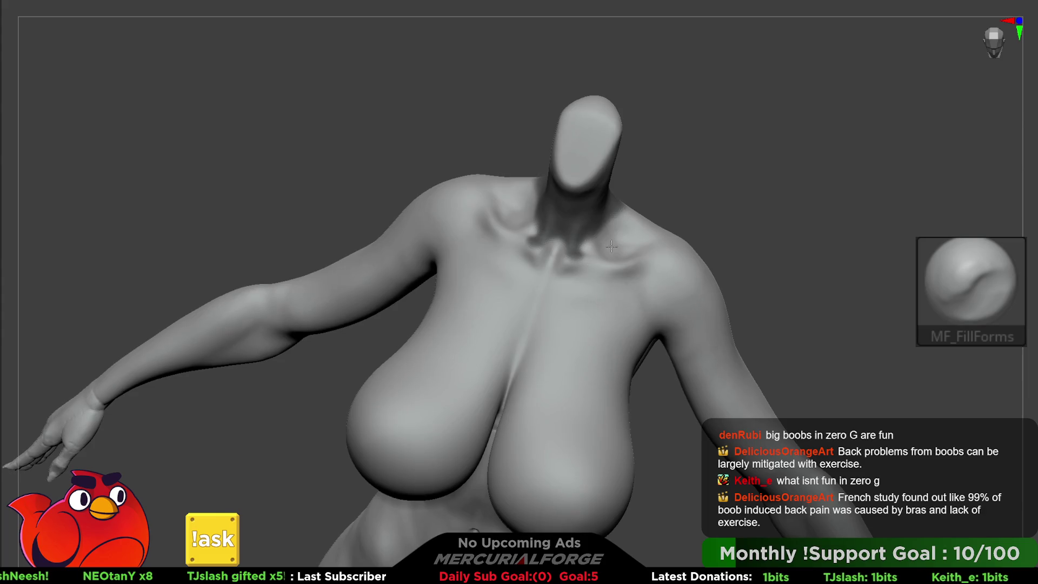
key("ctrl+z")
key("ctrl+z")
mouse_move(591, 222)
left_mouse_down("ctrl")
mouse_move(573, 249)
mouse_move(582, 231)
mouse_move(601, 237)
left_mouse_up("ctrl")
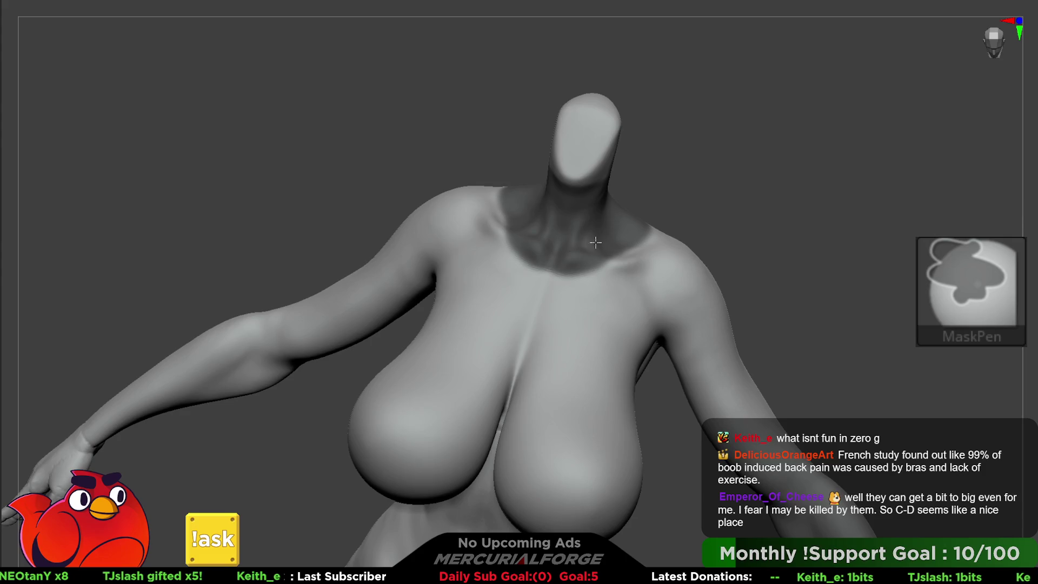
Step: Mask a band across the upper chest and both shoulders, carrying it around the armpit toward the back
right_click_drag(536, 260, 607, 232)
mouse_move(633, 256)
left_mouse_down("ctrl")
mouse_move(676, 270)
mouse_move(541, 292)
mouse_move(563, 215)
left_mouse_up("ctrl")
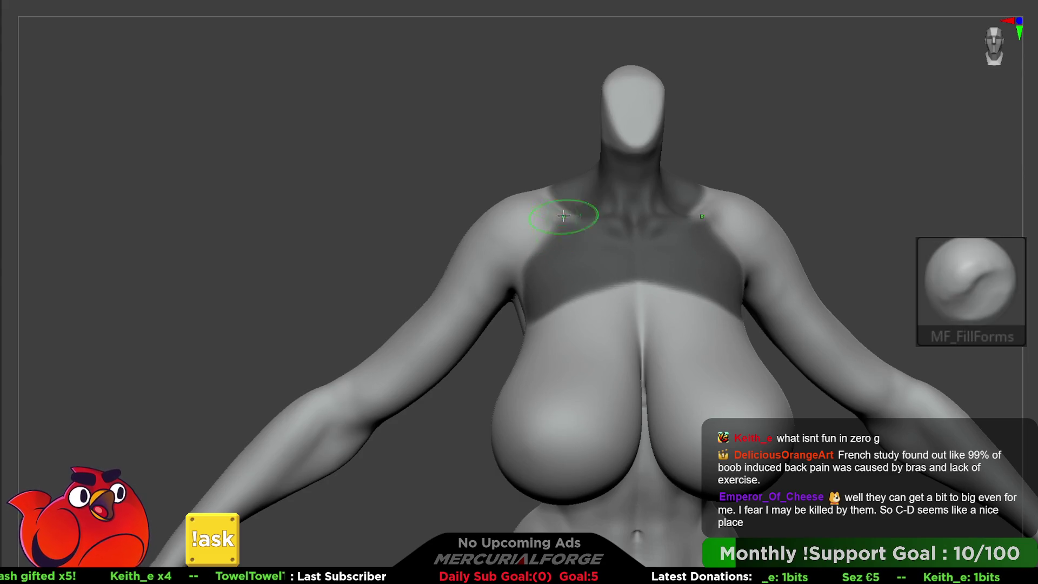
left_click_drag(543, 270, 579, 197, "ctrl")
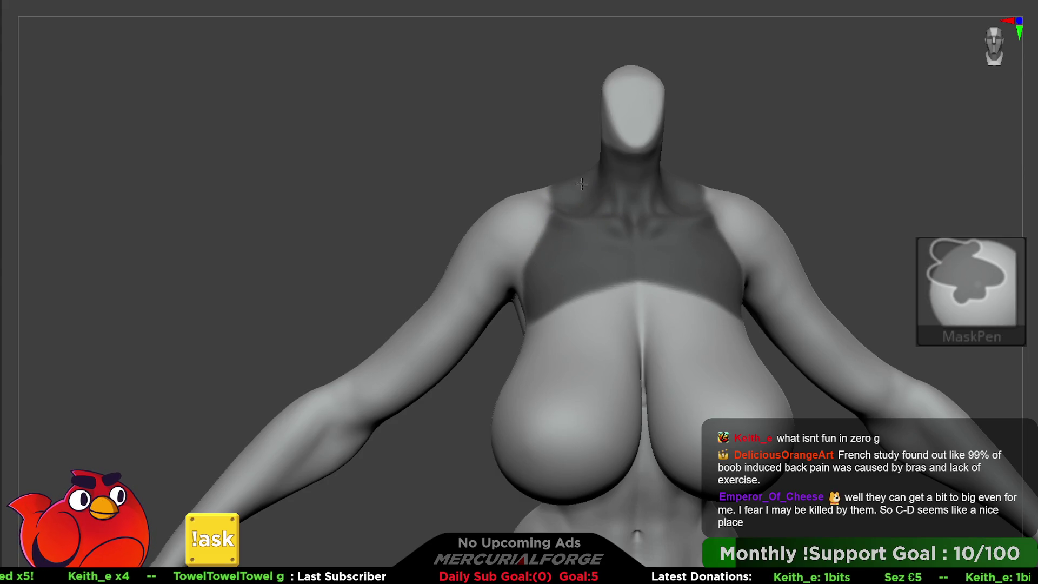
right_click_drag(550, 267, 553, 279)
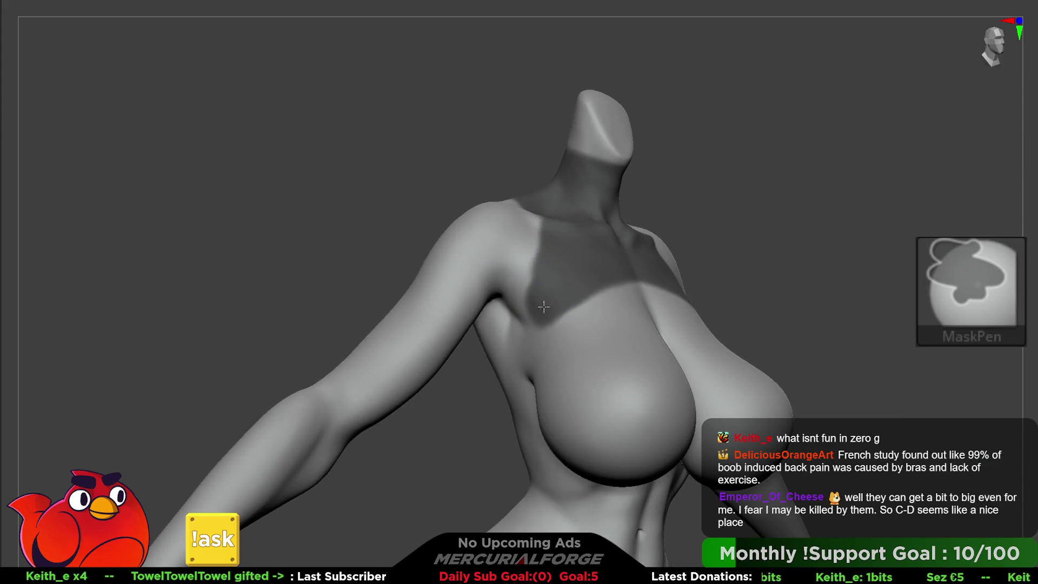
right_click_drag(528, 313, 537, 320)
mouse_move(538, 320)
left_mouse_down("ctrl")
mouse_move(547, 278)
mouse_move(538, 334)
mouse_move(492, 373)
left_mouse_up("ctrl")
right_click_drag(492, 373, 498, 371)
mouse_move(498, 371)
left_mouse_down("ctrl")
mouse_move(444, 357)
mouse_move(403, 302)
mouse_move(389, 234)
mouse_move(373, 221)
mouse_move(346, 281)
mouse_move(375, 243)
mouse_move(379, 378)
mouse_move(375, 339)
left_mouse_up("ctrl")
Step: Extend the mask over the back of the shoulder and the upper back
right_click_drag(382, 377, 526, 266)
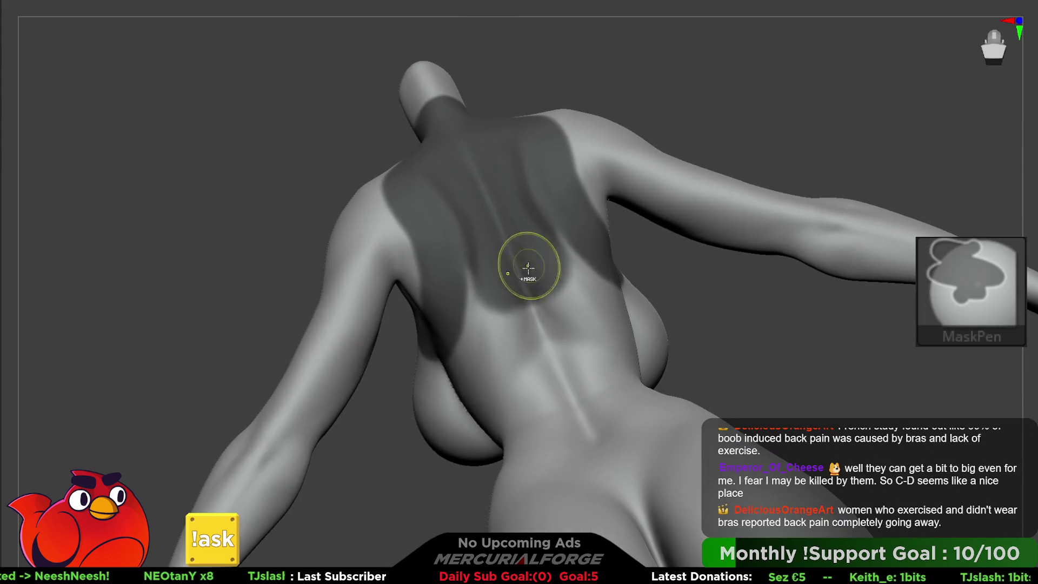
mouse_move(493, 336)
right_mouse_down()
mouse_move(476, 313)
mouse_move(494, 282)
mouse_move(186, 292)
right_mouse_up()
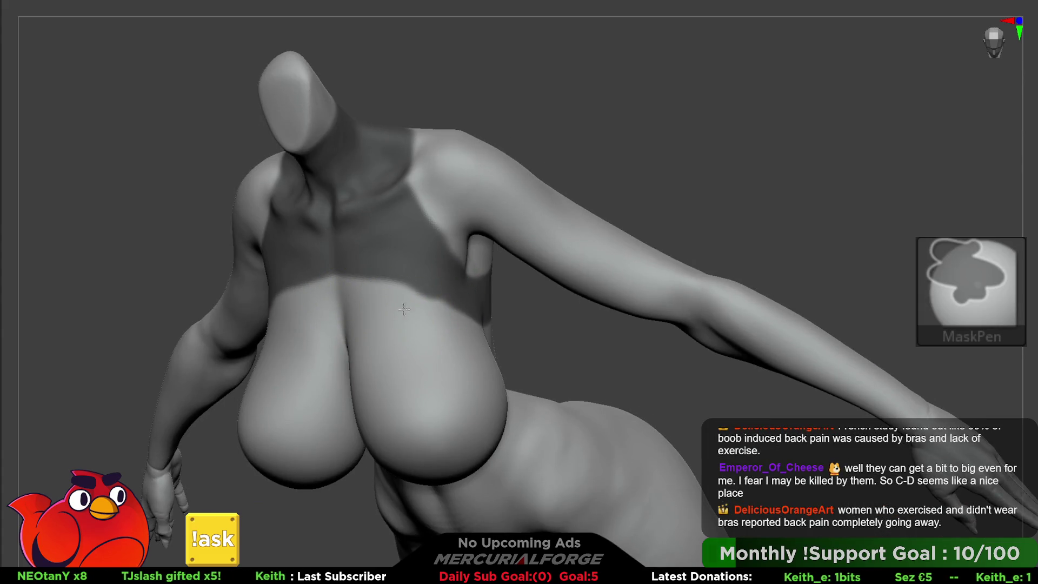
right_click_drag(448, 327, 405, 215)
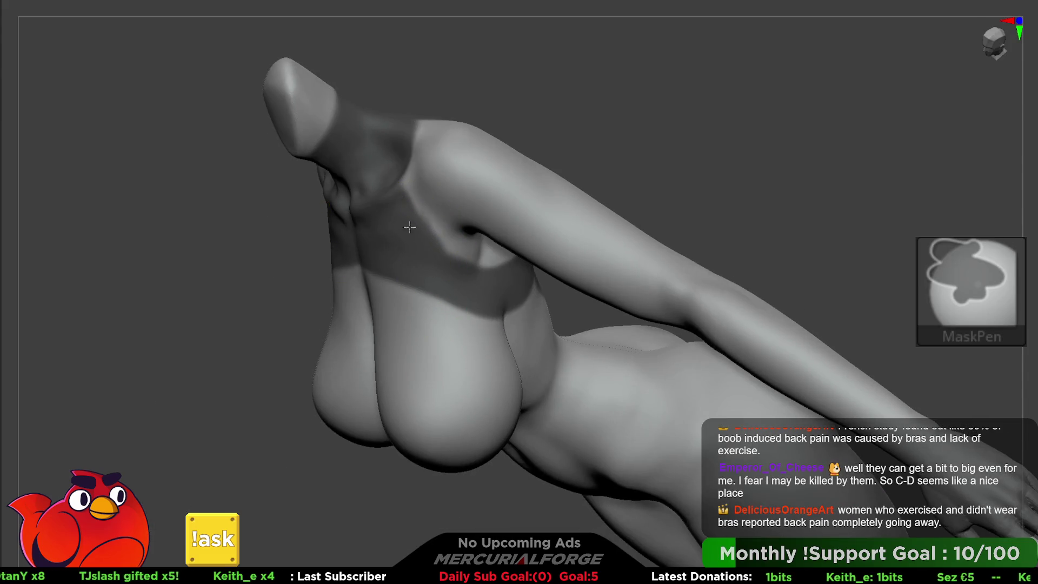
right_click_drag(401, 159, 433, 209)
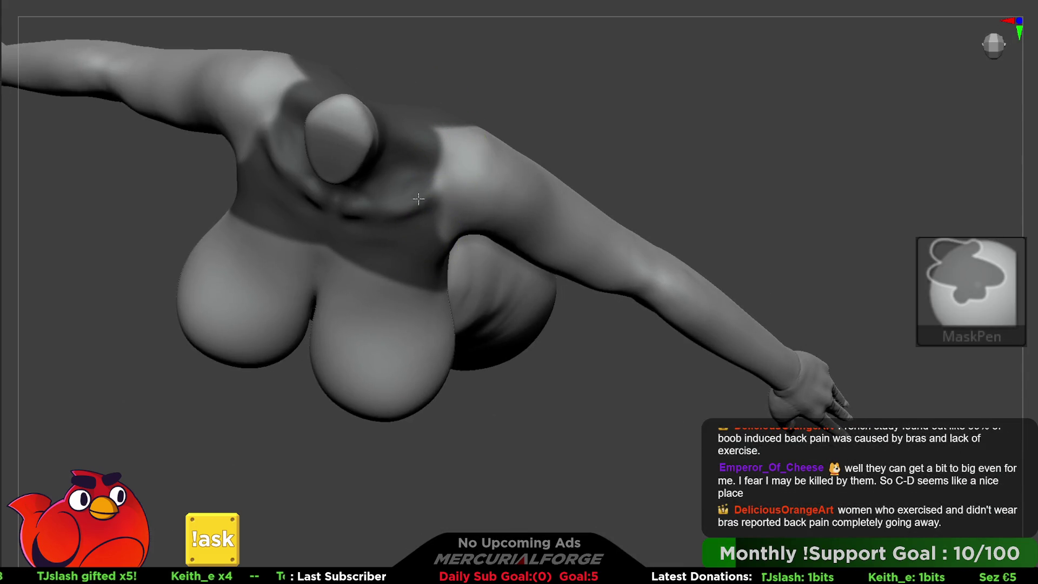
right_click_drag(440, 131, 435, 142)
right_click_drag(461, 106, 444, 135)
right_click_drag(456, 98, 440, 58)
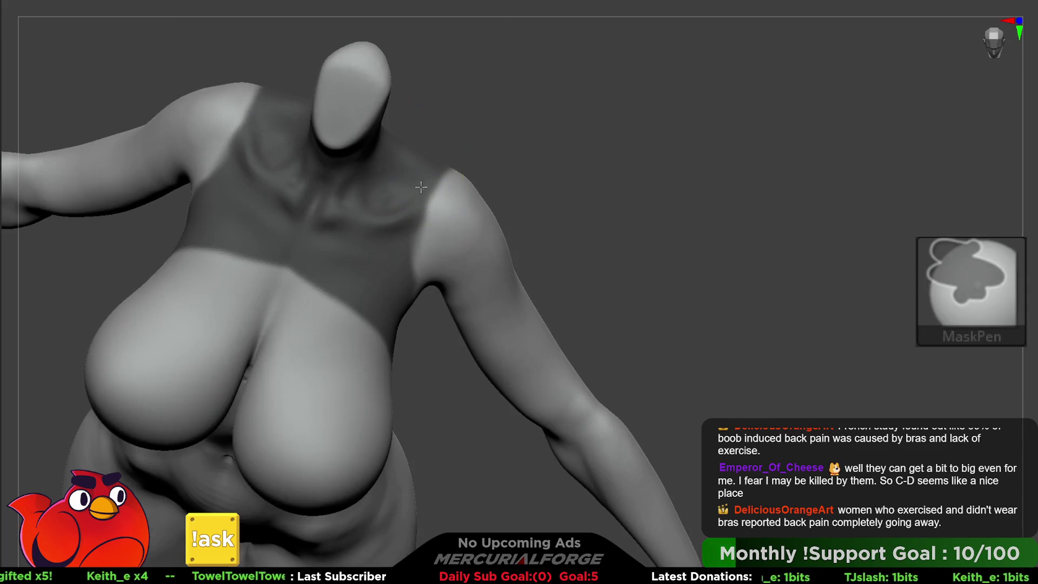
right_click_drag(373, 132, 394, 261)
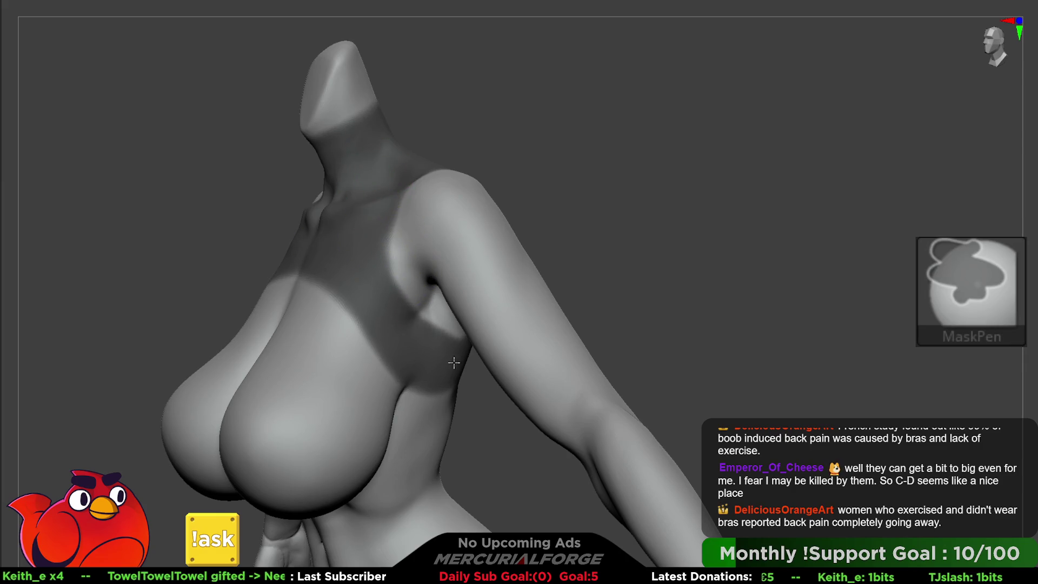
mouse_move(405, 319)
right_mouse_down()
mouse_move(359, 239)
mouse_move(429, 359)
right_mouse_up()
left_click_drag(429, 359, 428, 348, "ctrl")
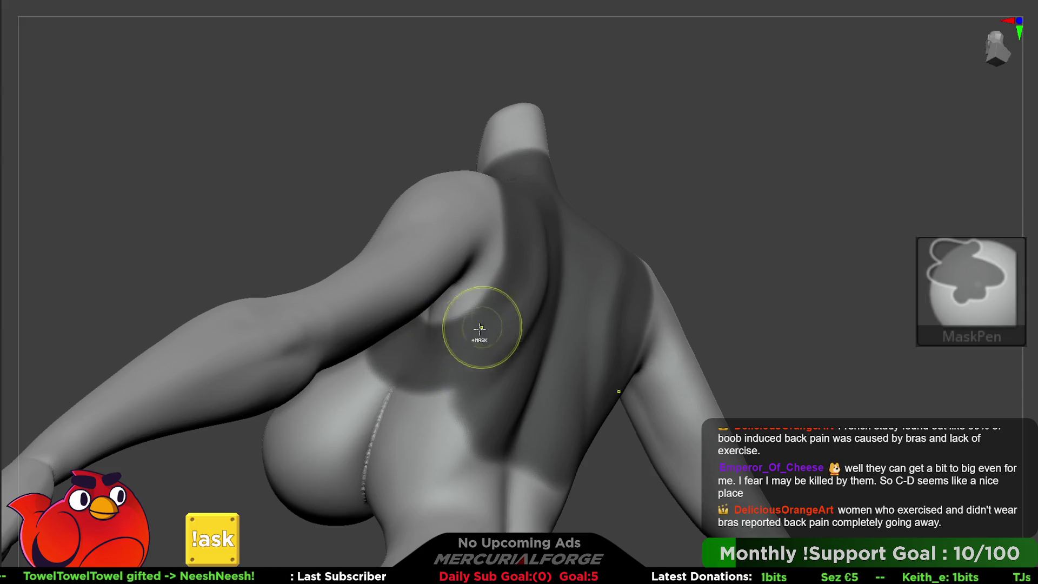
mouse_move(508, 315)
right_mouse_down()
mouse_move(498, 255)
mouse_move(490, 320)
right_mouse_up()
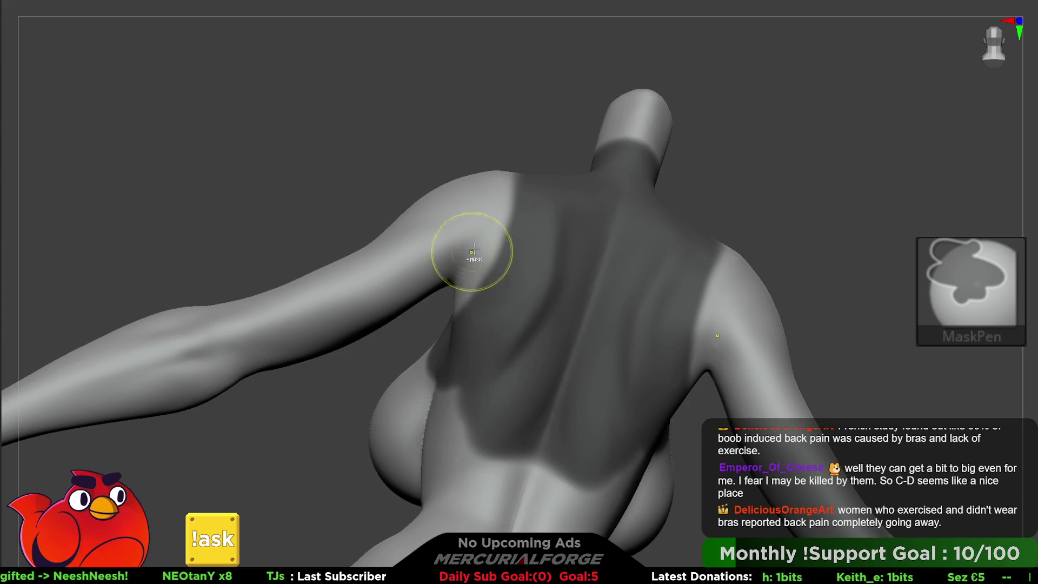
mouse_move(475, 181)
right_mouse_down()
mouse_move(452, 263)
mouse_move(463, 197)
right_mouse_up()
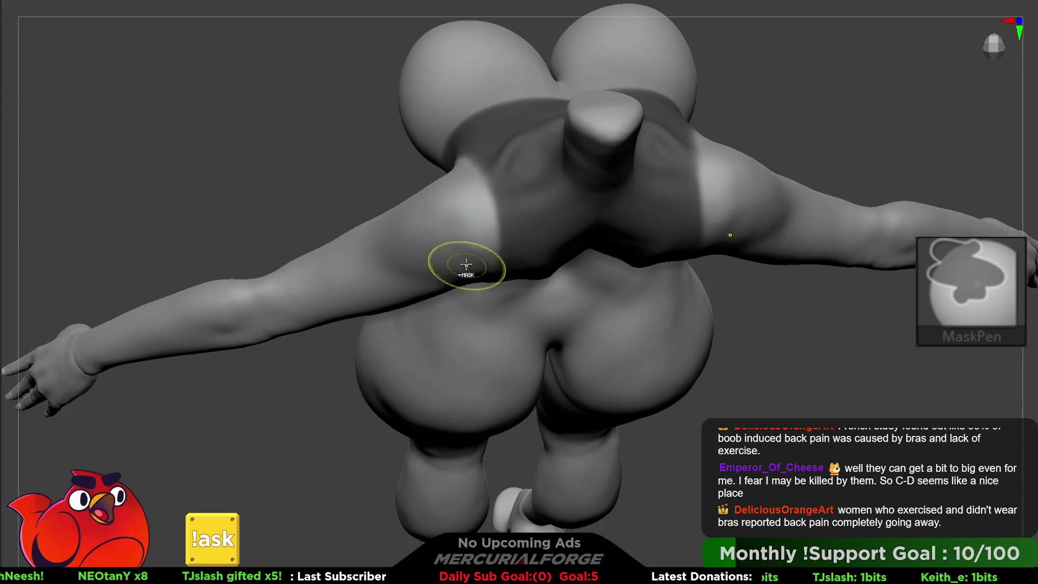
right_click_drag(466, 264, 462, 201)
mouse_move(465, 314)
right_mouse_down()
mouse_move(463, 204)
mouse_move(523, 211)
mouse_move(477, 199)
mouse_move(528, 144)
right_mouse_up()
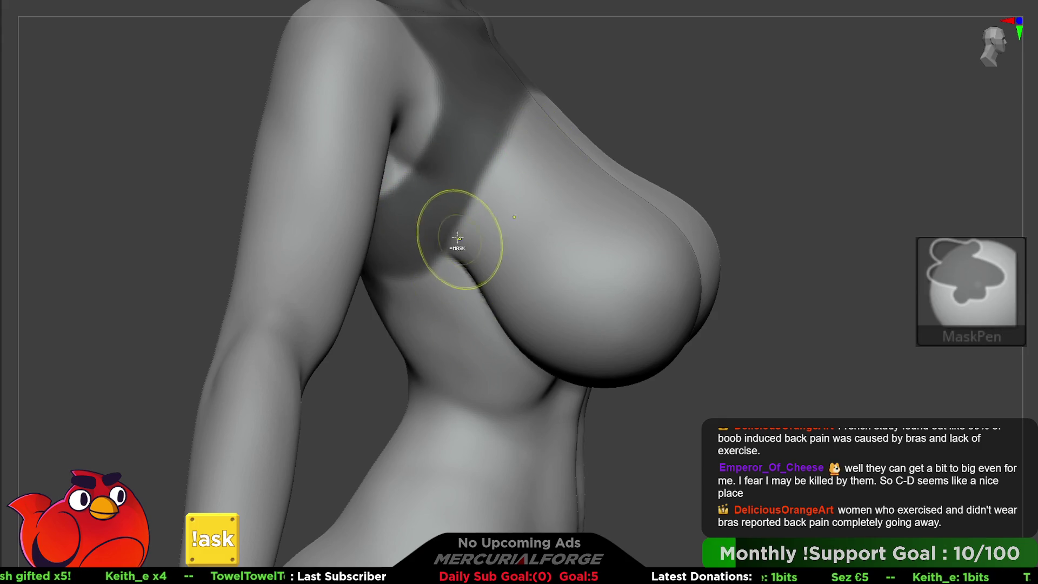
Step: Extend the mask down past the ribcage and over the torso below the chest
left_click_drag(421, 239, 422, 346, "ctrl")
mouse_move(393, 258)
left_mouse_down("ctrl")
mouse_move(389, 307)
mouse_move(410, 379)
left_mouse_up("ctrl")
mouse_move(427, 255)
left_mouse_down("ctrl")
mouse_move(440, 352)
mouse_move(433, 294)
left_mouse_up("ctrl")
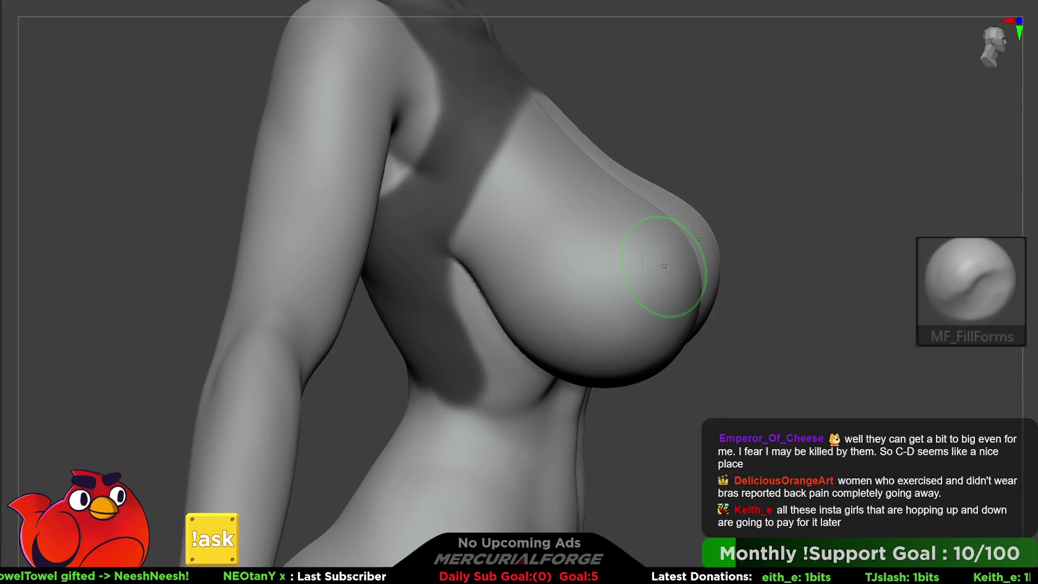
mouse_move(668, 265)
right_mouse_down()
mouse_move(662, 226)
mouse_move(637, 236)
mouse_move(661, 271)
mouse_move(579, 220)
mouse_move(579, 278)
mouse_move(584, 255)
mouse_move(569, 280)
right_mouse_up()
key("ctrl")
left_click_drag(564, 275, 611, 299, "ctrl")
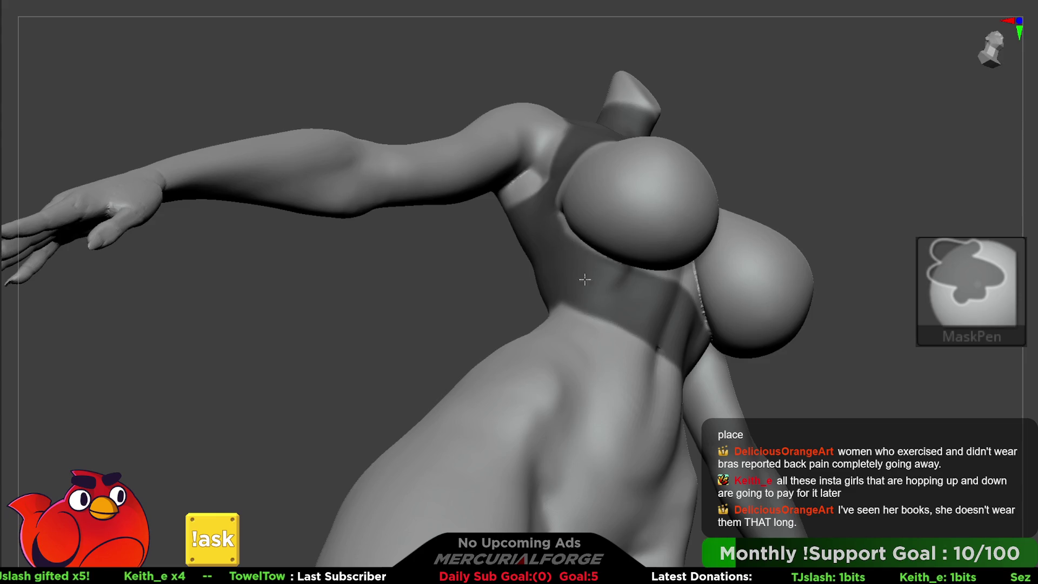
mouse_move(649, 300)
right_mouse_down()
mouse_move(622, 292)
mouse_move(631, 327)
mouse_move(614, 336)
mouse_move(607, 278)
mouse_move(679, 285)
mouse_move(616, 267)
right_mouse_up()
Step: Carry the back mask down toward the waist and diagonally across the upper chest, erasing overspill
key("ctrl")
mouse_move(495, 271)
left_mouse_down("ctrl")
mouse_move(558, 271)
mouse_move(461, 292)
mouse_move(568, 275)
mouse_move(463, 312)
mouse_move(475, 301)
left_mouse_up("ctrl")
right_click_drag(475, 301, 542, 231)
key("ctrl")
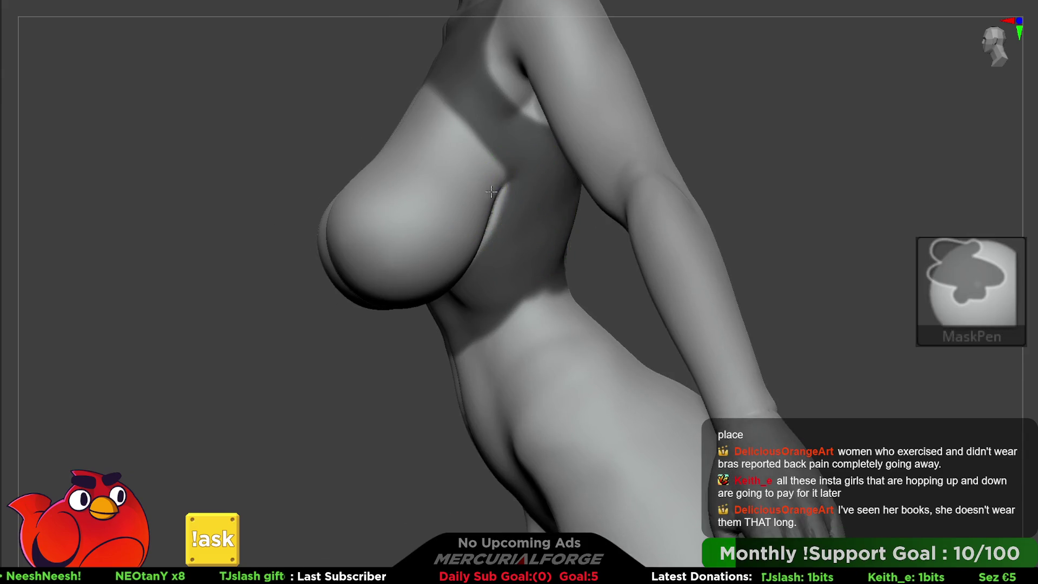
left_click_drag(477, 150, 470, 126, "ctrl")
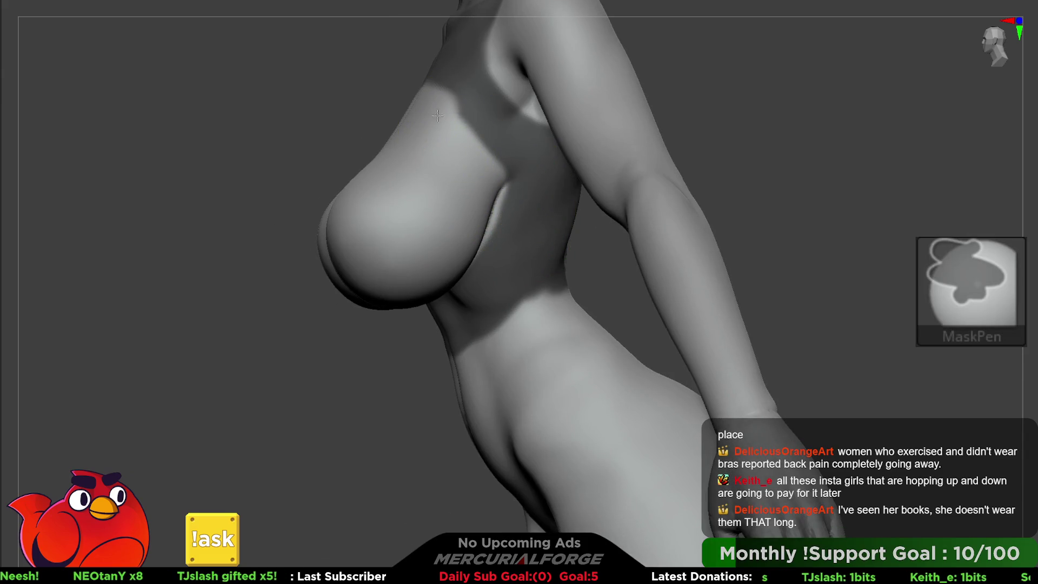
key("alt")
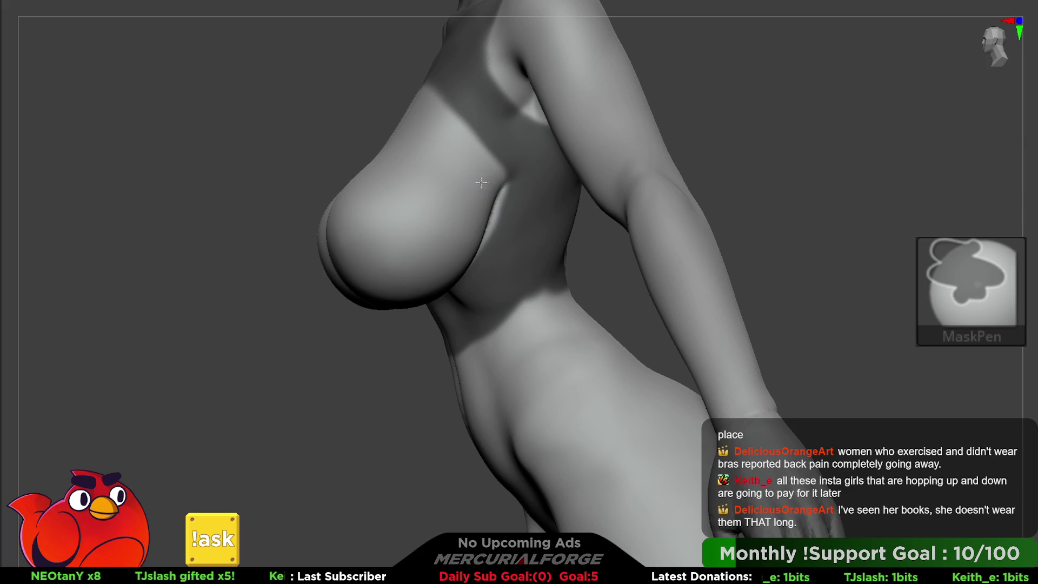
Step: Redo the chest mask as a single band running from the neck down between the breasts
mouse_move(485, 179)
right_mouse_down()
mouse_move(463, 97)
mouse_move(466, 204)
right_mouse_up()
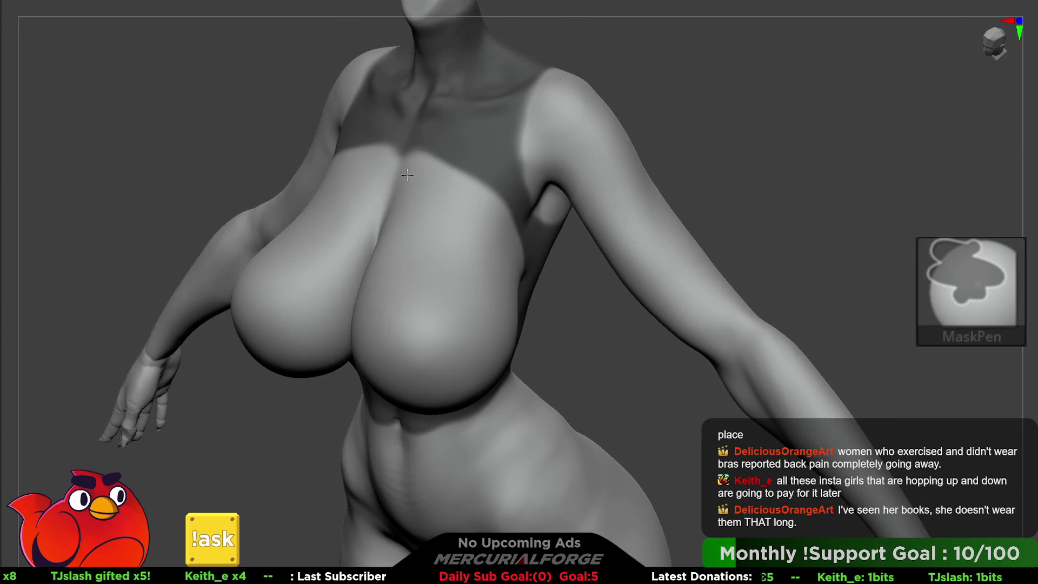
mouse_move(446, 155)
right_mouse_down()
mouse_move(505, 220)
mouse_move(440, 174)
mouse_move(424, 197)
right_mouse_up()
key("ctrl")
left_click_drag(426, 201, 451, 292, "ctrl")
key("ctrl+z")
mouse_move(413, 148)
left_mouse_down("ctrl")
mouse_move(416, 216)
mouse_move(466, 383)
left_mouse_up("ctrl")
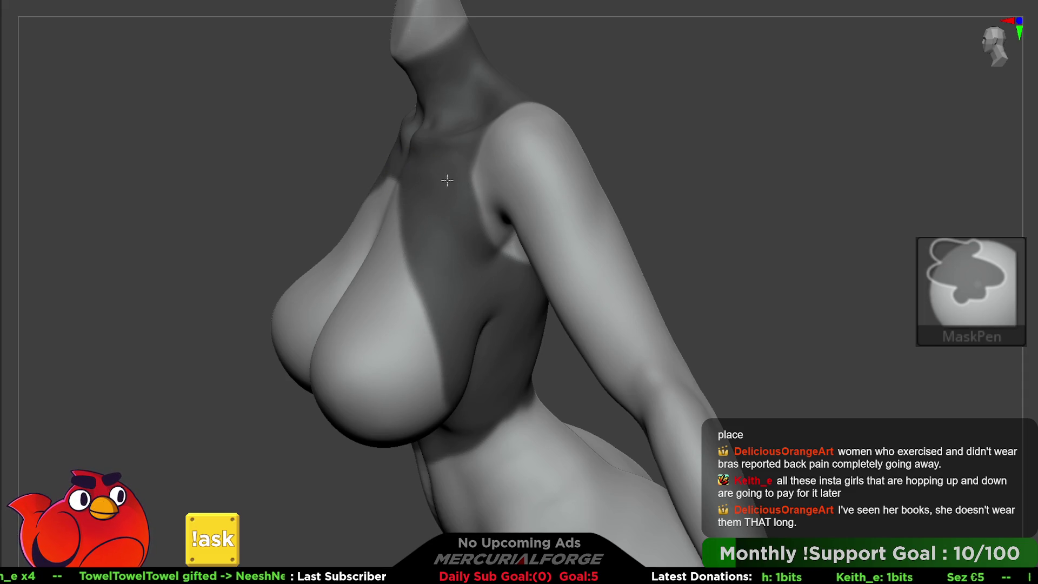
mouse_move(436, 243)
right_mouse_down()
mouse_move(528, 209)
mouse_move(558, 172)
mouse_move(533, 157)
right_mouse_up()
Step: Check the mask under the arm, then mask the midriff below the breasts down to the navel
key("ctrl")
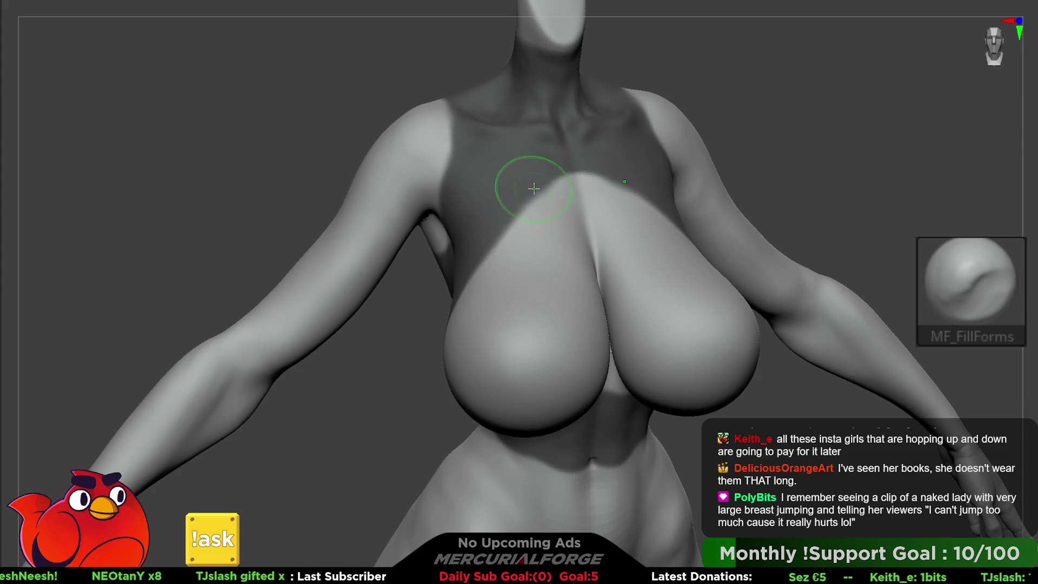
mouse_move(510, 231)
right_mouse_down()
mouse_move(558, 194)
mouse_move(526, 202)
mouse_move(514, 225)
right_mouse_up()
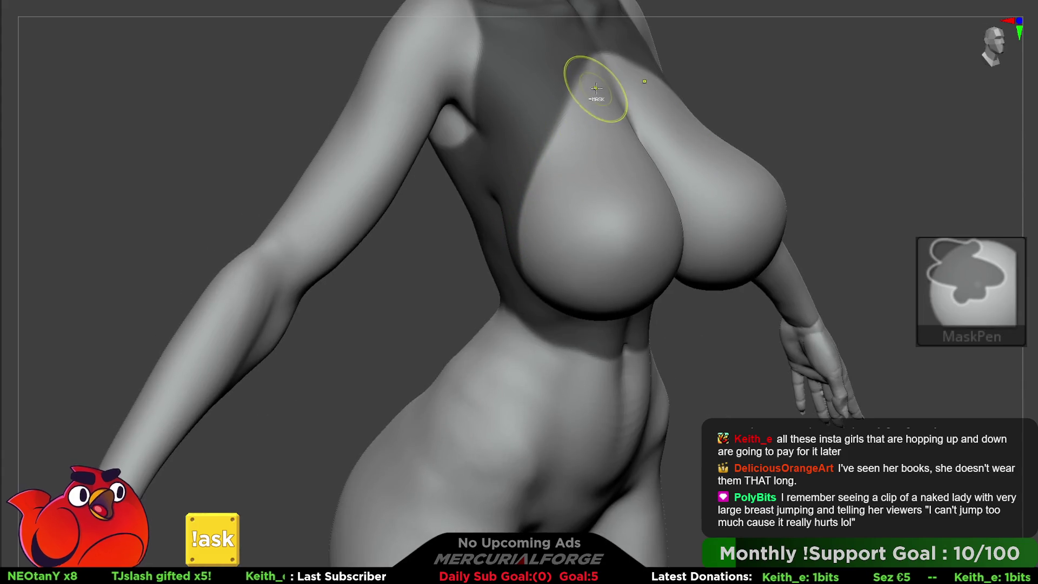
right_click_drag(537, 220, 563, 109)
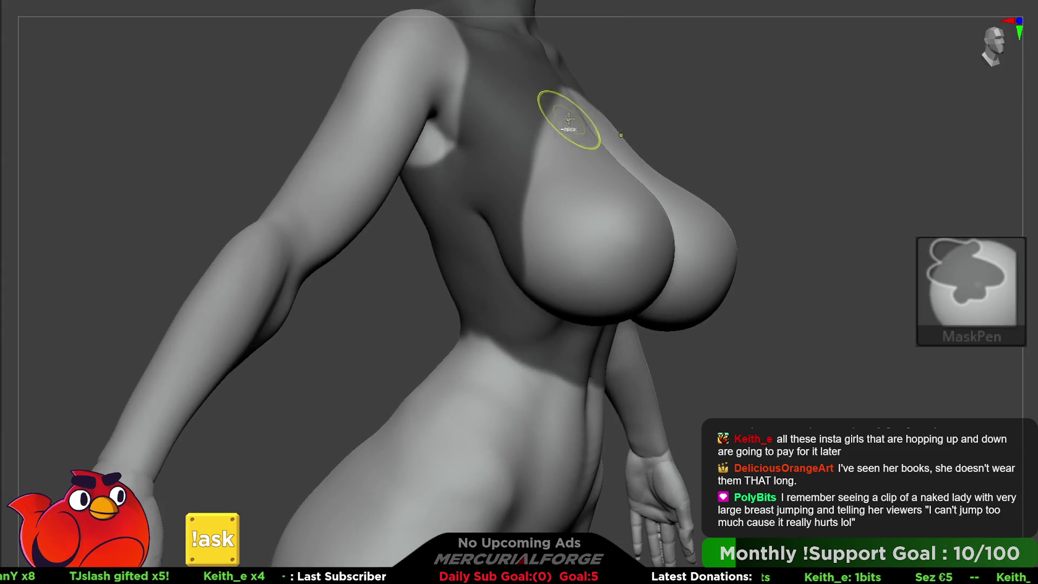
right_click_drag(538, 244, 556, 162)
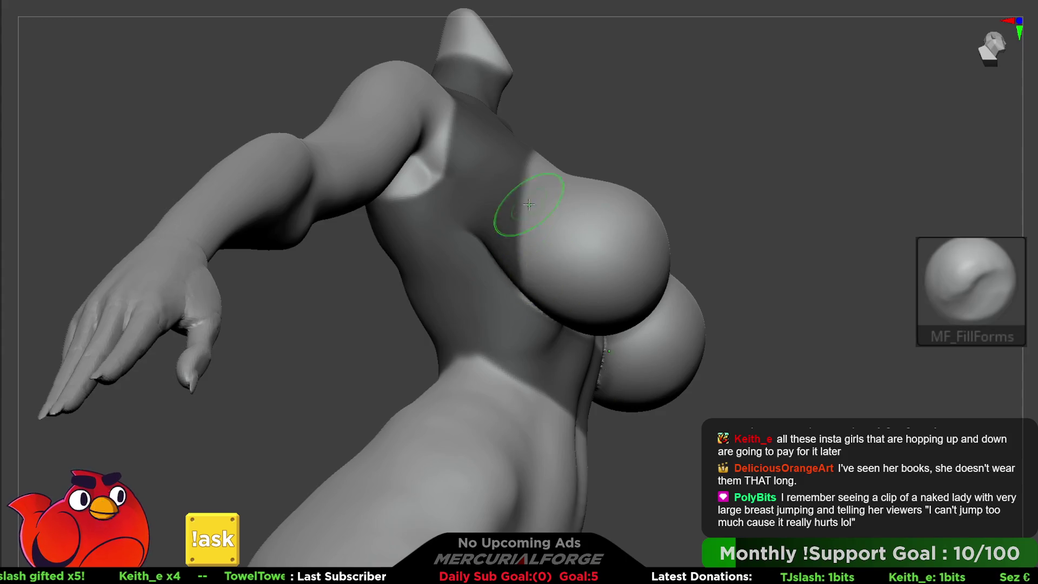
right_click_drag(528, 209, 540, 217)
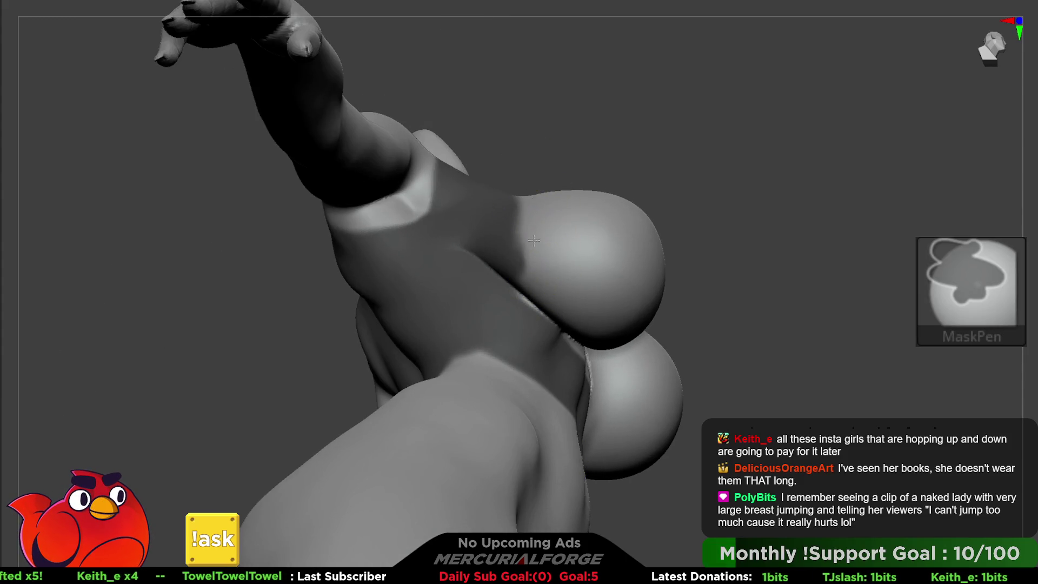
right_click_drag(539, 285, 482, 251)
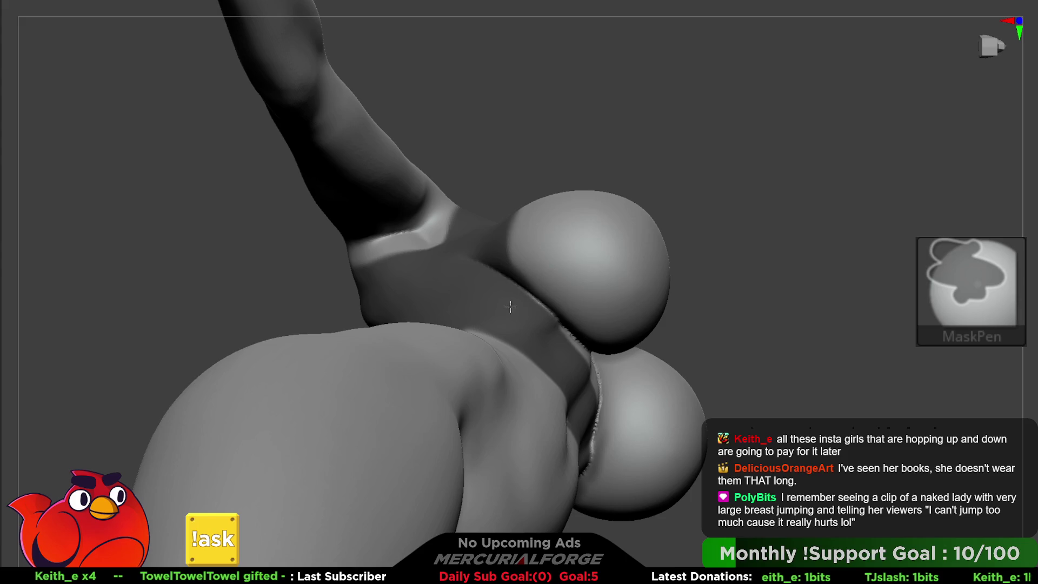
mouse_move(471, 231)
right_mouse_down()
mouse_move(463, 267)
mouse_move(494, 246)
right_mouse_up()
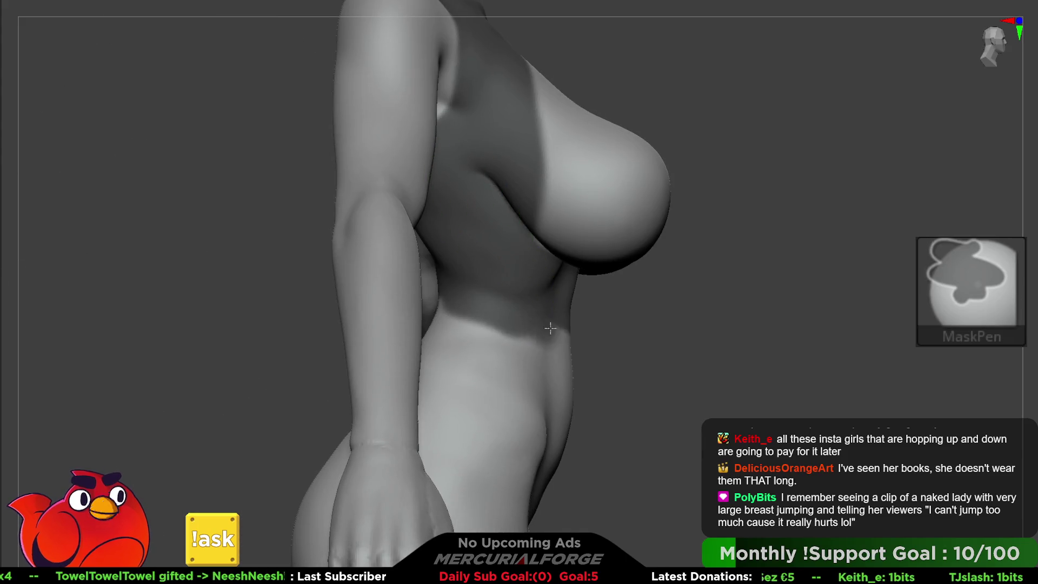
mouse_move(549, 325)
right_mouse_down()
mouse_move(543, 234)
mouse_move(548, 262)
mouse_move(505, 225)
right_mouse_up()
mouse_move(505, 225)
left_mouse_down("ctrl")
mouse_move(487, 249)
mouse_move(487, 287)
mouse_move(528, 266)
mouse_move(476, 440)
left_mouse_up("ctrl")
key("ctrl+z")
key("ctrl+z")
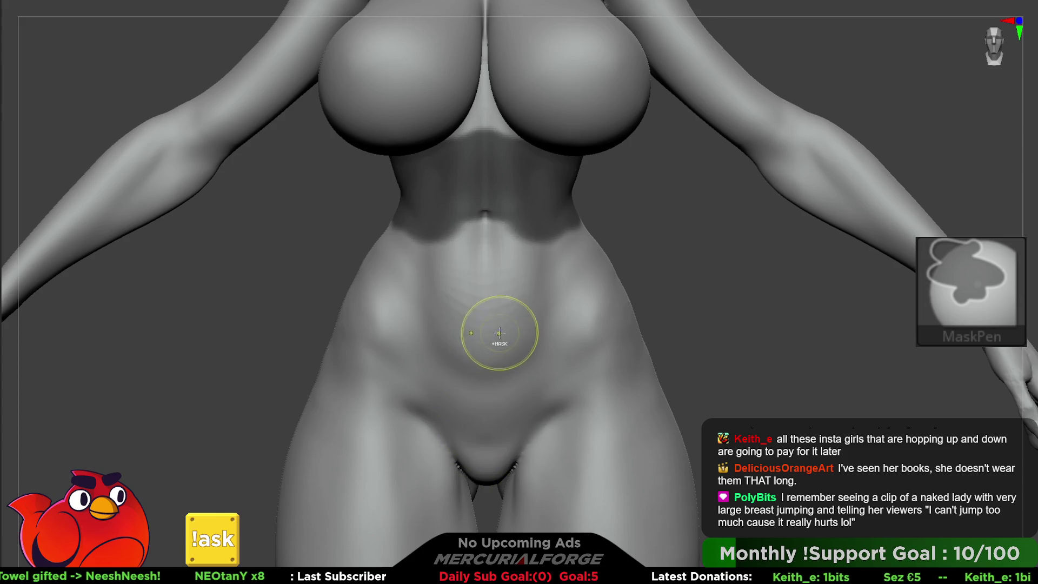
Step: Lasso-mask a high-cut line from the hip to the groin and up the belly
right_click_drag(500, 333, 512, 269, "alt")
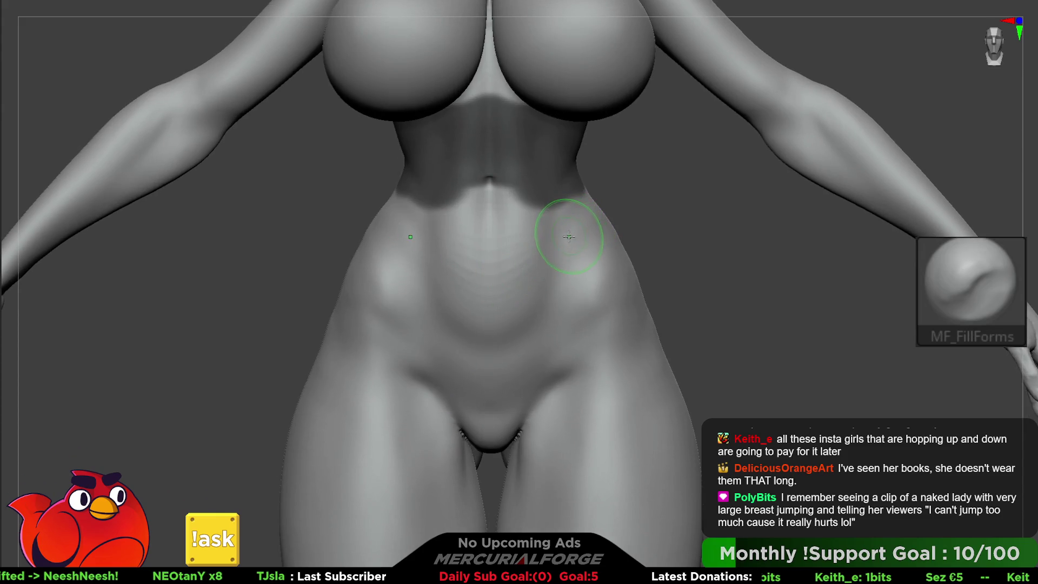
key("b")
key("m")
key("p")
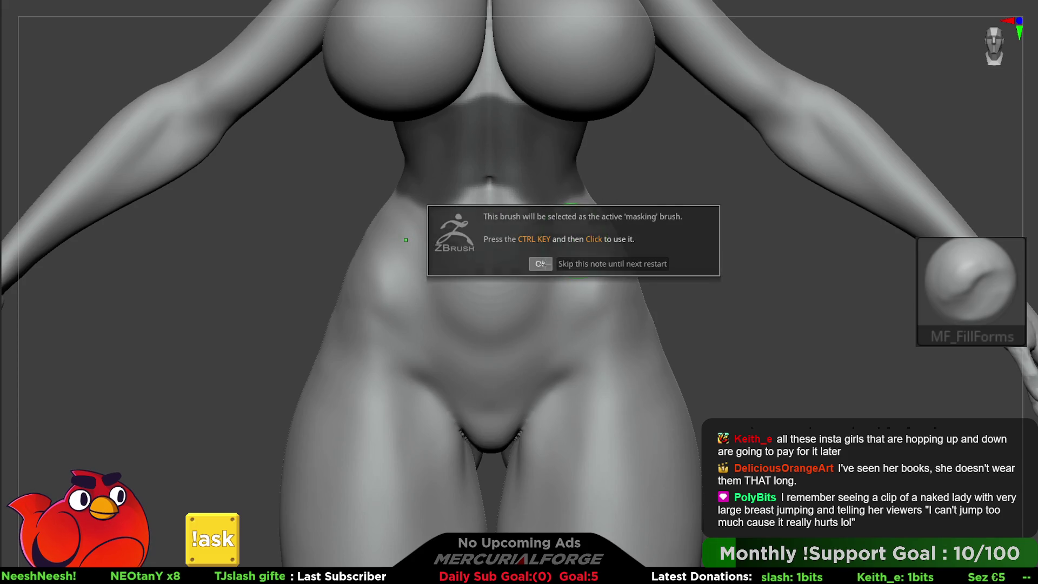
left_click(540, 264)
left_click_drag(603, 196, 523, 398)
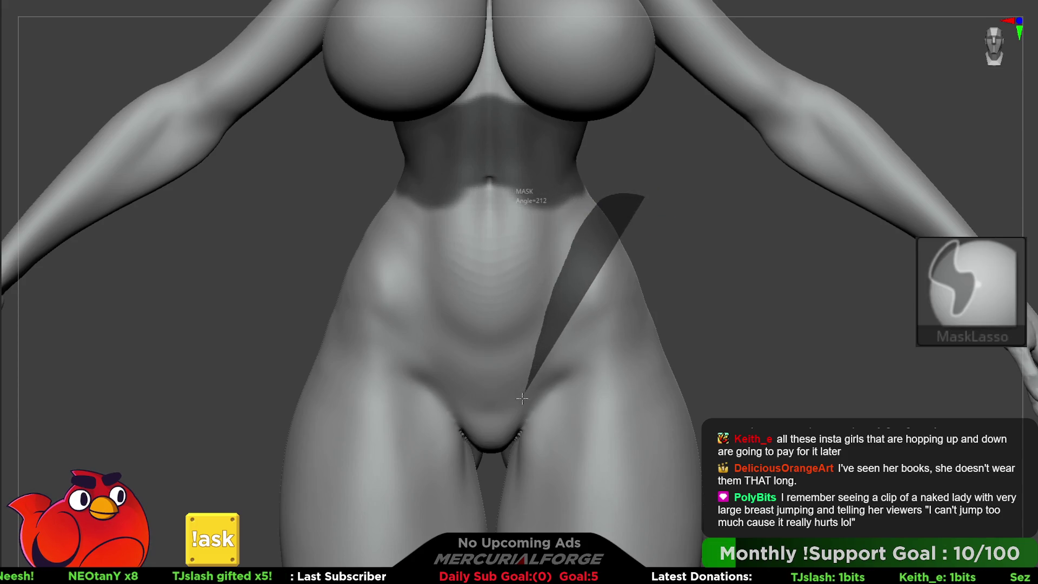
mouse_move(494, 455)
left_mouse_down()
mouse_move(484, 206)
mouse_move(535, 170)
left_mouse_up()
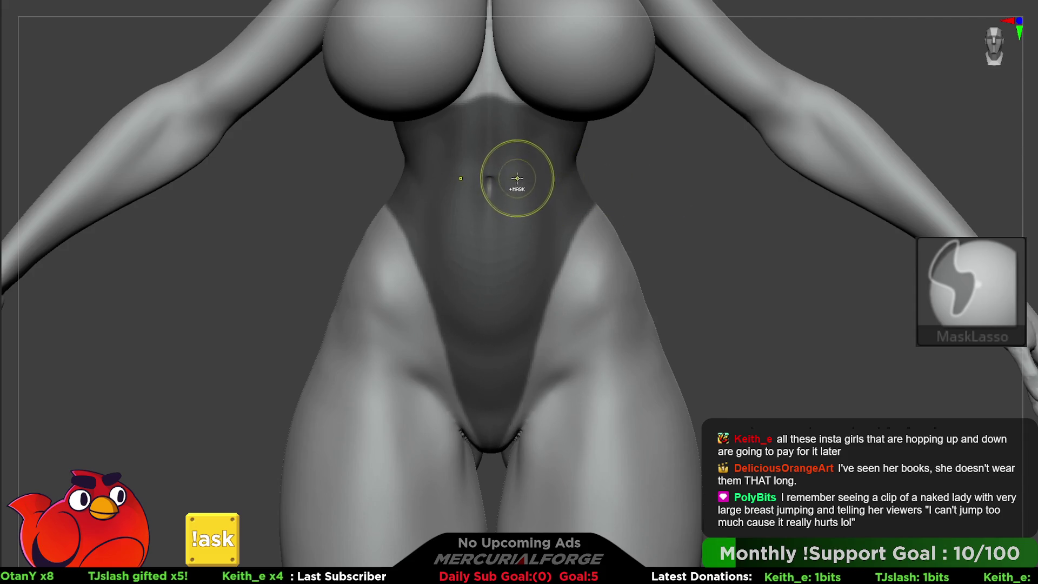
left_click_drag(568, 250, 568, 252)
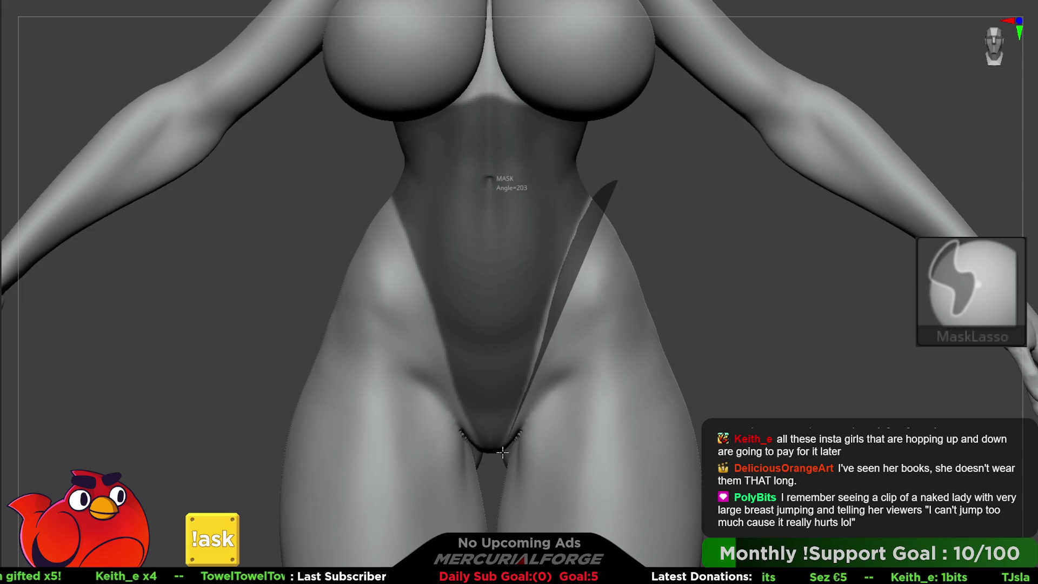
Step: Reshape the mask along the hip line down to the groin, then shrink the brush
mouse_move(487, 456)
left_mouse_down()
mouse_move(468, 248)
mouse_move(478, 181)
mouse_move(541, 179)
left_mouse_up()
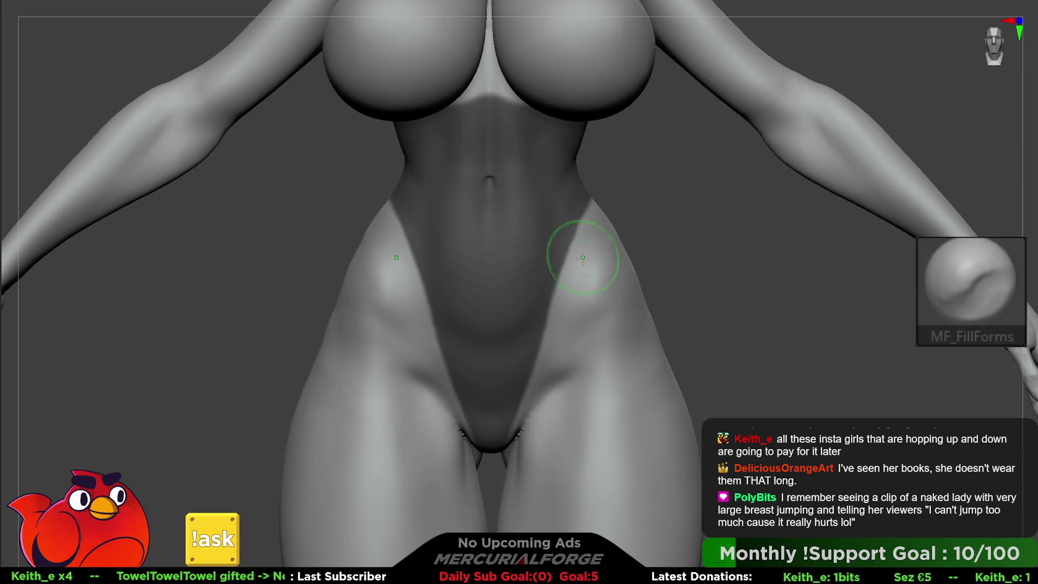
key("ctrl")
mouse_move(585, 218)
left_mouse_down("ctrl")
mouse_move(511, 414)
mouse_move(489, 503)
mouse_move(506, 516)
left_mouse_up("ctrl")
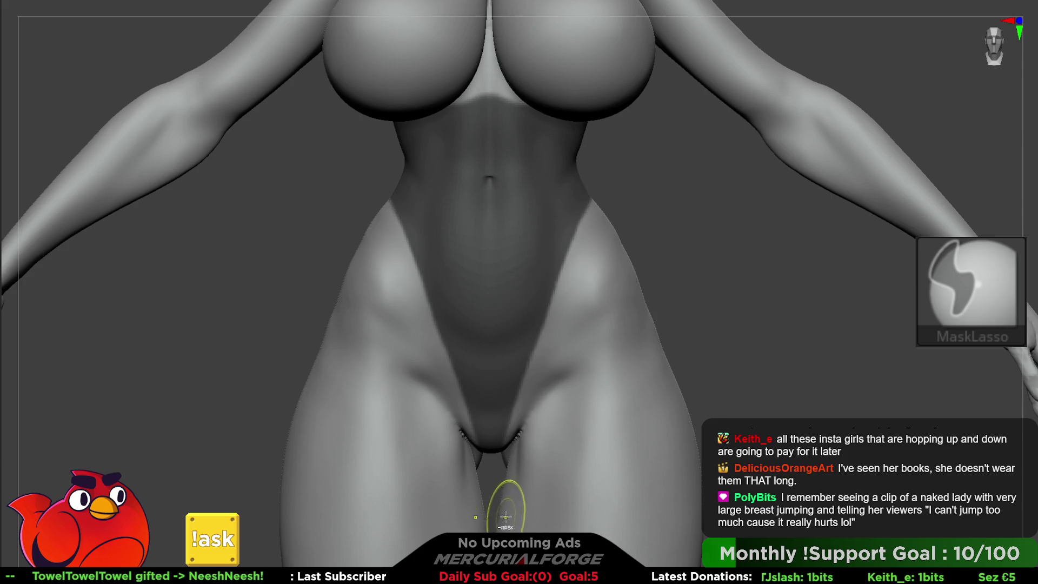
mouse_move(526, 325)
right_mouse_down("alt")
mouse_move(544, 269)
mouse_move(508, 285)
mouse_move(498, 278)
mouse_move(517, 271)
right_mouse_up("alt")
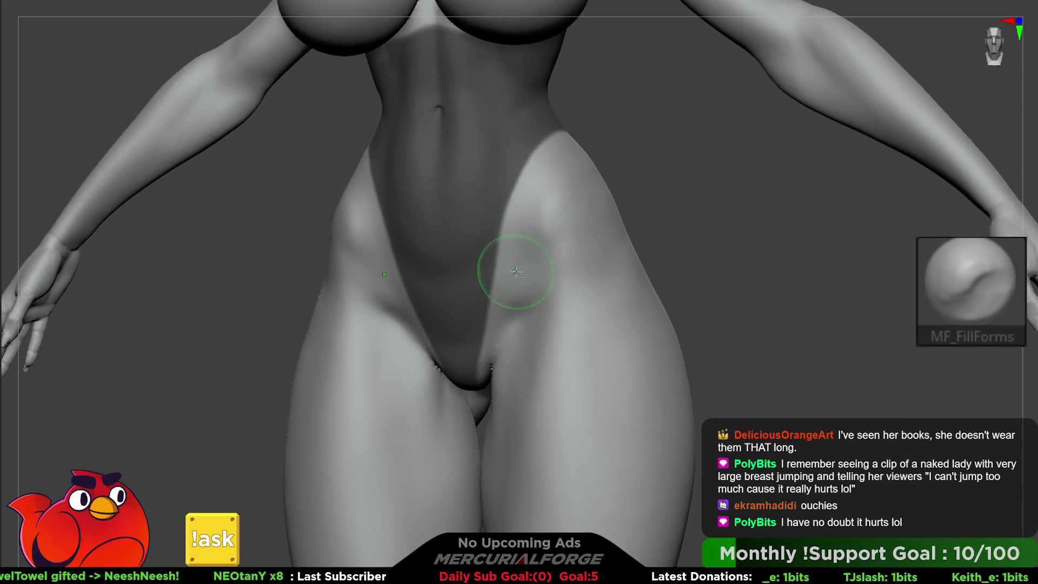
right_click(516, 272)
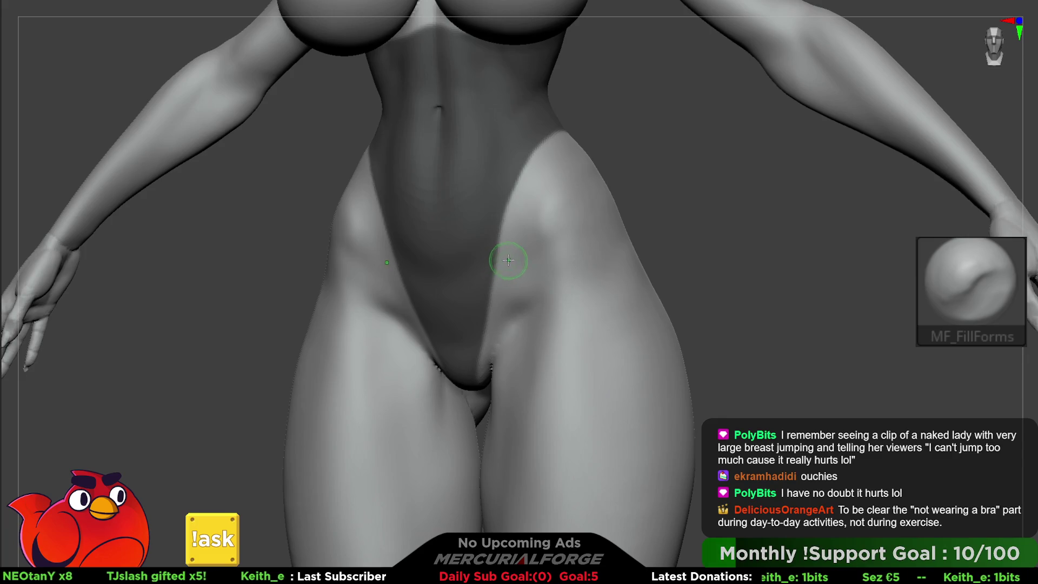
scroll(487, 211, "up", 3)
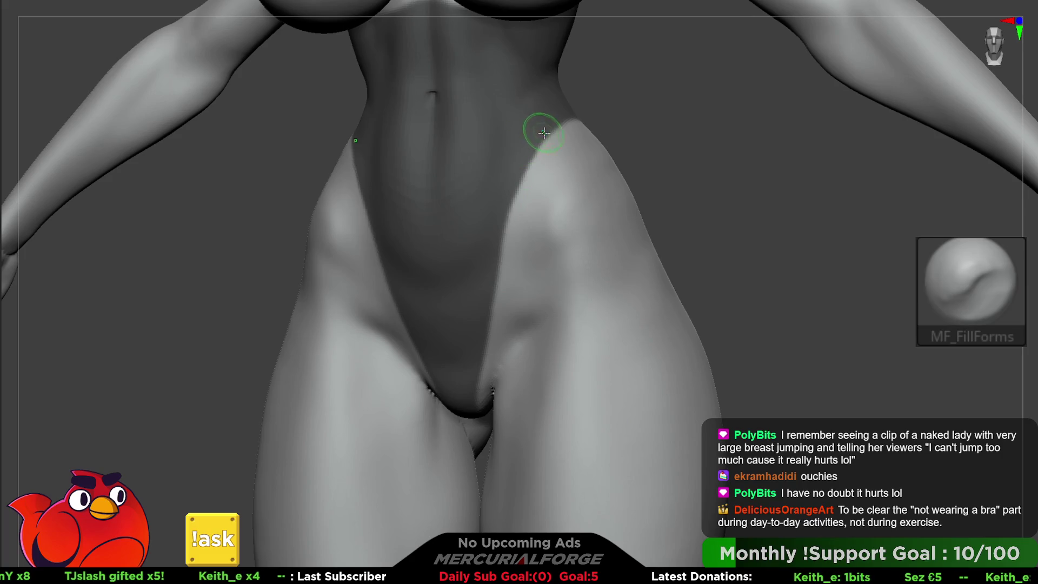
Step: Switch to MaskLasso and lasso-mask a section down from the hip
key("ctrl")
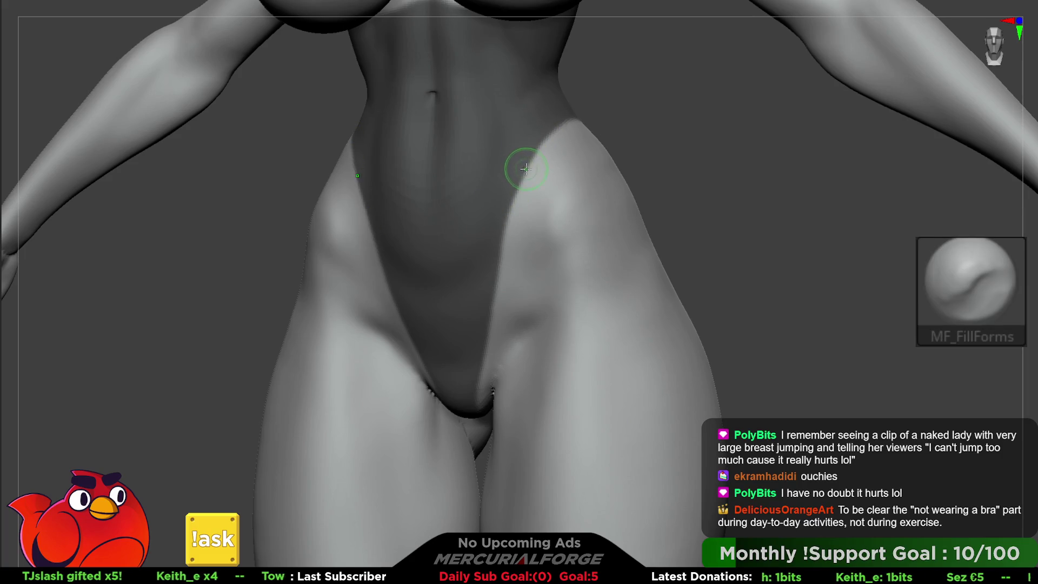
key("b")
key("m")
key("l")
left_click(480, 196)
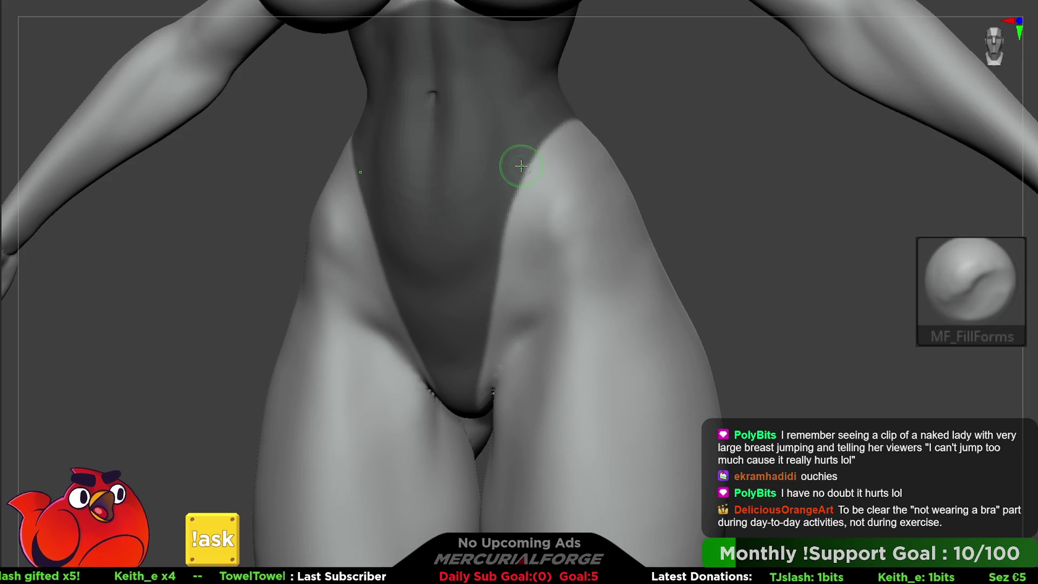
mouse_move(550, 121)
left_mouse_down("ctrl")
mouse_move(496, 215)
mouse_move(507, 183)
left_mouse_up("ctrl")
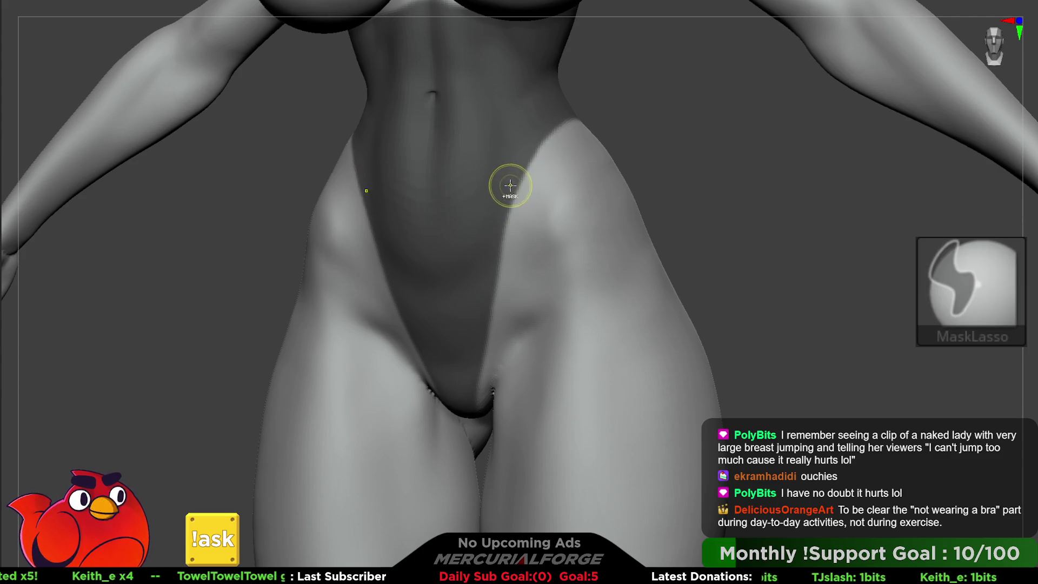
Step: Reselect the MaskLasso brush, dismissing the masking-brush notices
key("b")
key("m")
key("l")
left_click(467, 205)
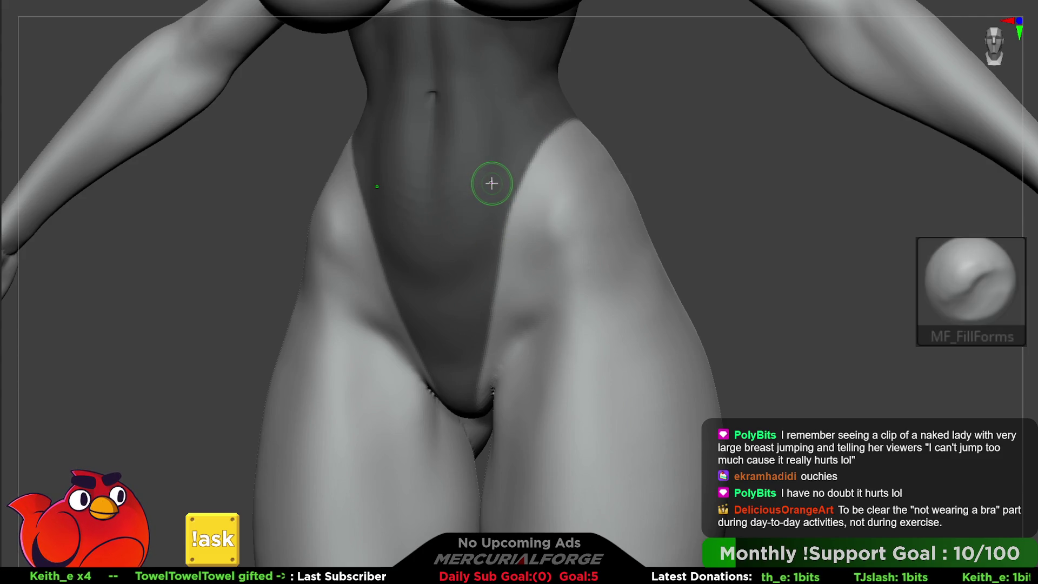
key("b")
key("m")
key("l")
left_click(487, 209)
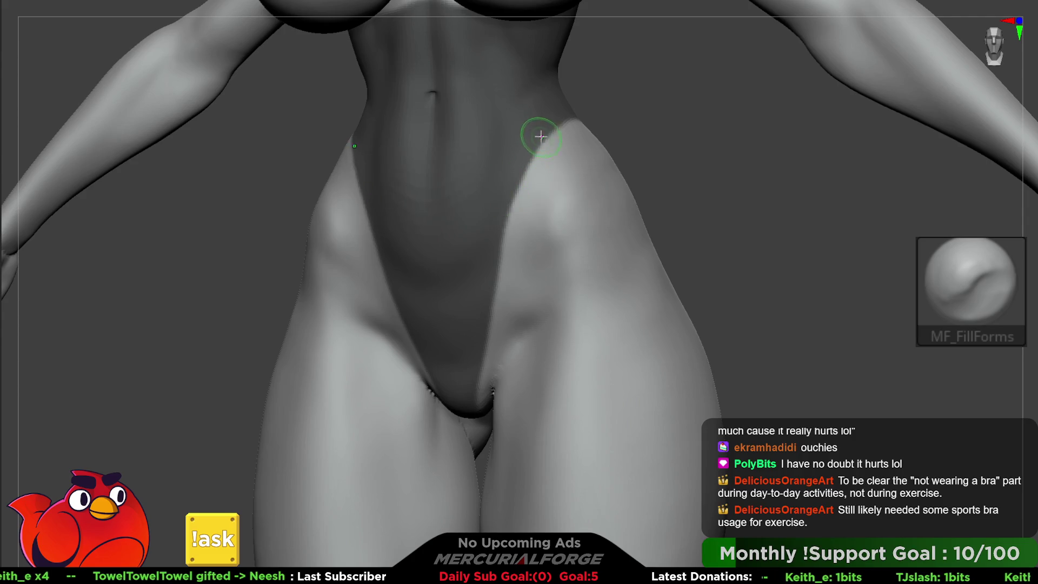
key("ctrl")
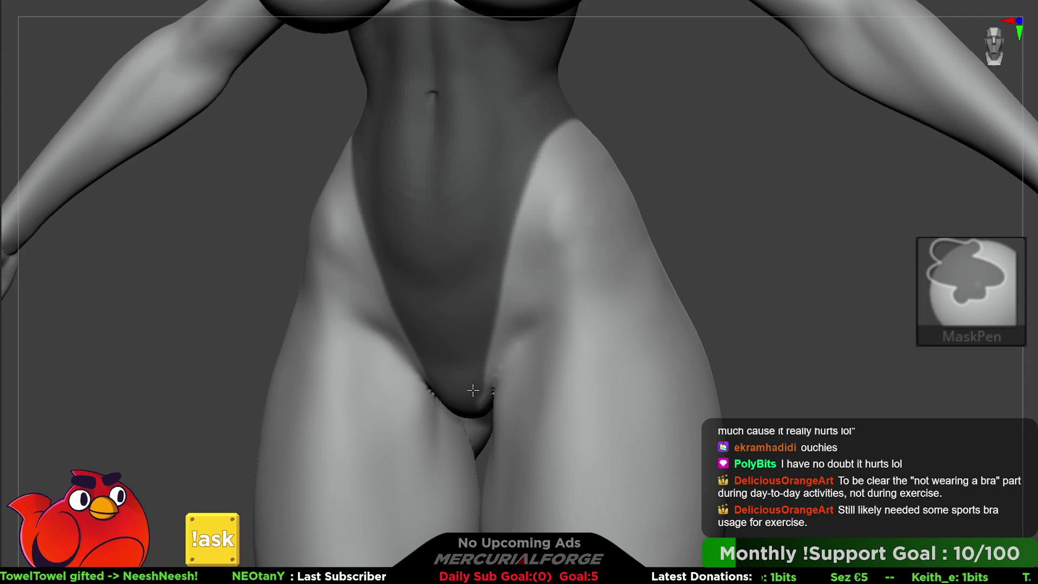
Step: Orbit beneath the figure to check the crotch mask from below, then around to the back
right_click_drag(468, 294, 463, 330)
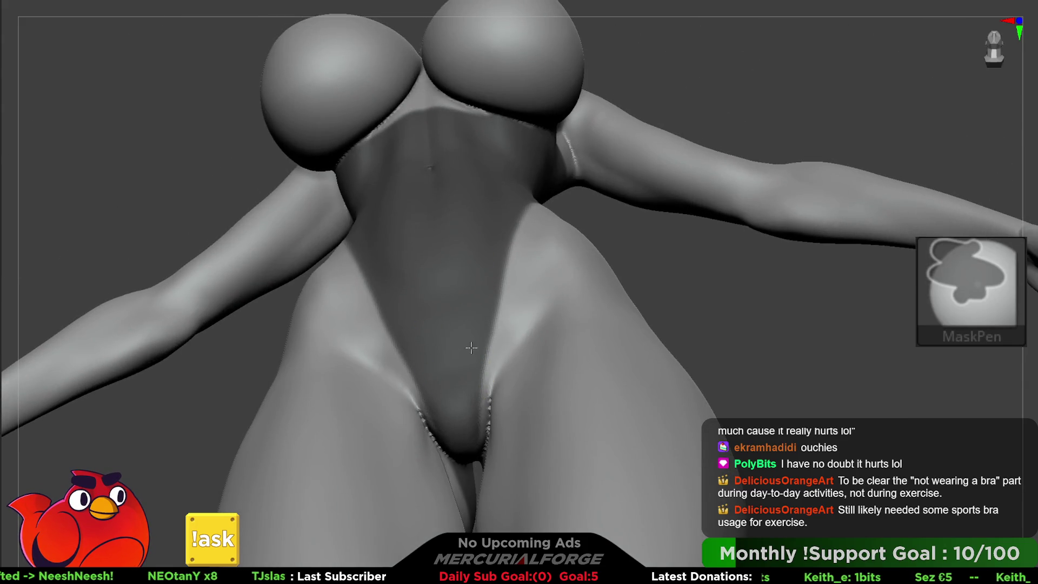
right_click_drag(459, 440, 487, 267)
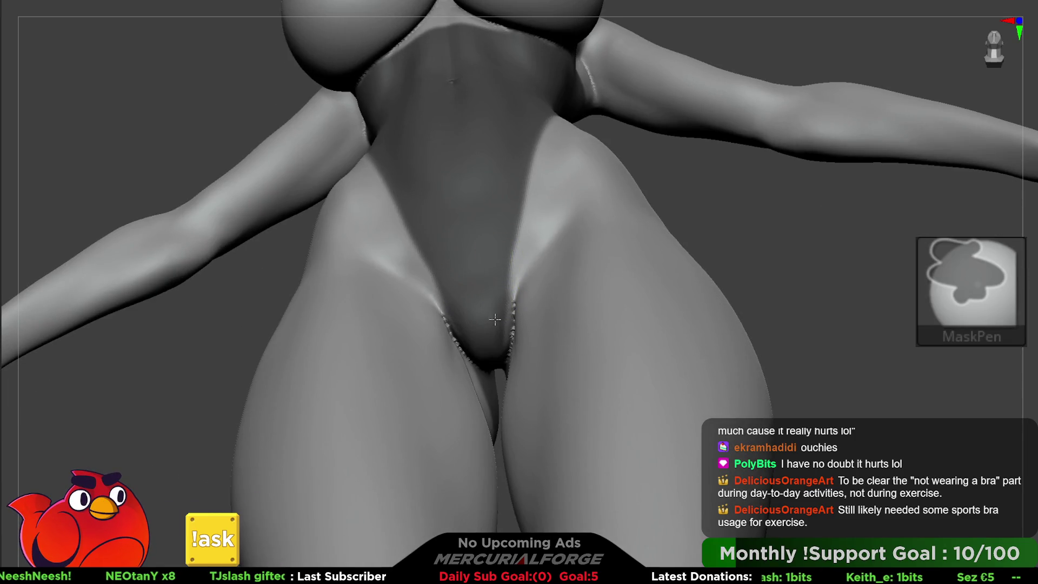
right_click_drag(497, 359, 499, 351)
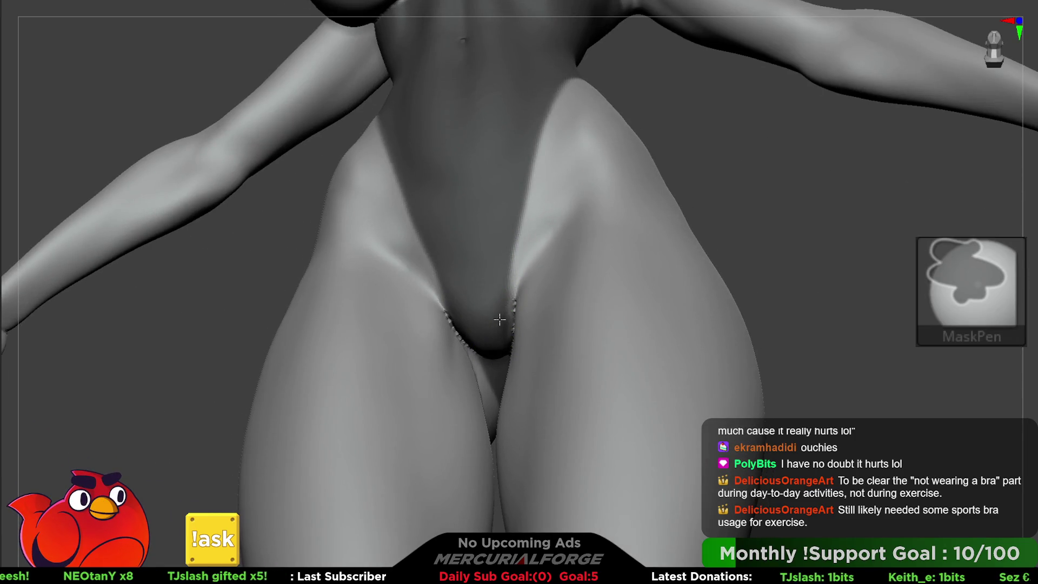
mouse_move(481, 266)
right_mouse_down()
mouse_move(508, 296)
mouse_move(480, 236)
mouse_move(492, 232)
mouse_move(493, 249)
mouse_move(482, 231)
right_mouse_up()
key("ctrl")
key("ctrl")
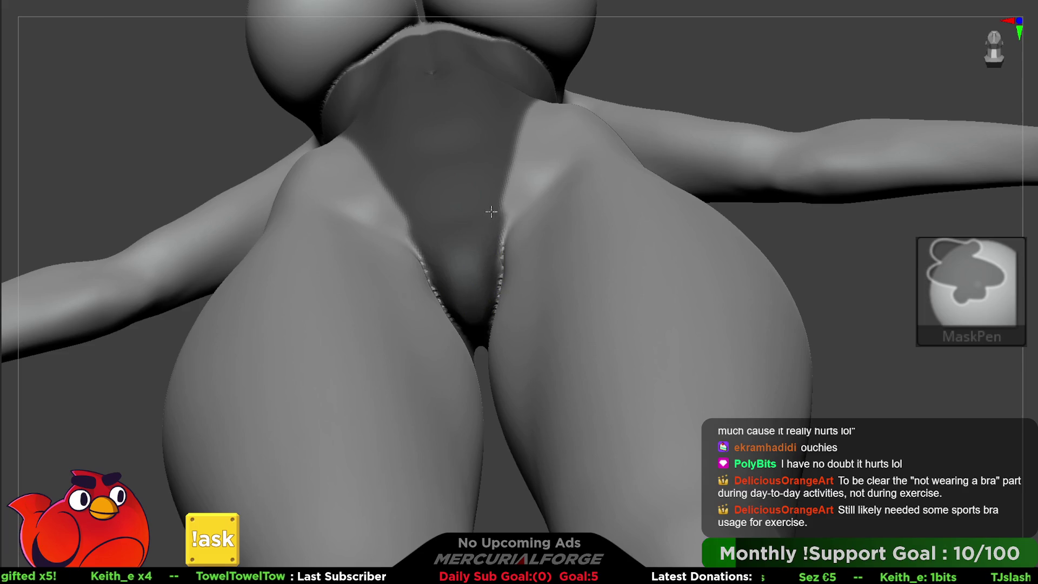
mouse_move(494, 204)
right_mouse_down()
mouse_move(486, 234)
mouse_move(536, 194)
right_mouse_up()
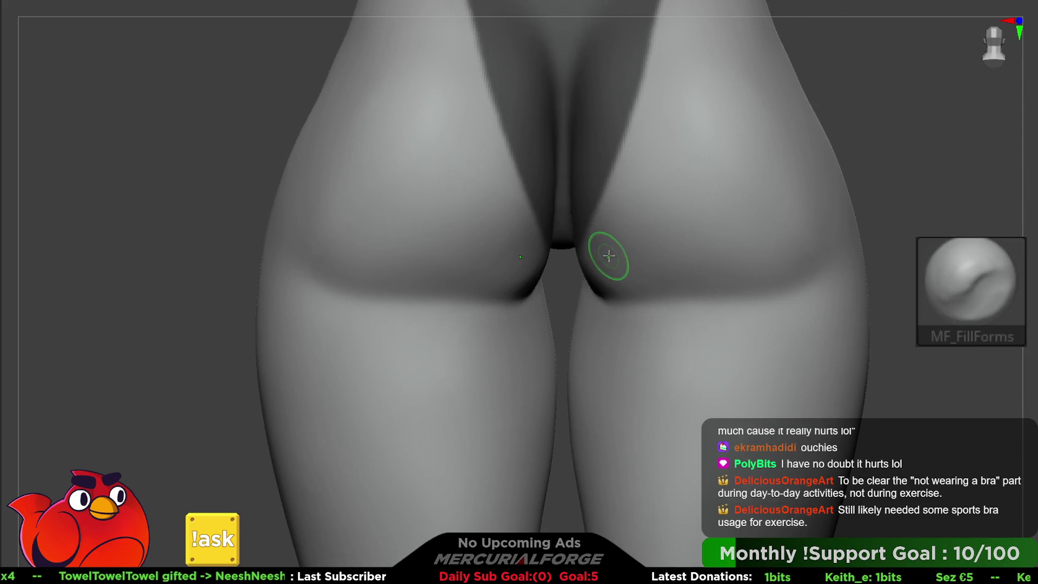
Step: Clear and repaint the mask along the buttock crease
right_click_drag(607, 255, 552, 268, "alt")
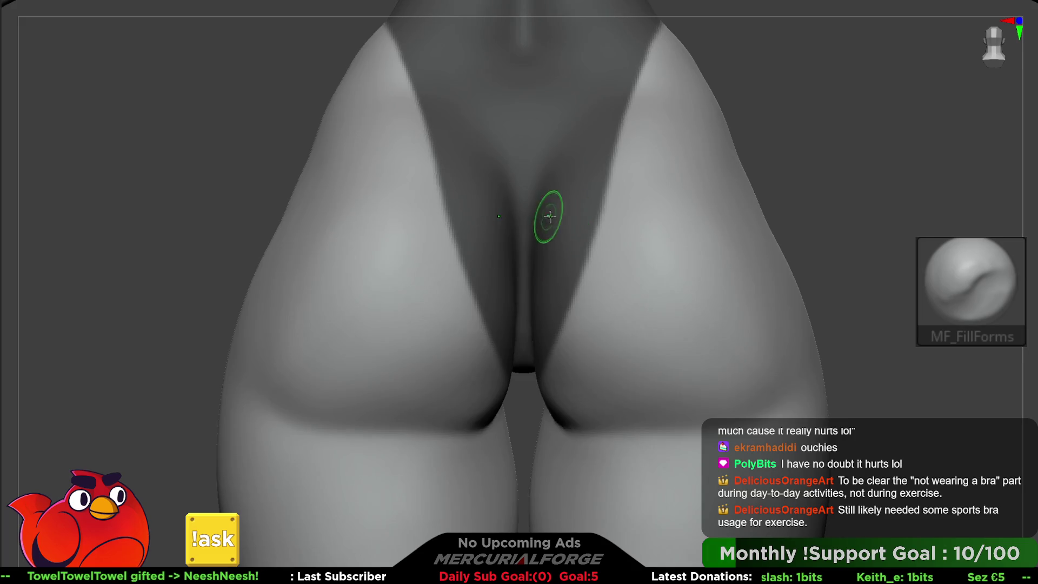
right_click_drag(550, 217, 586, 199)
key("space")
key("ctrl")
mouse_move(638, 92)
left_mouse_down("ctrl+alt")
mouse_move(587, 162)
mouse_move(538, 373)
left_mouse_up("ctrl+alt")
mouse_move(538, 373)
right_mouse_down()
mouse_move(550, 230)
mouse_move(537, 364)
right_mouse_up()
left_click_drag(538, 364, 531, 407, "ctrl")
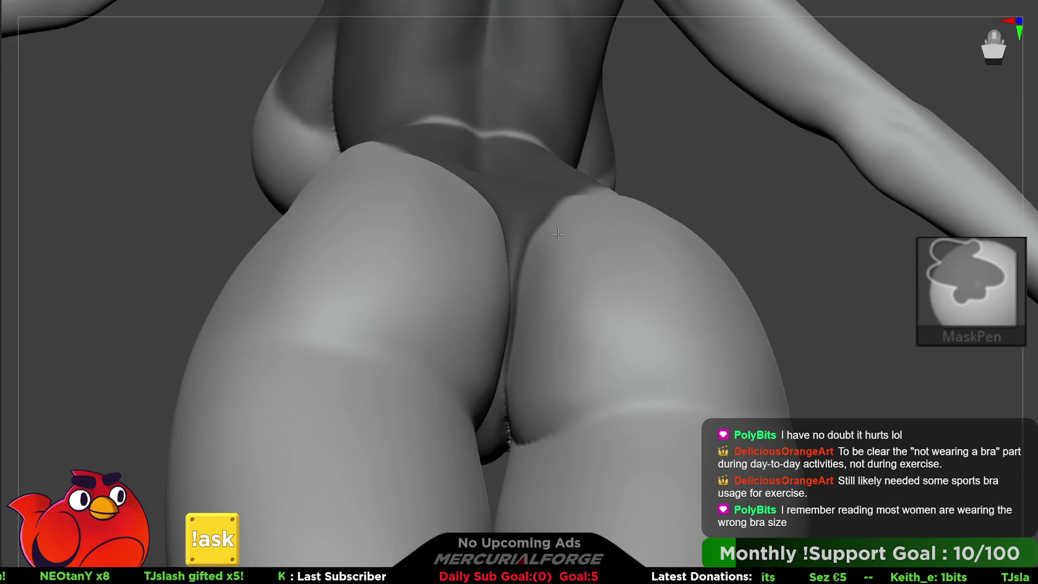
left_click_drag(574, 209, 546, 162, "ctrl+alt")
right_click_drag(546, 162, 581, 168)
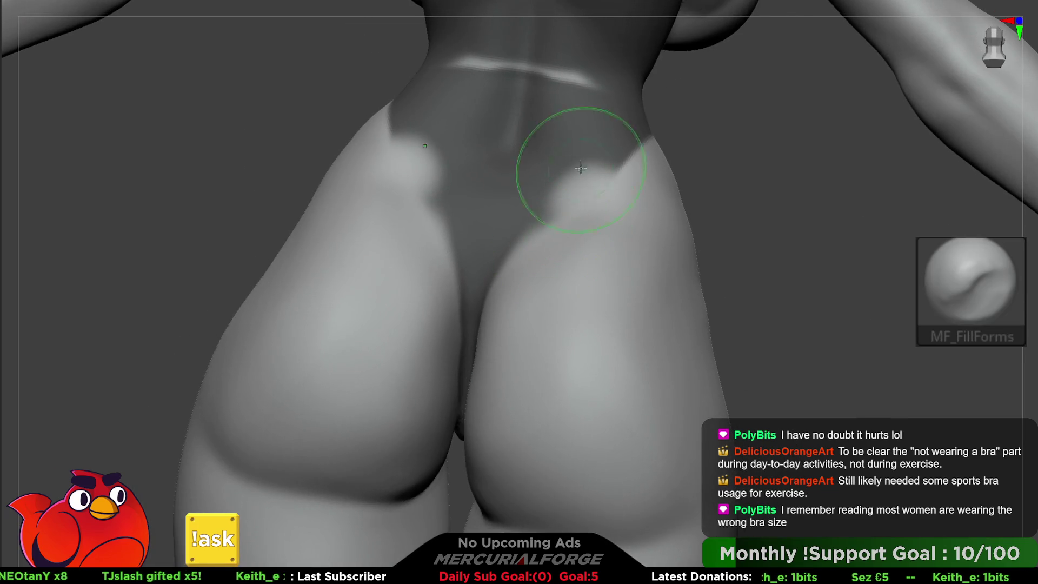
Step: Mask the bright hip patches, the thigh crease and the waistband edge
key("space")
left_click(599, 154, "ctrl")
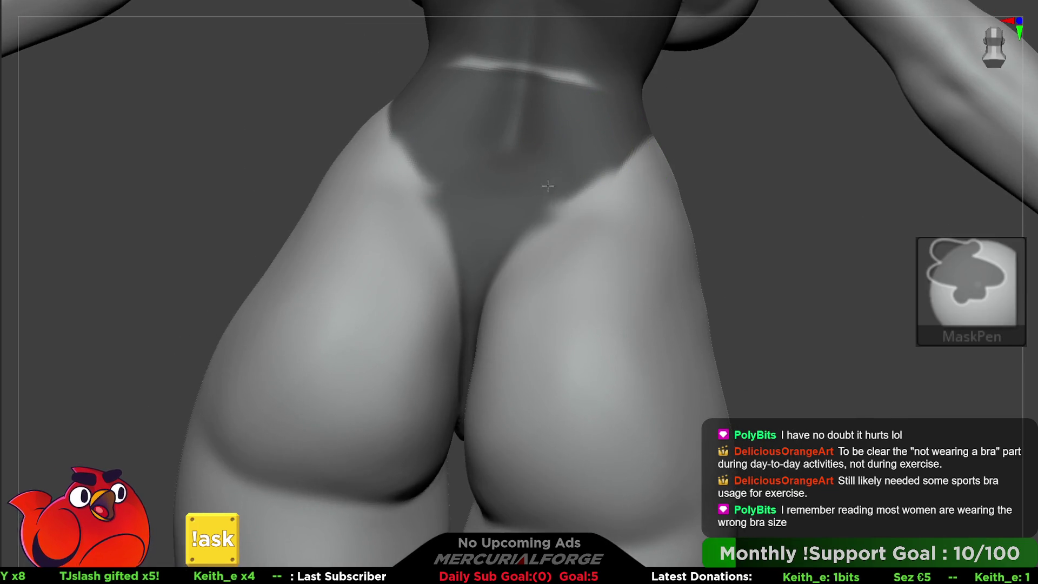
left_click(602, 152, "ctrl")
left_click(598, 155, "ctrl")
key("ctrl+z")
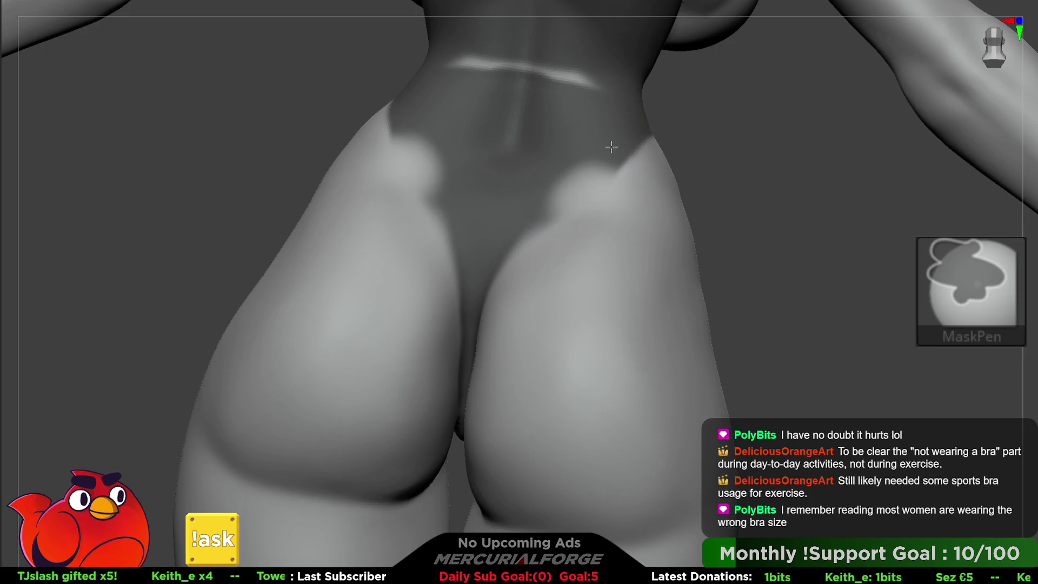
mouse_move(453, 301)
left_mouse_down("ctrl")
mouse_move(502, 303)
mouse_move(532, 222)
mouse_move(602, 152)
left_mouse_up("ctrl")
mouse_move(609, 118)
left_mouse_down("ctrl")
mouse_move(468, 63)
mouse_move(538, 104)
left_mouse_up("ctrl")
mouse_move(537, 104)
right_mouse_down("alt")
mouse_move(503, 183)
mouse_move(519, 243)
mouse_move(549, 278)
mouse_move(687, 266)
right_mouse_up("alt")
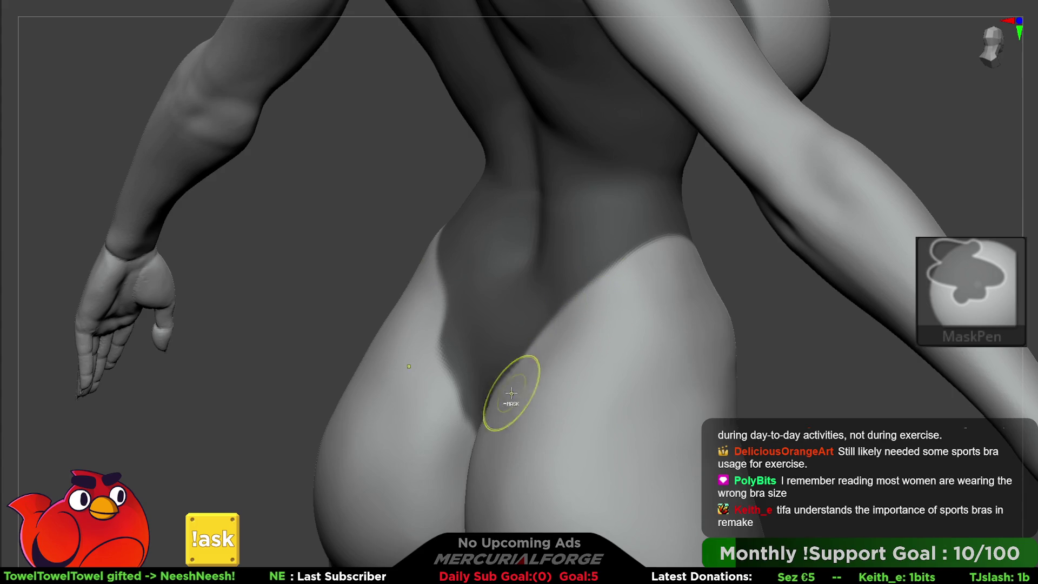
Step: Rotate to a straight back view and orbit to check the thong-style mask outline
right_click_drag(511, 393, 575, 324)
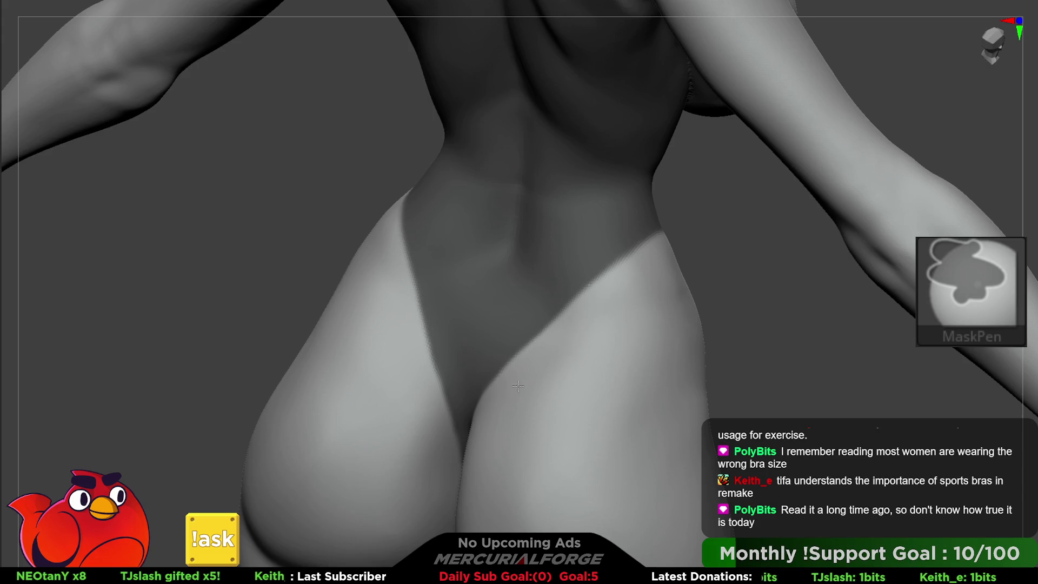
mouse_move(530, 310)
right_mouse_down()
mouse_move(552, 287)
mouse_move(546, 278)
mouse_move(547, 297)
mouse_move(519, 303)
mouse_move(537, 317)
mouse_move(509, 325)
mouse_move(540, 232)
mouse_move(517, 224)
mouse_move(568, 232)
mouse_move(618, 215)
mouse_move(607, 248)
mouse_move(617, 251)
mouse_move(598, 241)
mouse_move(546, 245)
right_mouse_up()
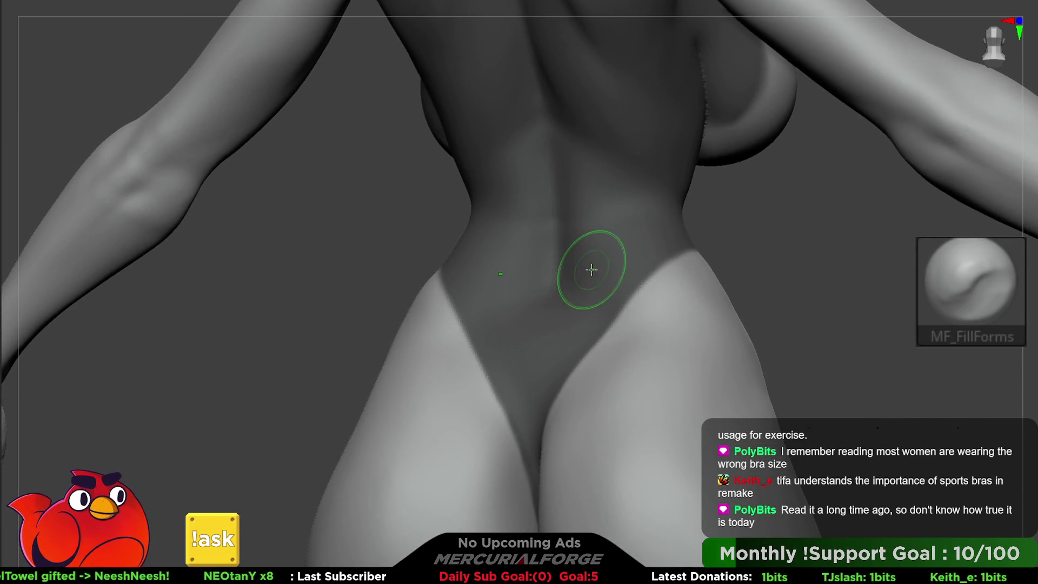
scroll(561, 270, "down", 6)
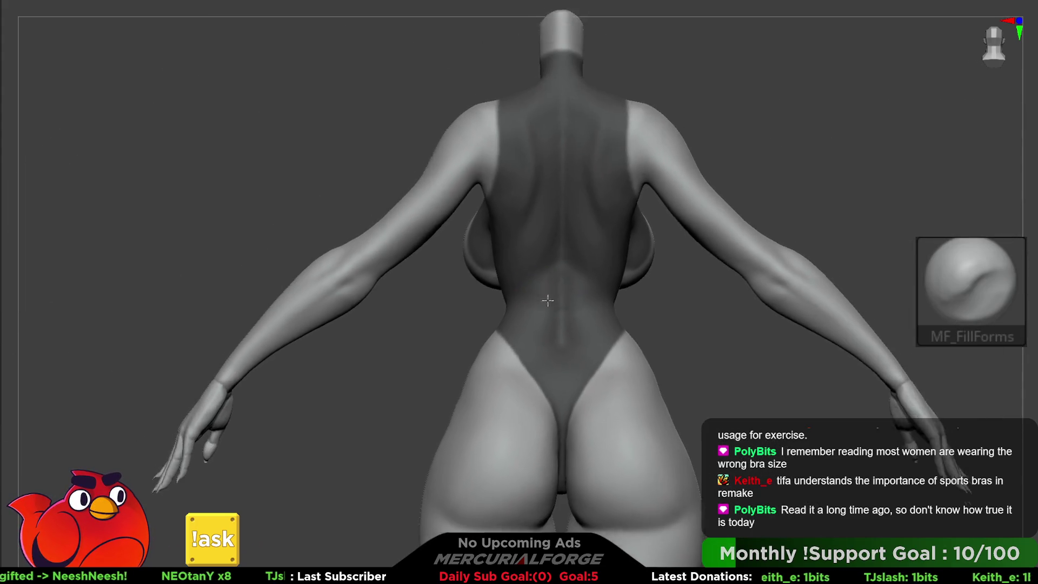
Step: Orbit around the chest, raised arm and torso to inspect the mask
scroll(545, 297, "up", 6)
mouse_move(533, 314)
right_mouse_down()
mouse_move(519, 290)
mouse_move(533, 250)
mouse_move(575, 266)
mouse_move(561, 244)
mouse_move(546, 271)
mouse_move(562, 303)
mouse_move(600, 313)
mouse_move(614, 343)
right_mouse_up()
key("ctrl")
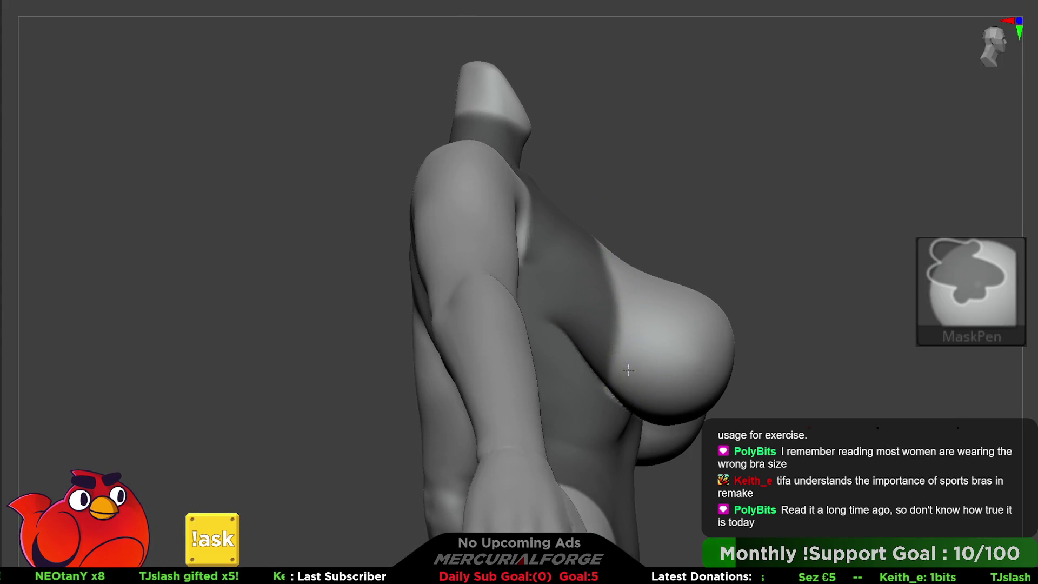
right_click_drag(624, 240, 653, 179)
key("ctrl")
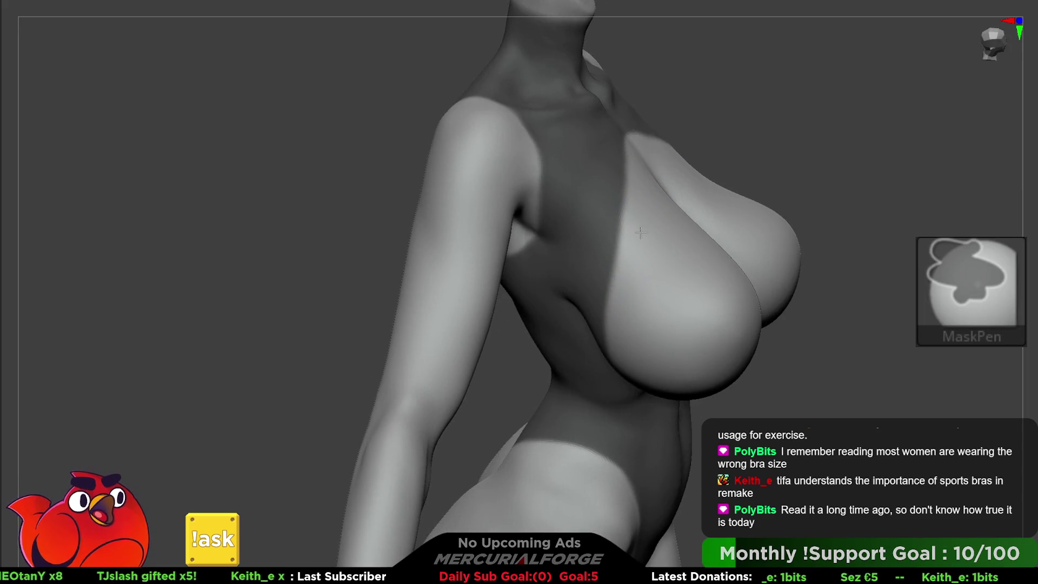
right_click_drag(621, 262, 609, 352)
key("ctrl")
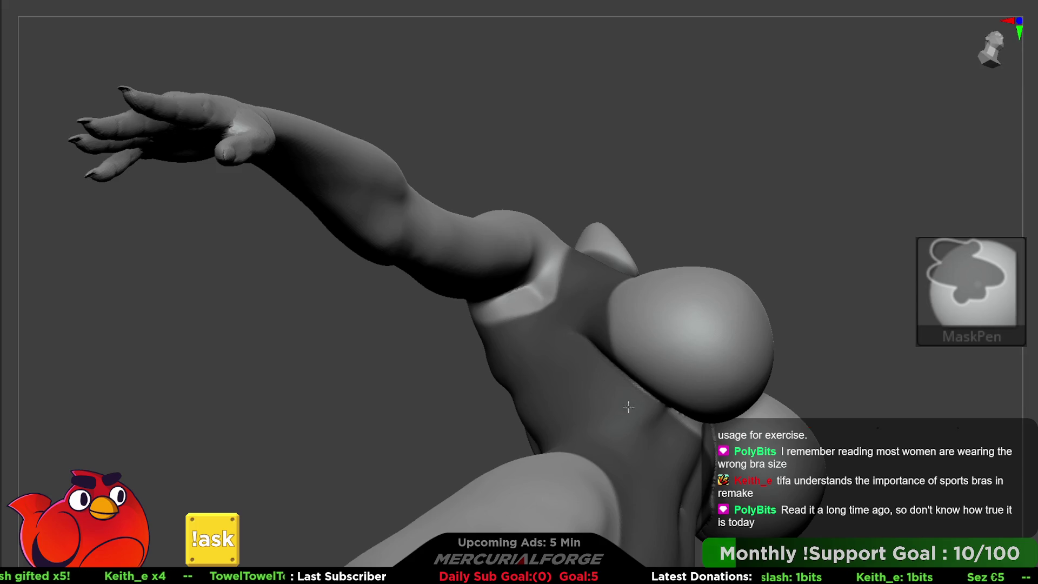
mouse_move(607, 336)
right_mouse_down()
mouse_move(614, 285)
mouse_move(626, 290)
right_mouse_up()
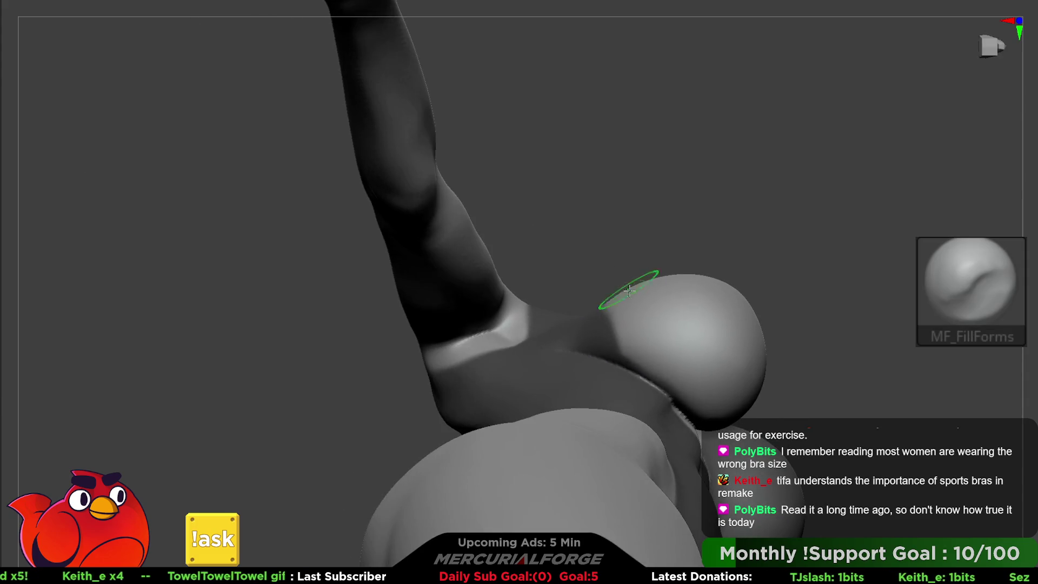
right_click_drag(703, 396, 718, 359)
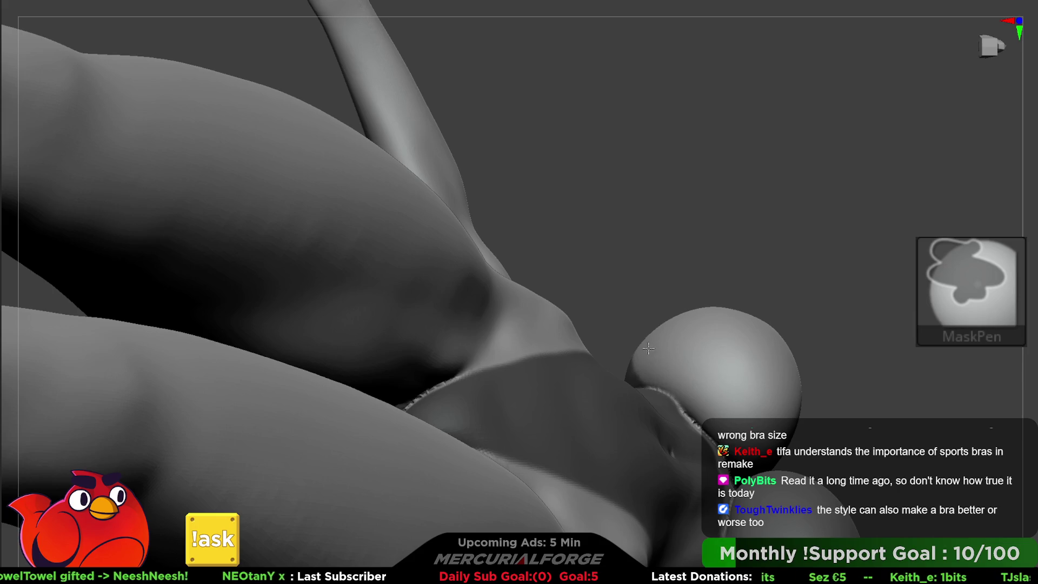
key("ctrl")
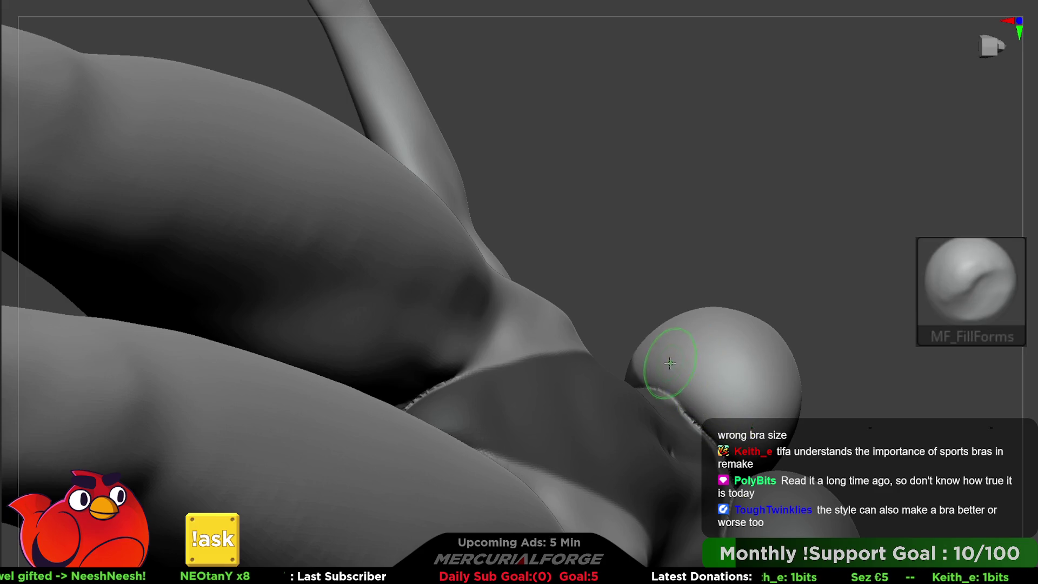
key("space")
Step: Clear the stray mask patch on the breast
mouse_move(660, 382)
right_mouse_down()
mouse_move(651, 413)
mouse_move(642, 379)
mouse_move(631, 385)
right_mouse_up()
key("ctrl")
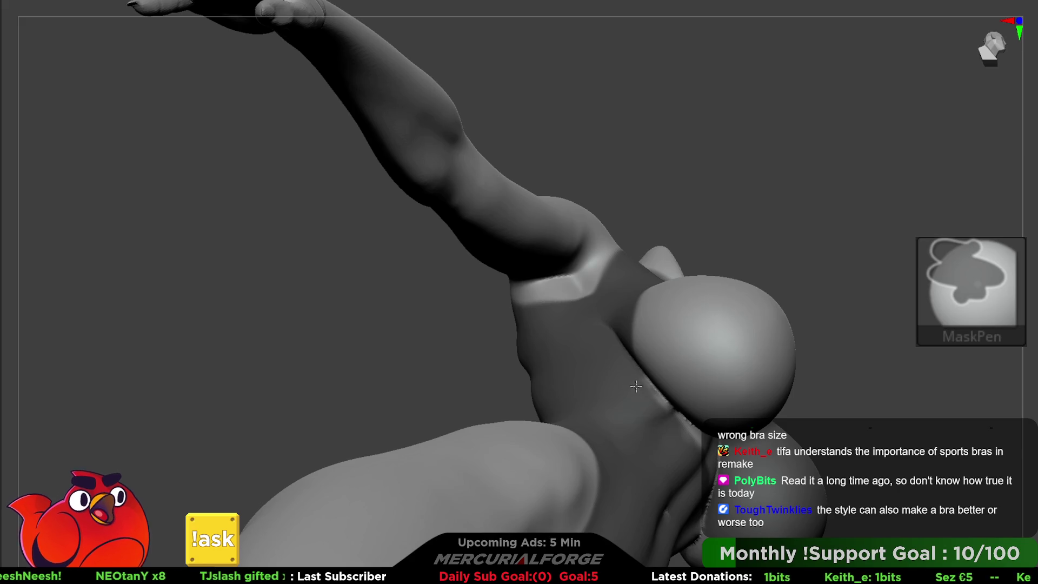
mouse_move(683, 439)
right_mouse_down()
mouse_move(642, 399)
mouse_move(625, 264)
mouse_move(657, 276)
right_mouse_up()
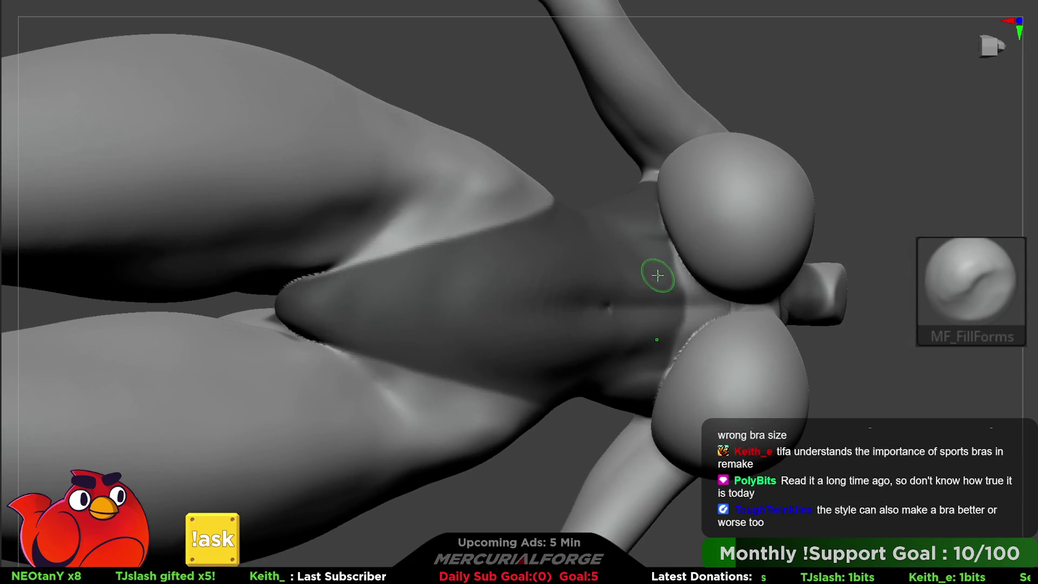
key("ctrl")
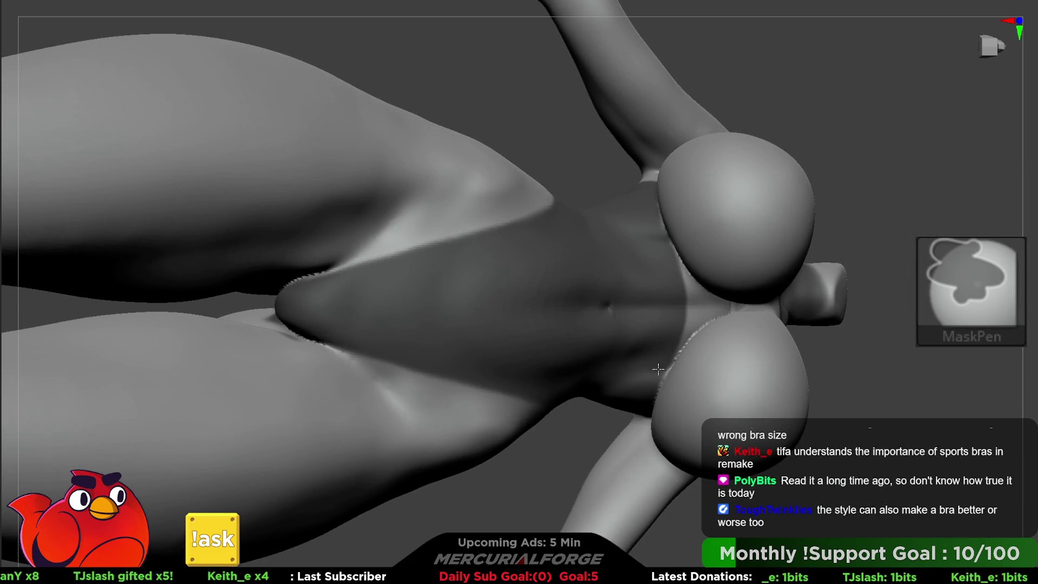
mouse_move(639, 377)
right_mouse_down()
mouse_move(702, 309)
mouse_move(699, 271)
mouse_move(666, 272)
mouse_move(630, 318)
mouse_move(675, 183)
mouse_move(679, 251)
right_mouse_up()
key("ctrl")
left_click_drag(660, 214, 666, 219, "ctrl")
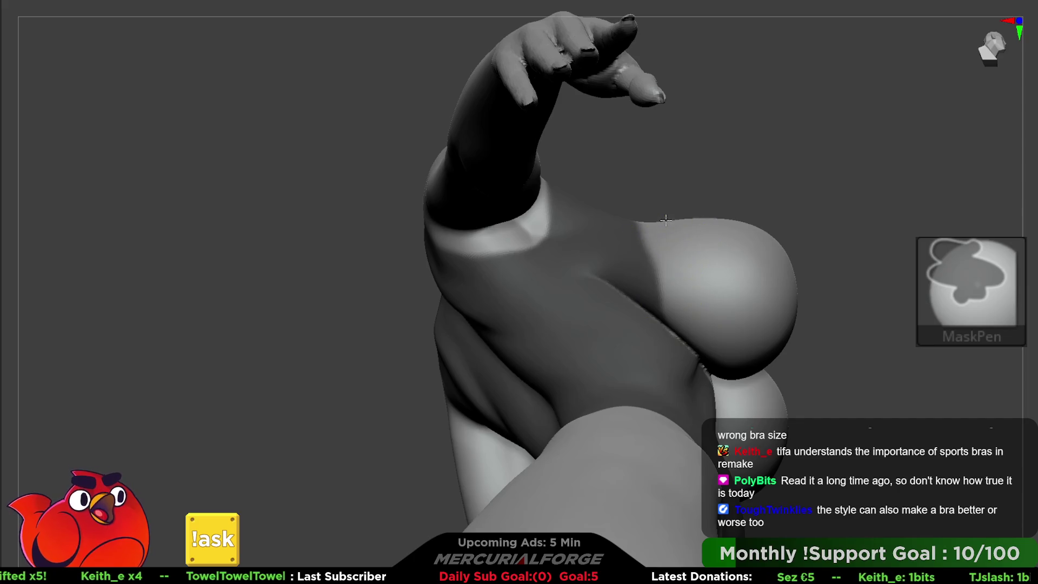
mouse_move(691, 324)
right_mouse_down()
mouse_move(615, 213)
mouse_move(556, 243)
mouse_move(613, 257)
mouse_move(637, 173)
right_mouse_up()
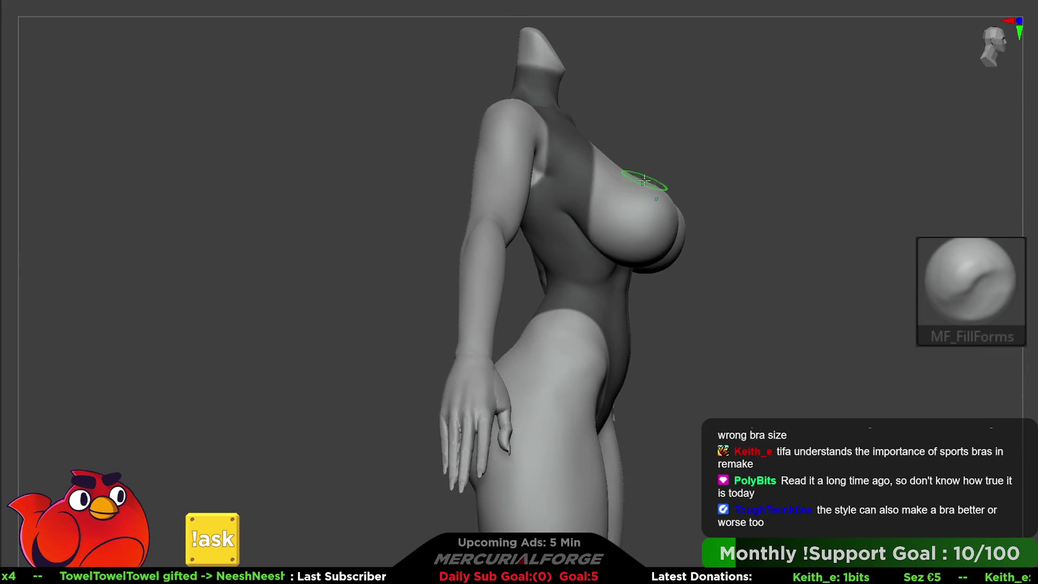
Step: Turn to the back and clear the mask from the swimsuit area
mouse_move(608, 231)
right_mouse_down()
mouse_move(648, 230)
mouse_move(602, 224)
mouse_move(574, 335)
right_mouse_up()
mouse_move(565, 207)
right_mouse_down()
mouse_move(577, 285)
mouse_move(586, 284)
mouse_move(565, 194)
right_mouse_up()
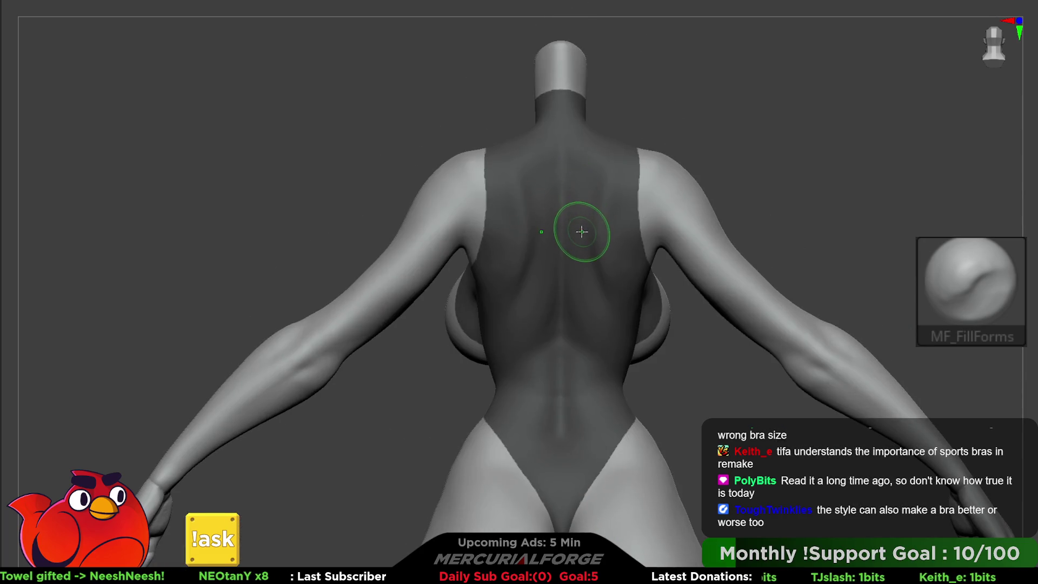
key("ctrl+shift")
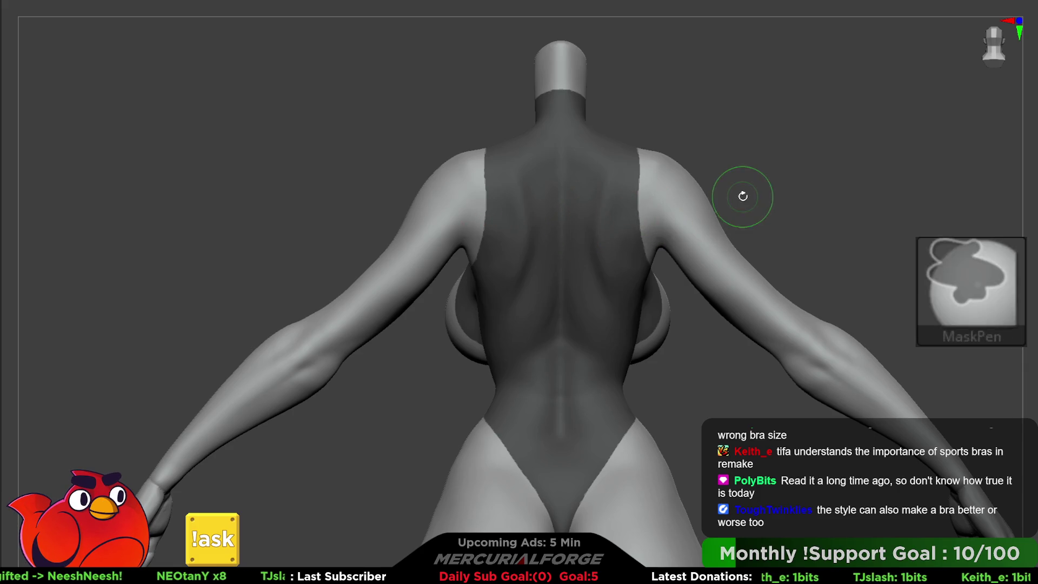
key("ctrl")
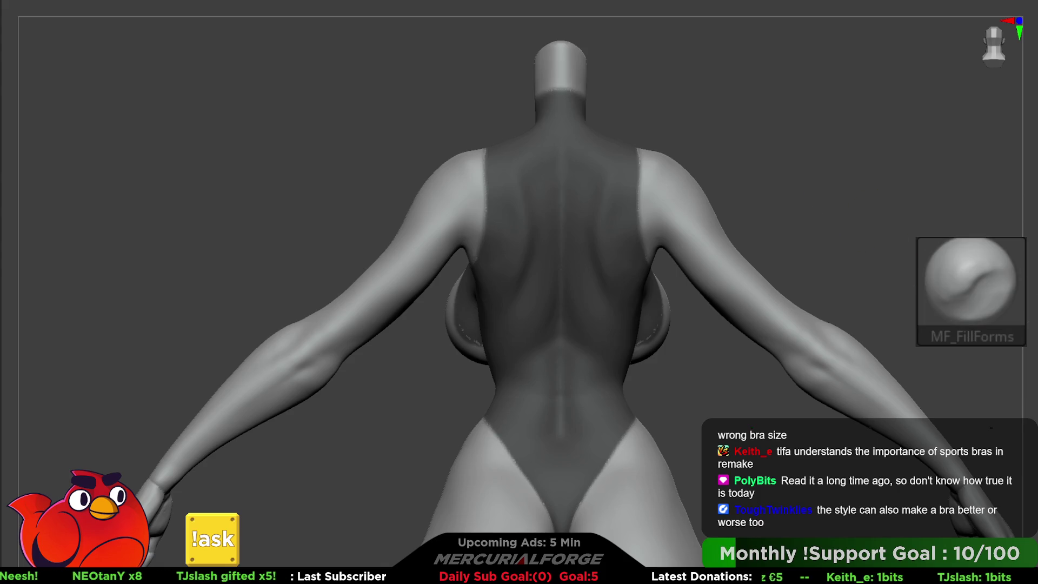
key("ctrl+shift")
key("shift")
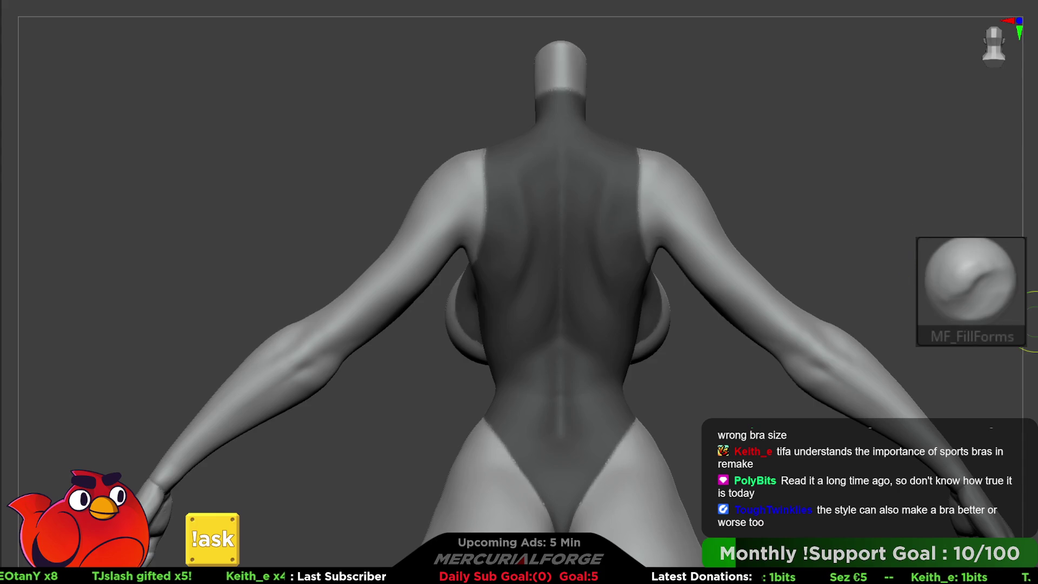
left_click(865, 205, "ctrl")
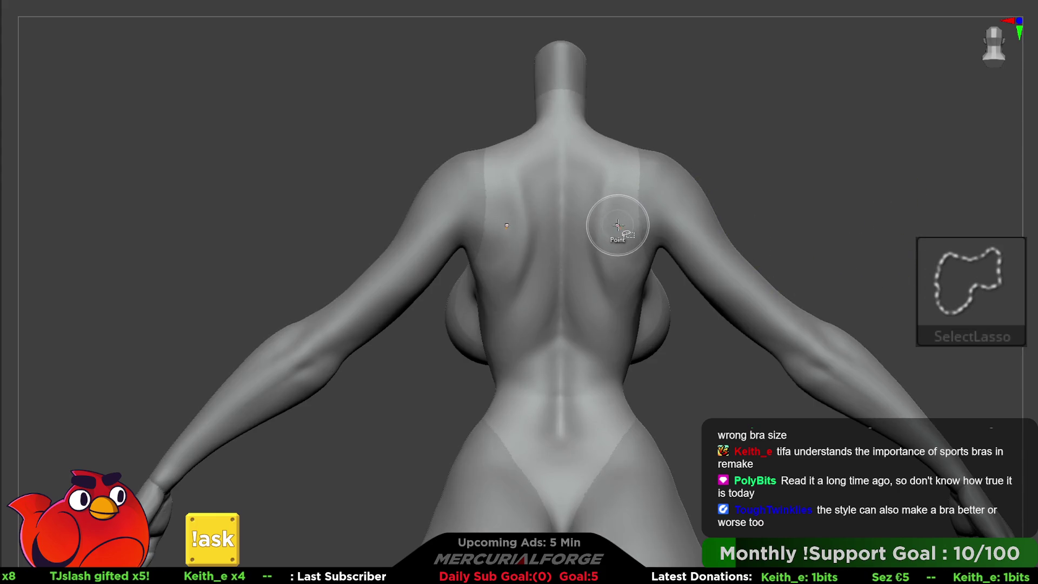
Step: Delete the hidden geometry with Del Hidden, keeping only the swimsuit shell
key("F1")
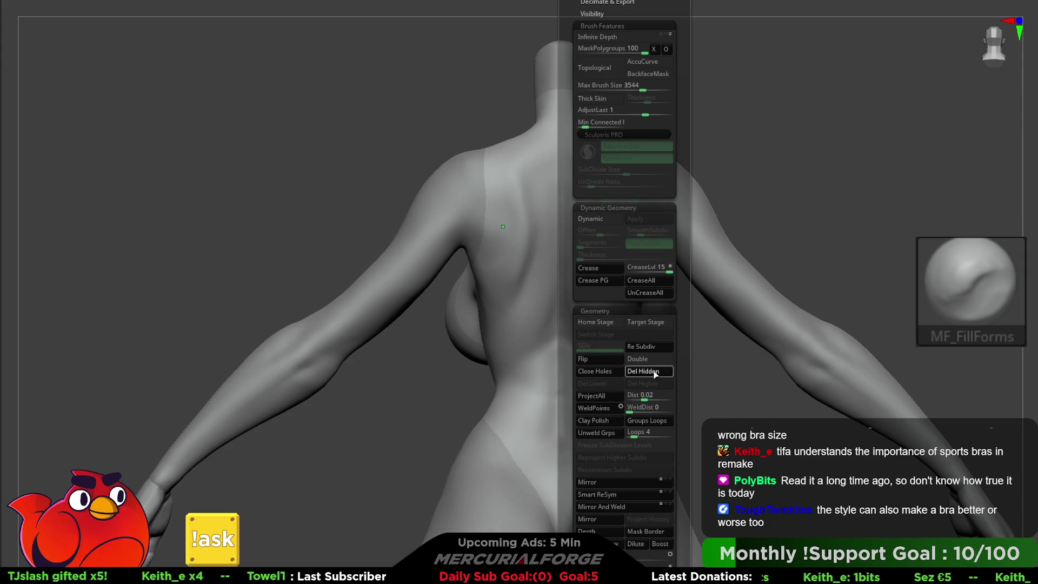
left_click(691, 229, "ctrl+shift")
mouse_move(691, 229)
left_mouse_down()
mouse_move(787, 238)
mouse_move(699, 241)
mouse_move(621, 407)
mouse_move(610, 323)
mouse_move(466, 282)
left_mouse_up()
key("shift")
Step: Lasso-hide the stray bumps on the shell's side edge beside the chest
mouse_move(528, 274)
left_mouse_down()
mouse_move(638, 248)
mouse_move(592, 354)
mouse_move(651, 270)
left_mouse_up()
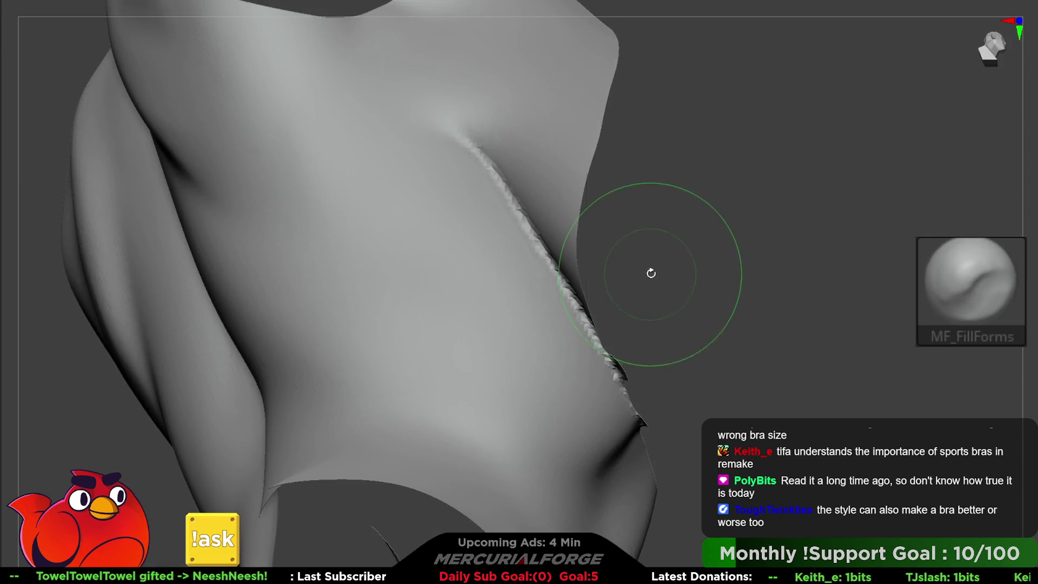
left_click_drag(700, 329, 557, 231)
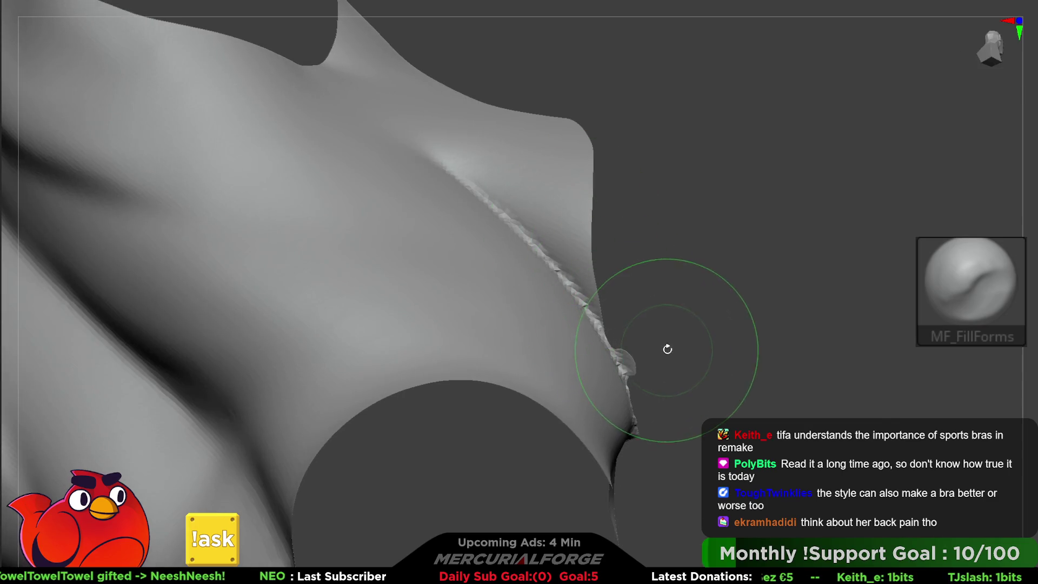
left_click_drag(667, 349, 644, 309)
key("ctrl+shift")
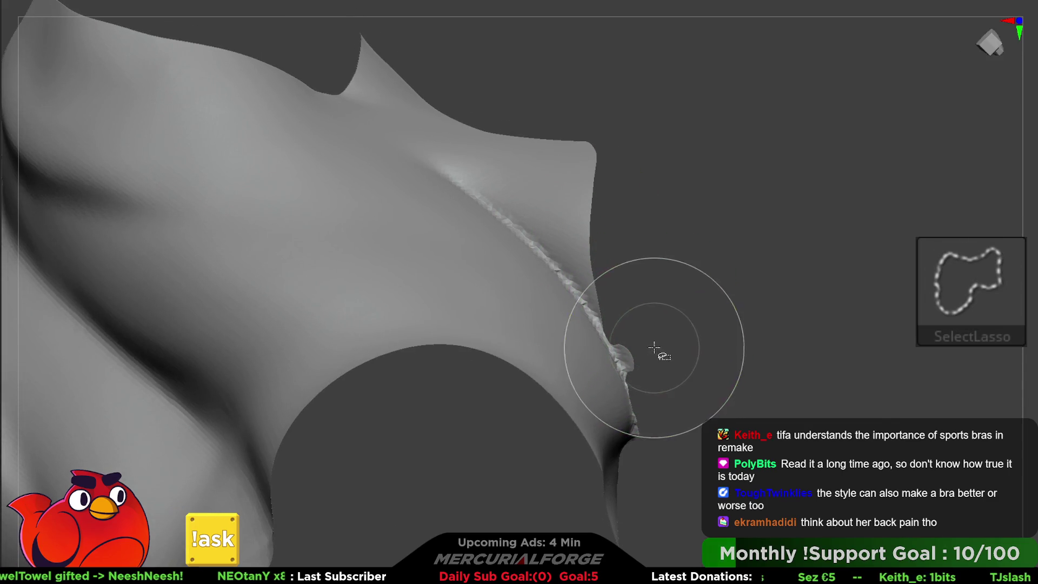
mouse_move(683, 375)
left_mouse_down()
mouse_move(674, 348)
mouse_move(660, 362)
left_mouse_up()
key("ctrl+shift")
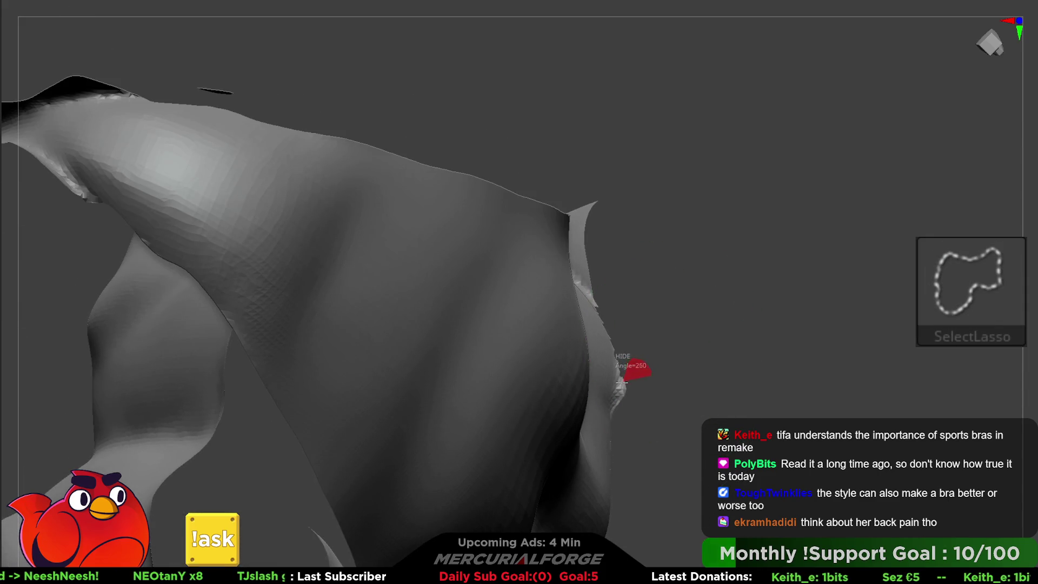
left_click_drag(649, 451, 649, 451, "ctrl+shift")
left_click_drag(633, 361, 622, 368, "ctrl+shift")
mouse_move(668, 430)
left_mouse_down()
mouse_move(718, 346)
mouse_move(705, 359)
mouse_move(722, 399)
mouse_move(823, 408)
mouse_move(753, 371)
mouse_move(762, 367)
mouse_move(753, 324)
mouse_move(753, 364)
mouse_move(770, 306)
left_mouse_up()
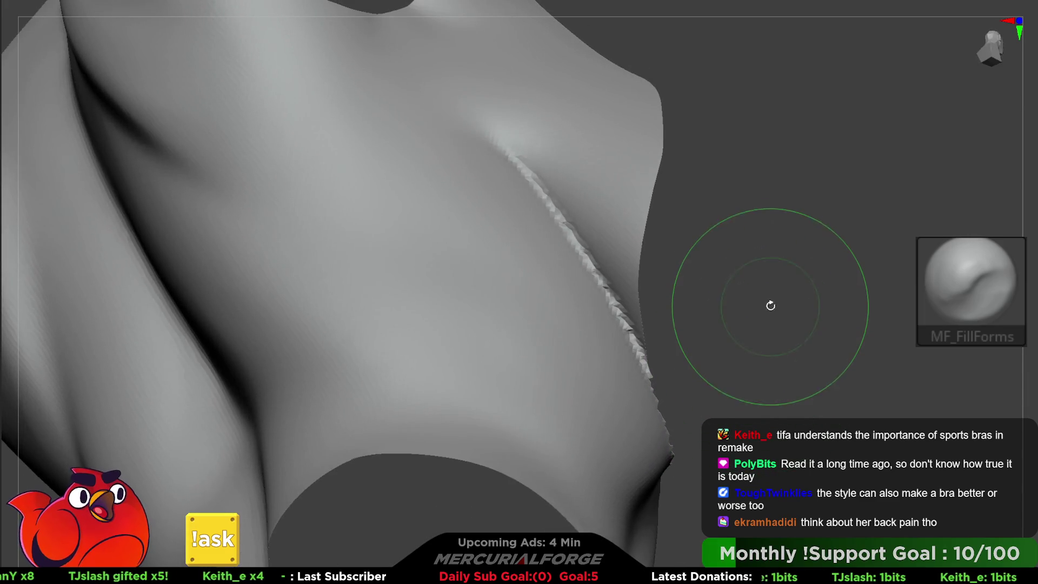
Step: Delete the hidden sliver and reframe the torso
key("space")
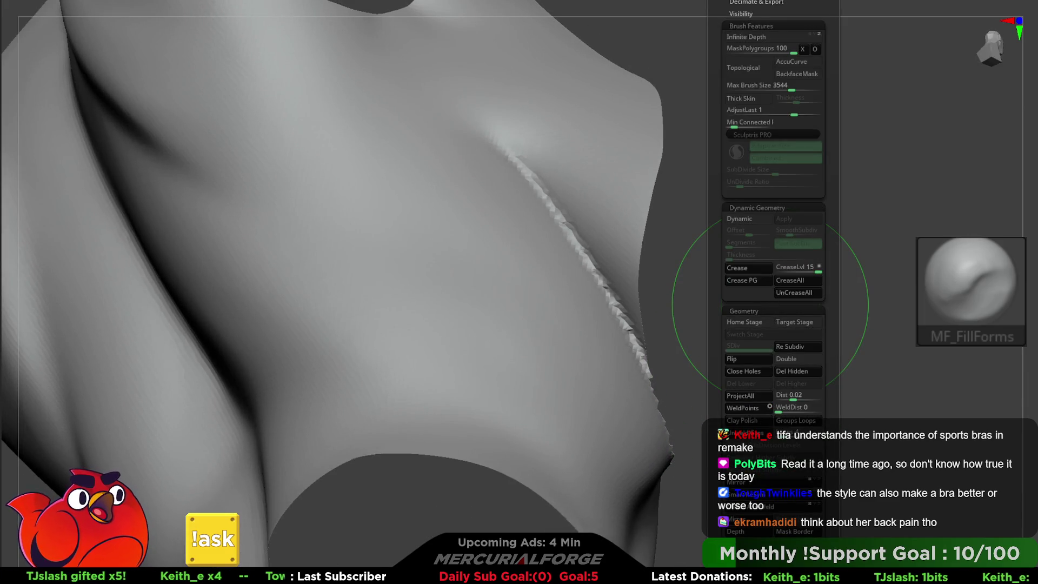
mouse_move(770, 305)
left_mouse_down()
mouse_move(735, 375)
mouse_move(819, 401)
mouse_move(825, 310)
mouse_move(788, 429)
mouse_move(852, 454)
mouse_move(875, 378)
mouse_move(841, 362)
mouse_move(890, 364)
mouse_move(505, 186)
mouse_move(415, 210)
mouse_move(368, 295)
mouse_move(401, 236)
mouse_move(384, 280)
mouse_move(393, 326)
mouse_move(526, 274)
mouse_move(415, 285)
mouse_move(438, 335)
left_mouse_up()
key("space")
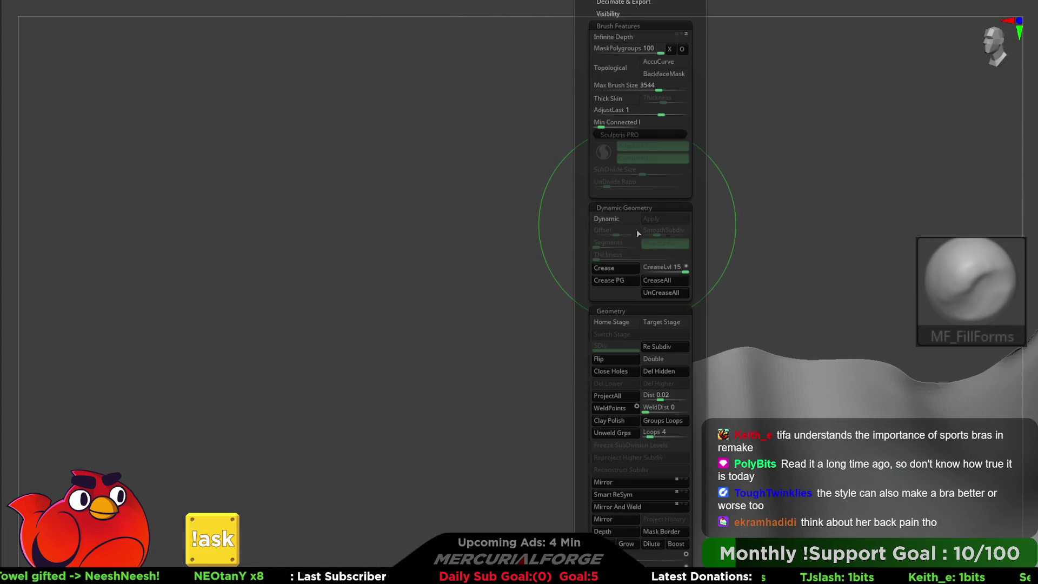
key("f")
mouse_move(452, 348)
left_mouse_down()
mouse_move(389, 301)
mouse_move(413, 331)
left_mouse_up()
mouse_move(774, 307)
left_mouse_down()
mouse_move(733, 347)
mouse_move(760, 343)
mouse_move(684, 348)
mouse_move(725, 306)
mouse_move(811, 259)
left_mouse_up()
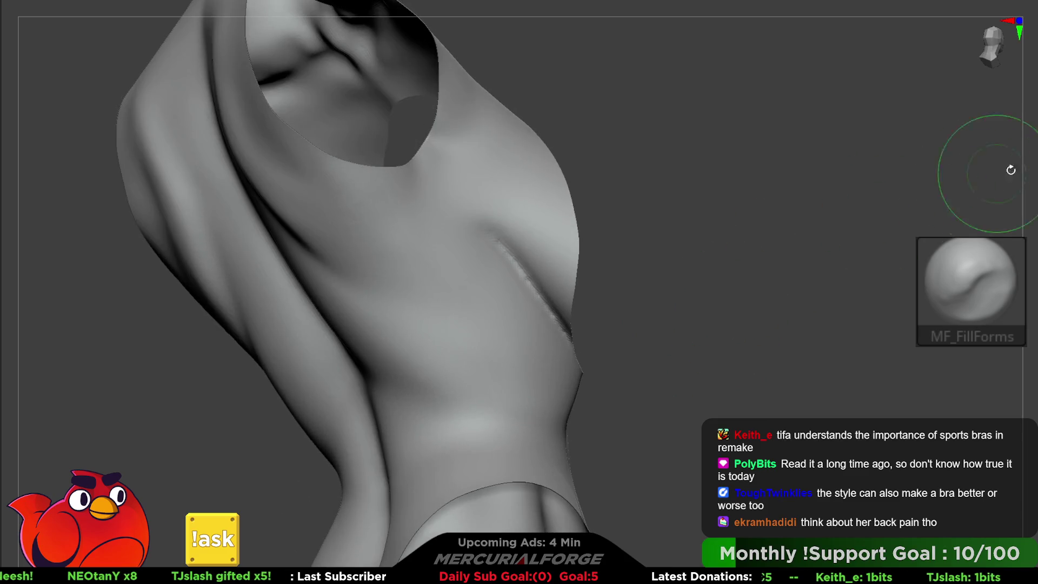
Step: Smooth the ragged side seam with the MF_Forms and MF_FillForms brushes
key("2")
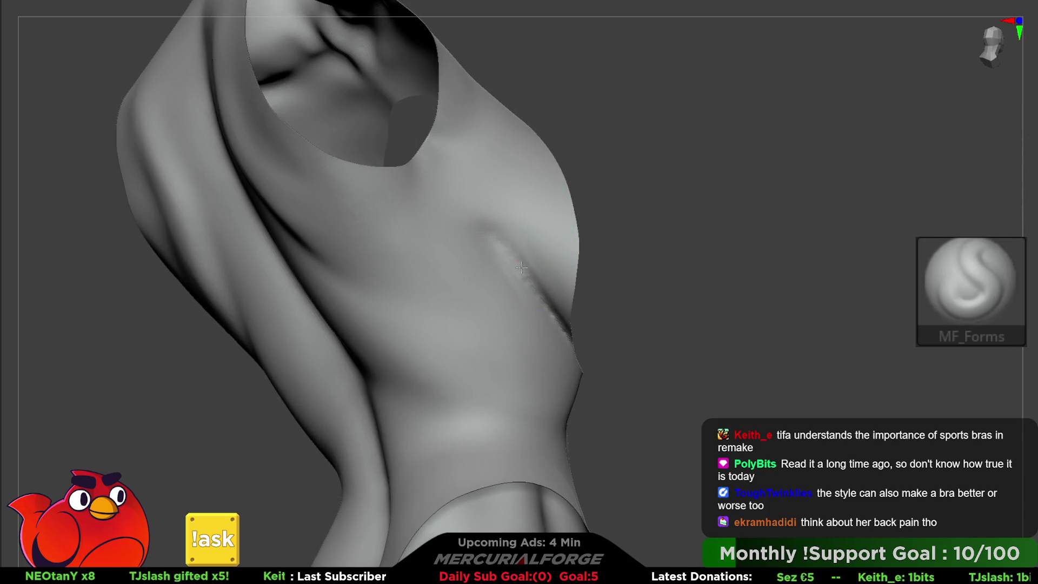
right_click_drag(560, 332, 559, 344)
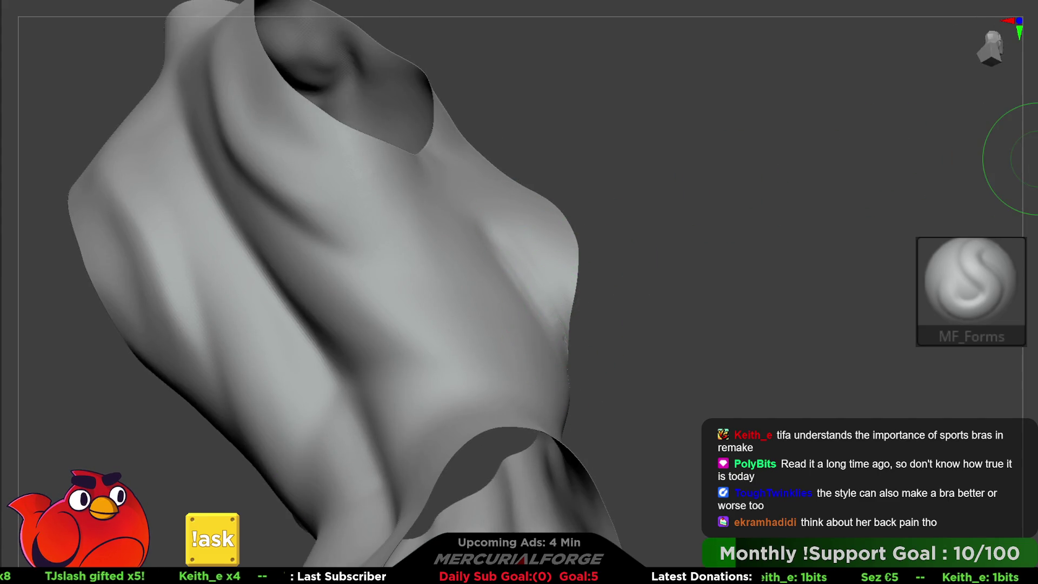
key("1")
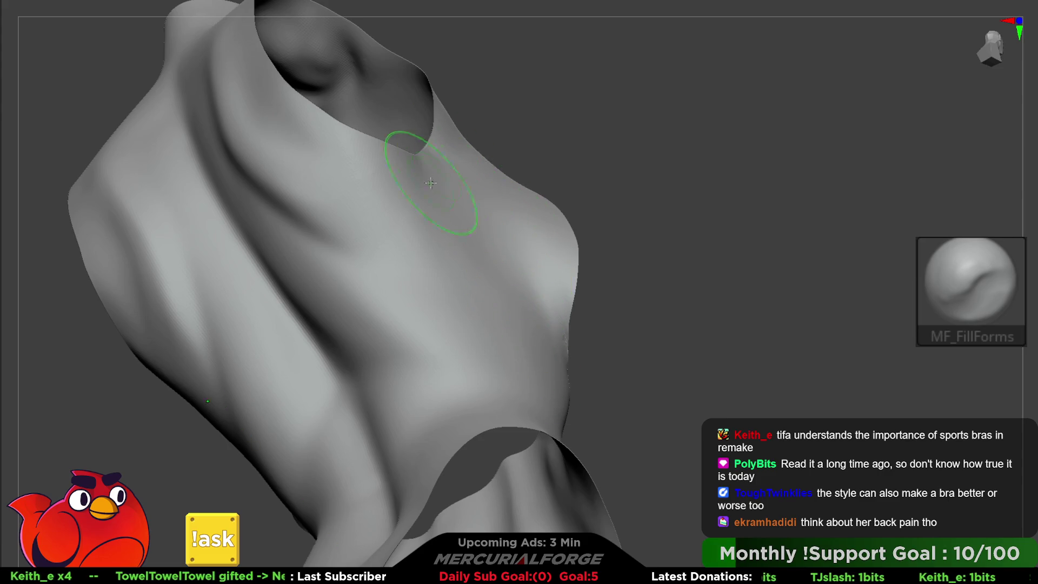
mouse_move(583, 197)
left_mouse_down("shift")
mouse_move(570, 269)
mouse_move(526, 303)
left_mouse_up("shift")
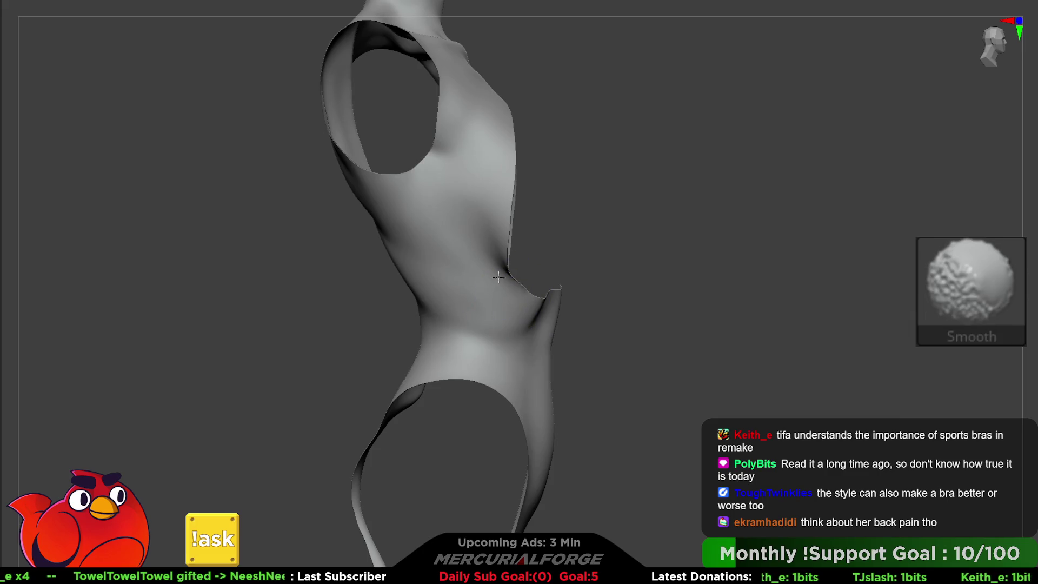
mouse_move(669, 392)
left_mouse_down("alt")
mouse_move(696, 277)
mouse_move(612, 409)
mouse_move(651, 268)
mouse_move(584, 393)
mouse_move(614, 318)
mouse_move(673, 316)
left_mouse_up("alt")
key("F1")
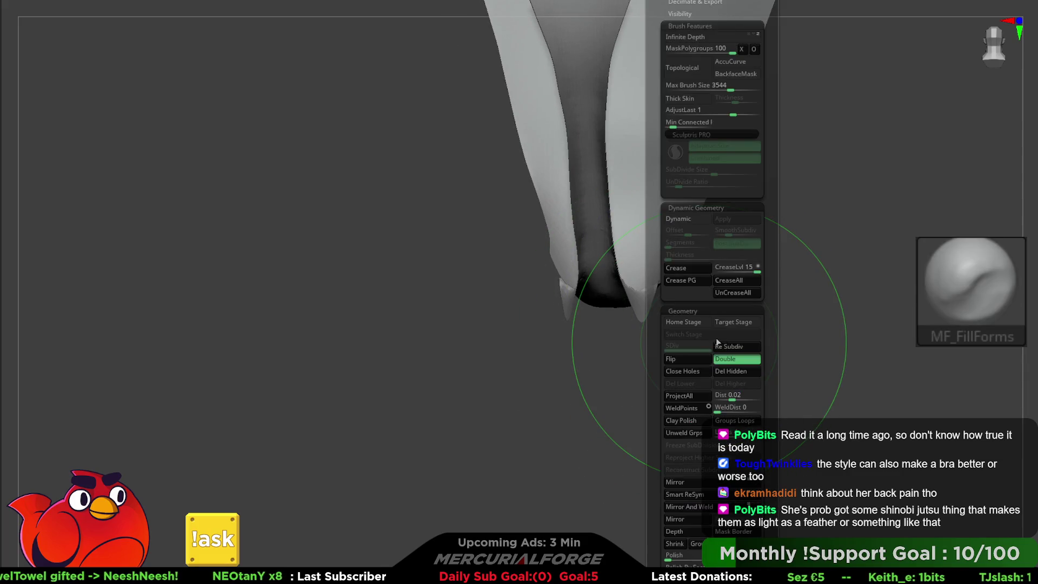
Step: Lasso-hide the ragged tip of the crotch strip and delete the hidden piece
mouse_move(602, 310)
left_mouse_down()
mouse_move(598, 287)
mouse_move(630, 269)
mouse_move(582, 302)
mouse_move(586, 344)
mouse_move(609, 270)
left_mouse_up()
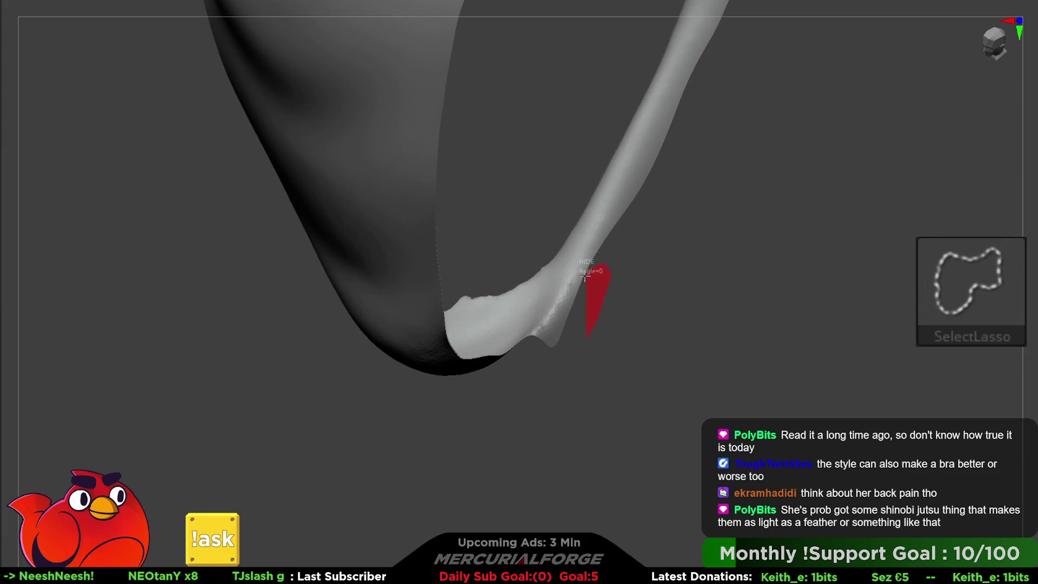
left_click_drag(564, 298, 563, 300, "ctrl+alt+shift")
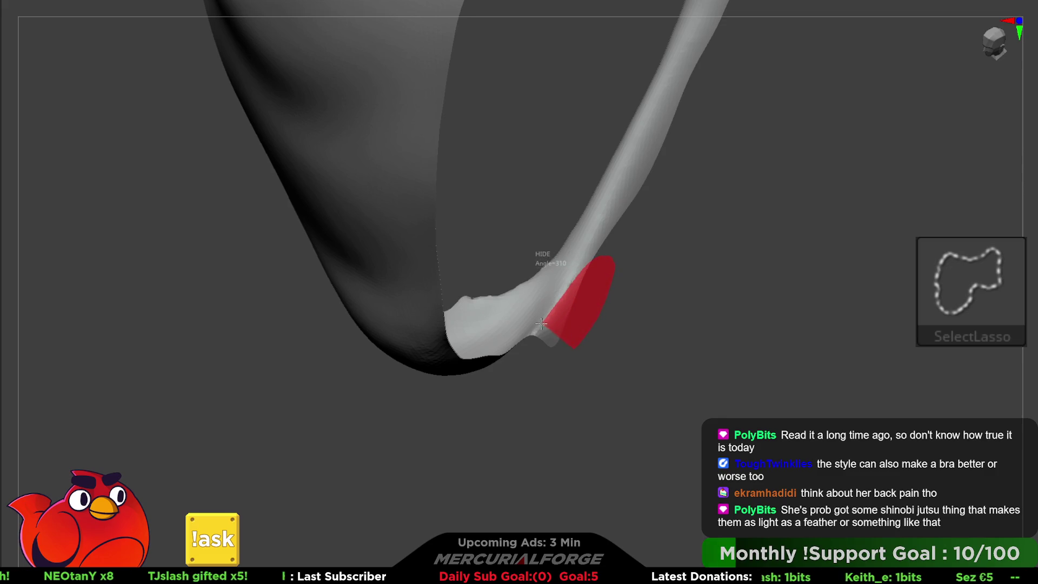
left_click_drag(516, 354, 515, 354, "ctrl+alt+shift")
left_click(736, 401, "ctrl+shift")
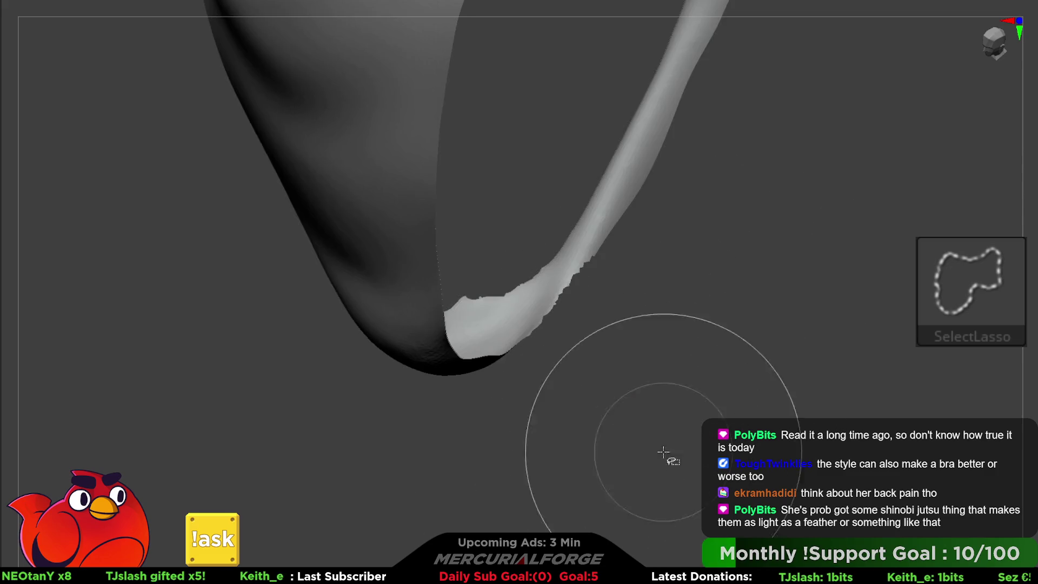
key("F1")
left_click(716, 373)
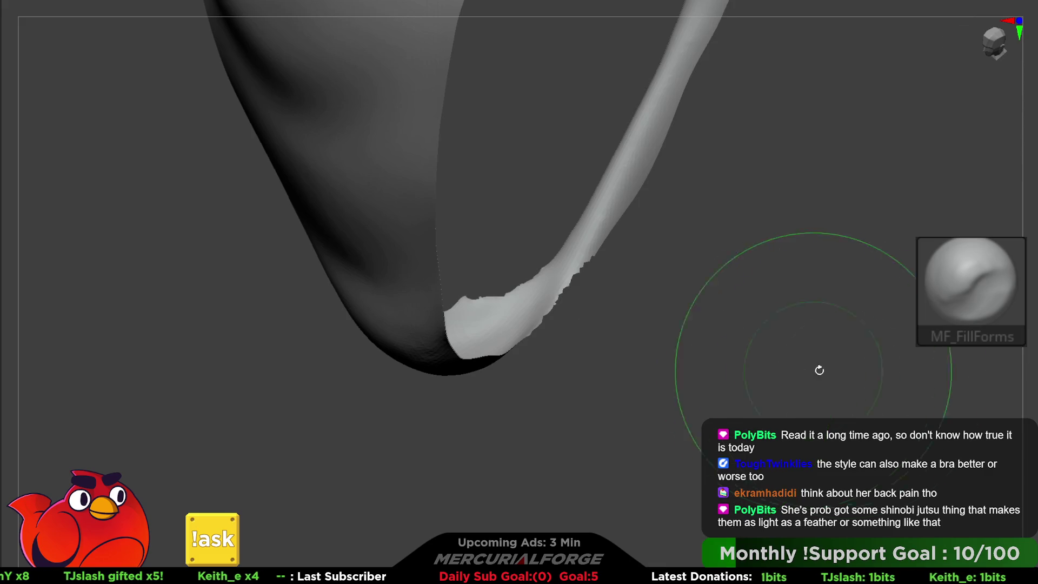
key("F1")
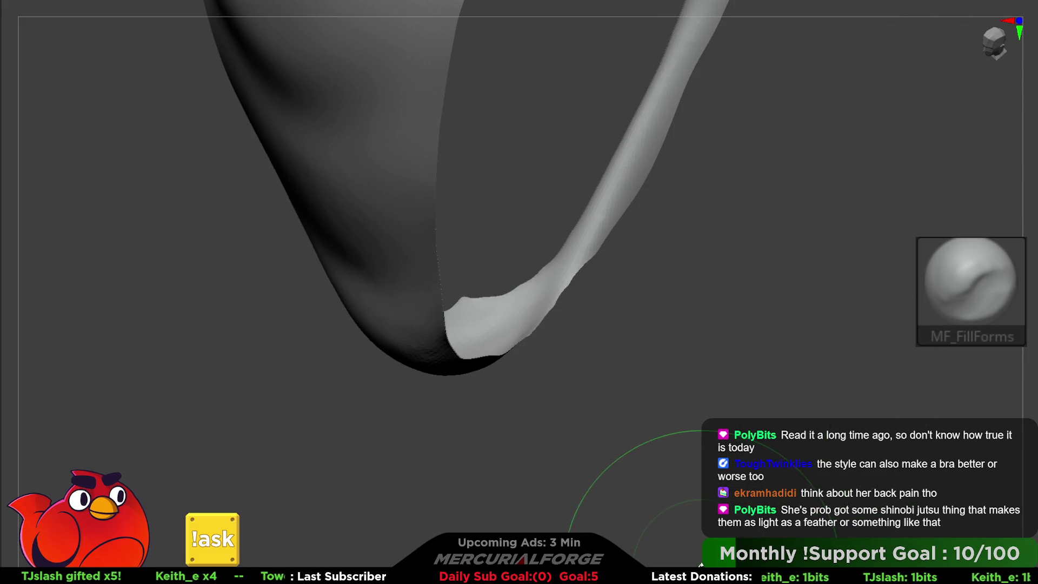
Step: Hide and delete the jagged slivers along the strip's lower curve, checking the underside
mouse_move(559, 299)
left_mouse_down()
mouse_move(537, 336)
mouse_move(423, 255)
mouse_move(394, 301)
left_mouse_up()
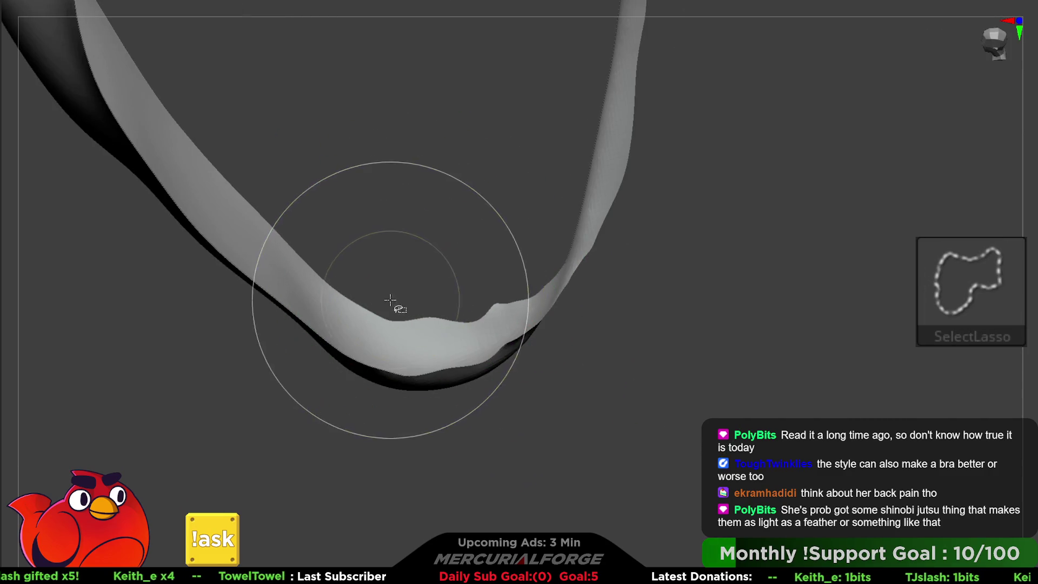
left_click_drag(474, 315, 475, 319, "ctrl+alt+shift")
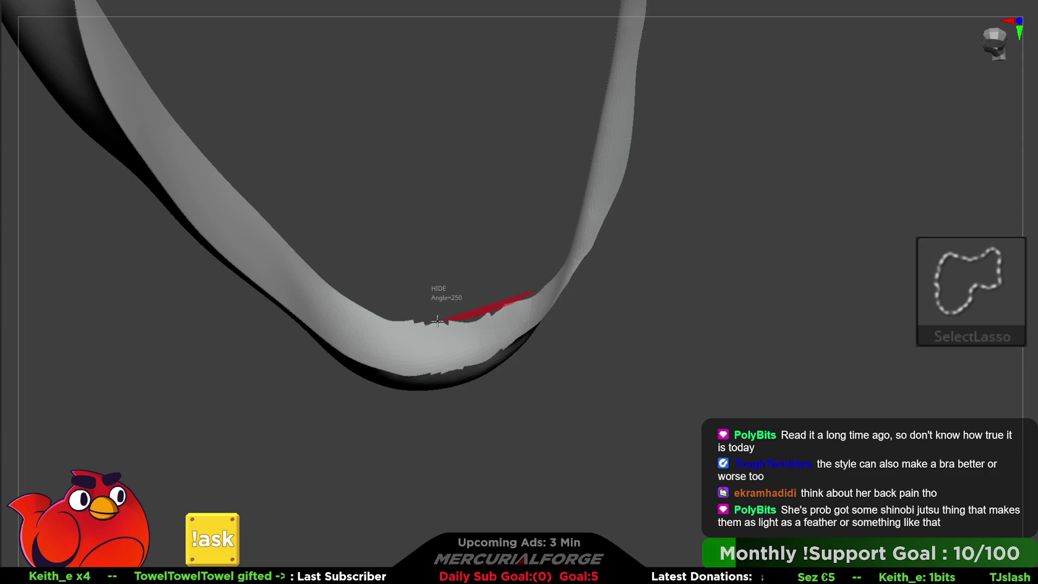
left_click_drag(434, 218, 436, 222, "ctrl+shift")
key("space")
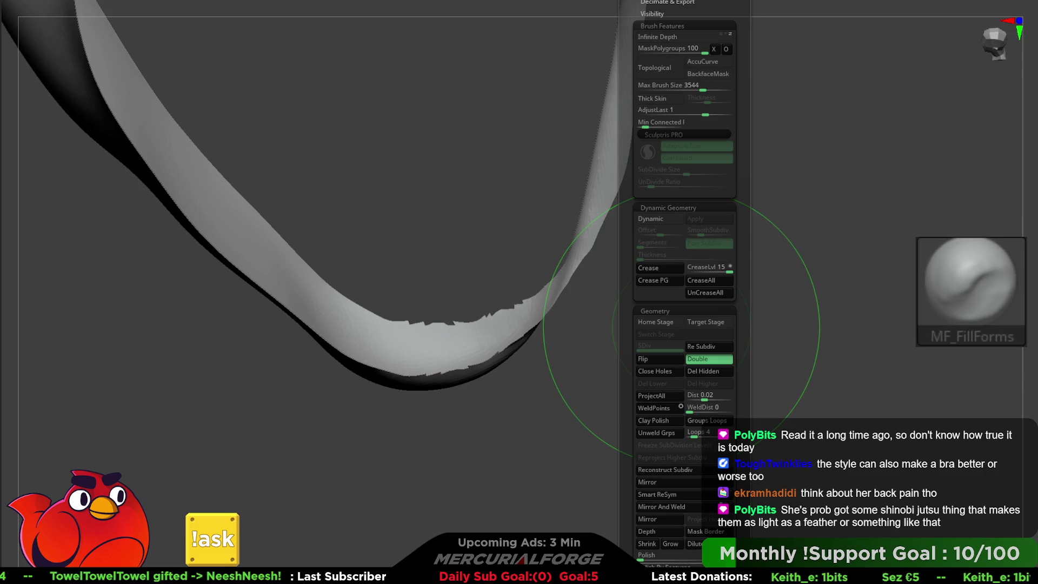
left_click_drag(681, 328, 658, 560)
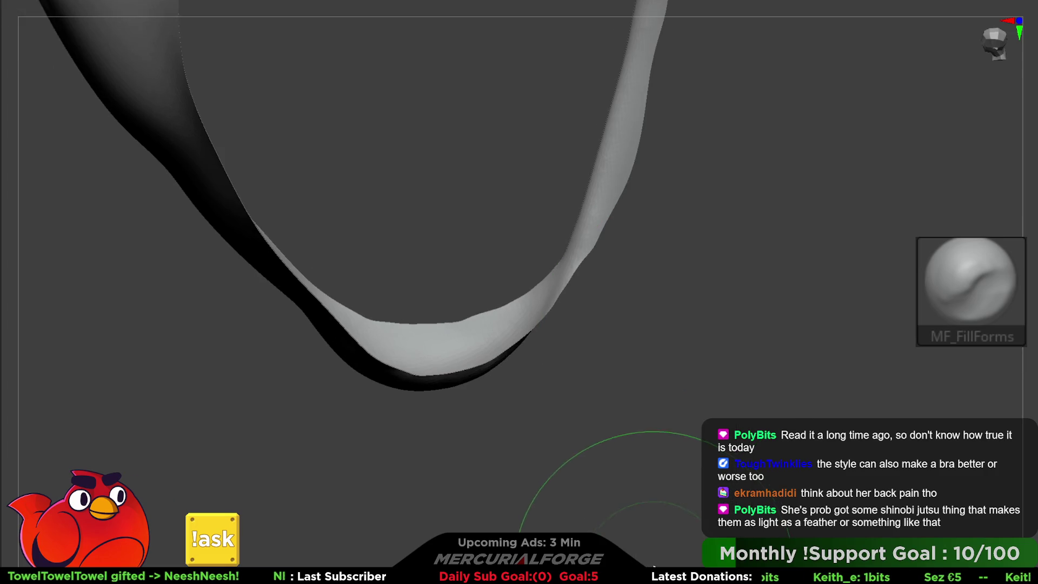
key("space")
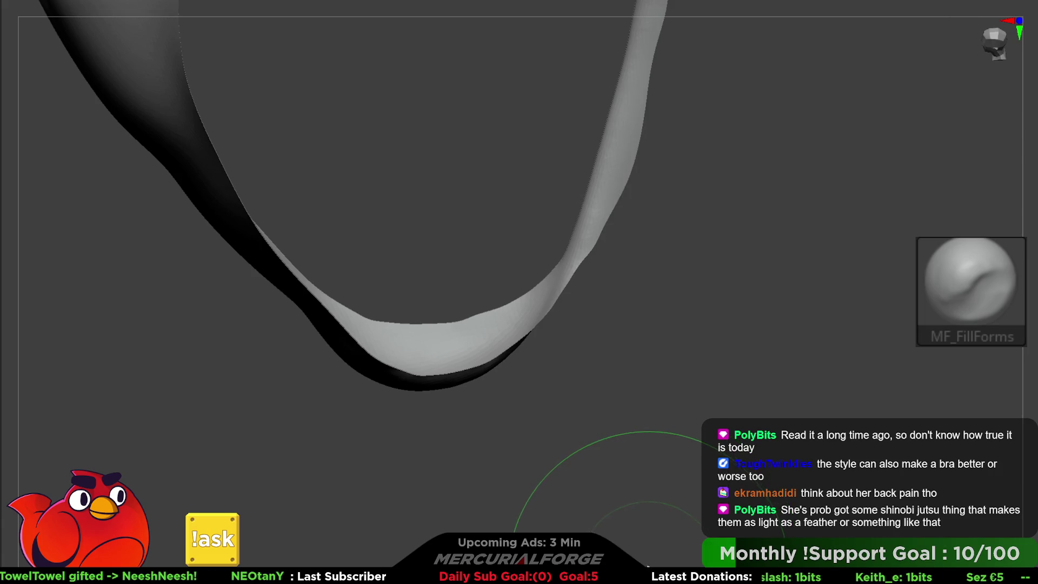
key("space")
mouse_move(665, 442)
left_mouse_down()
mouse_move(664, 399)
mouse_move(682, 419)
mouse_move(705, 352)
mouse_move(684, 400)
left_mouse_up()
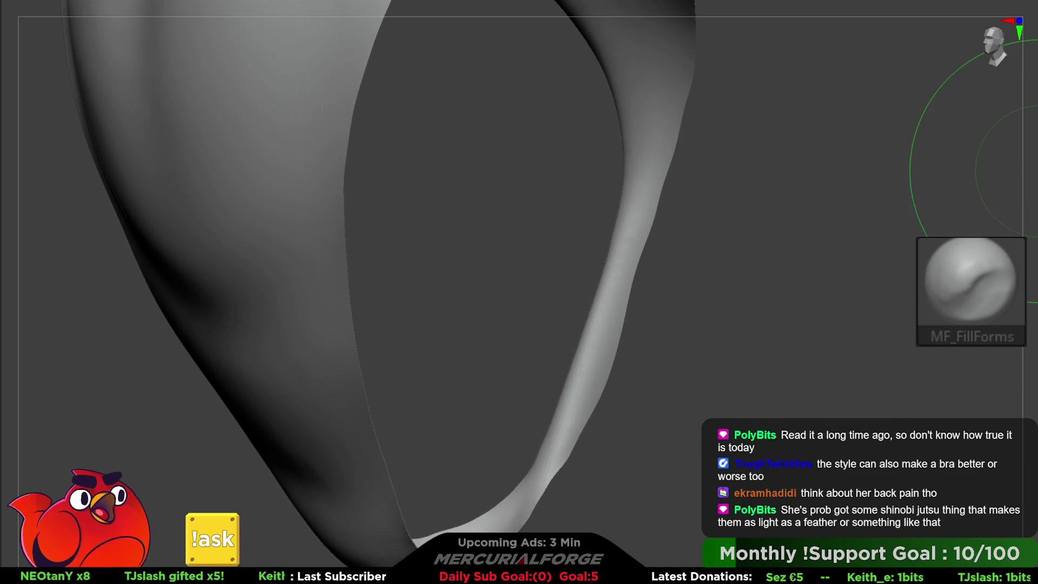
Step: Smooth the twisted ridge on the narrow crotch strap with the hPolish brush
key("b")
key("h")
key("p")
key("ctrl+z")
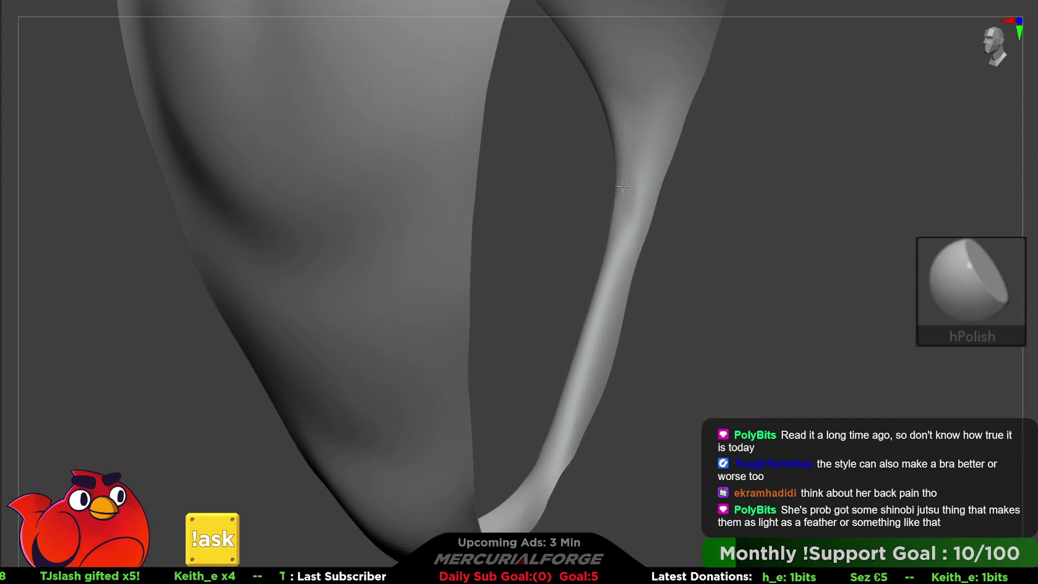
left_click_drag(588, 314, 630, 190)
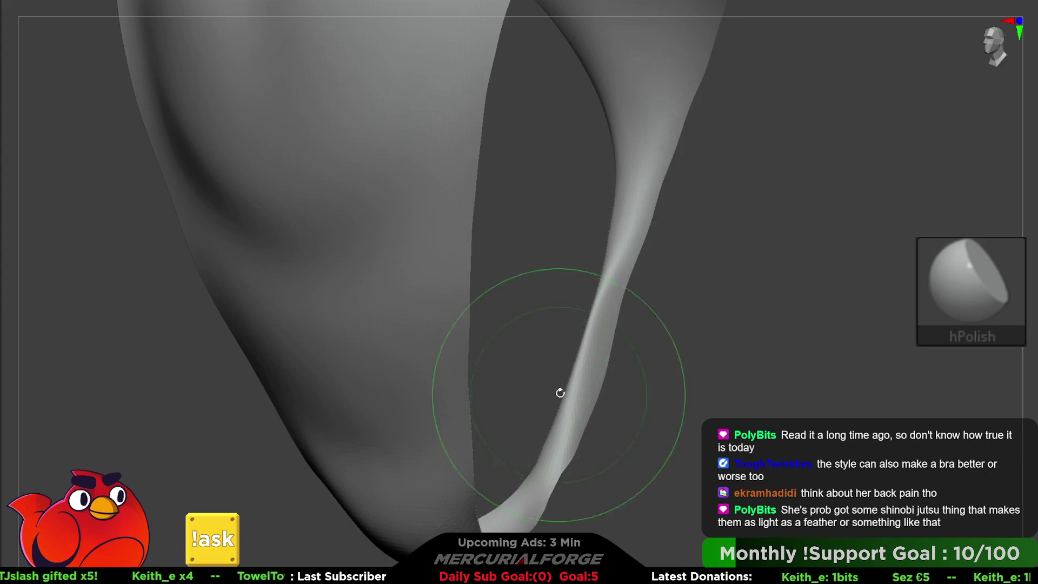
mouse_move(596, 271)
left_mouse_down()
mouse_move(622, 303)
mouse_move(579, 324)
mouse_move(652, 316)
mouse_move(653, 231)
mouse_move(590, 225)
mouse_move(680, 146)
mouse_move(579, 98)
mouse_move(470, 108)
left_mouse_up()
Step: Invert the mask on the strap to isolate the section to polish
key("ctrl")
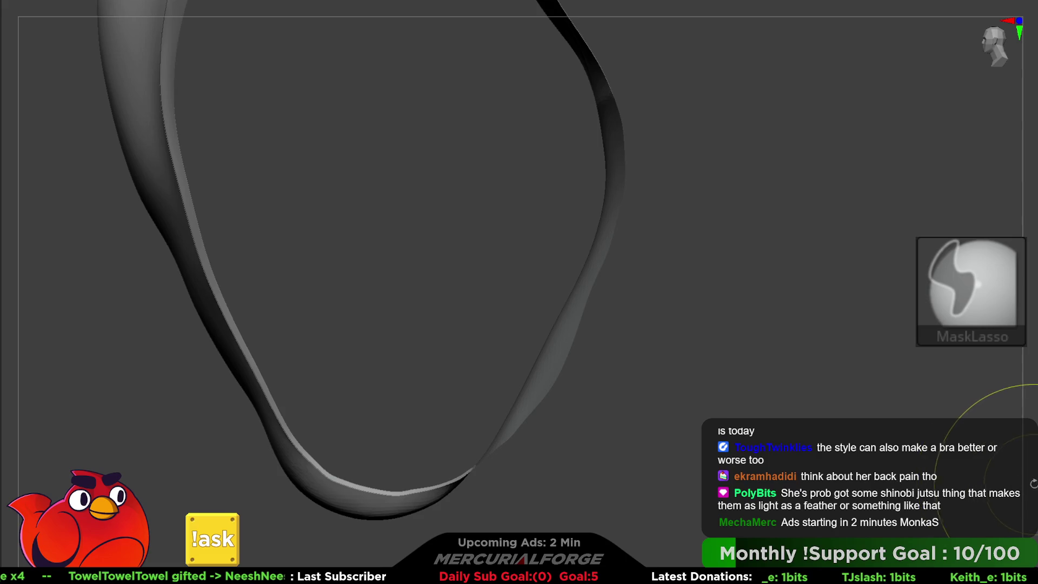
mouse_move(767, 285)
left_mouse_down()
mouse_move(546, 232)
mouse_move(622, 233)
left_mouse_up()
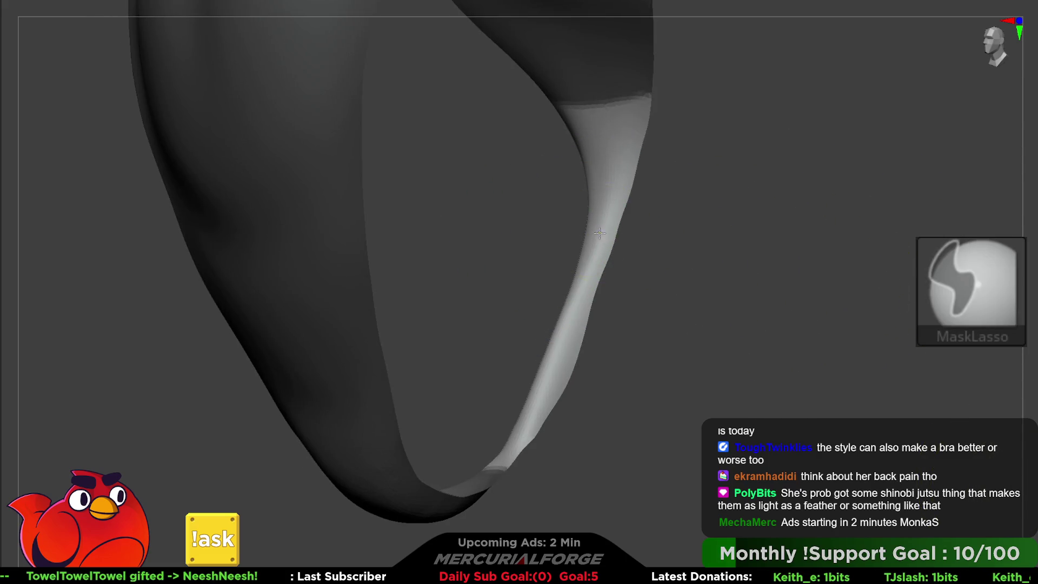
left_click(646, 238, "ctrl")
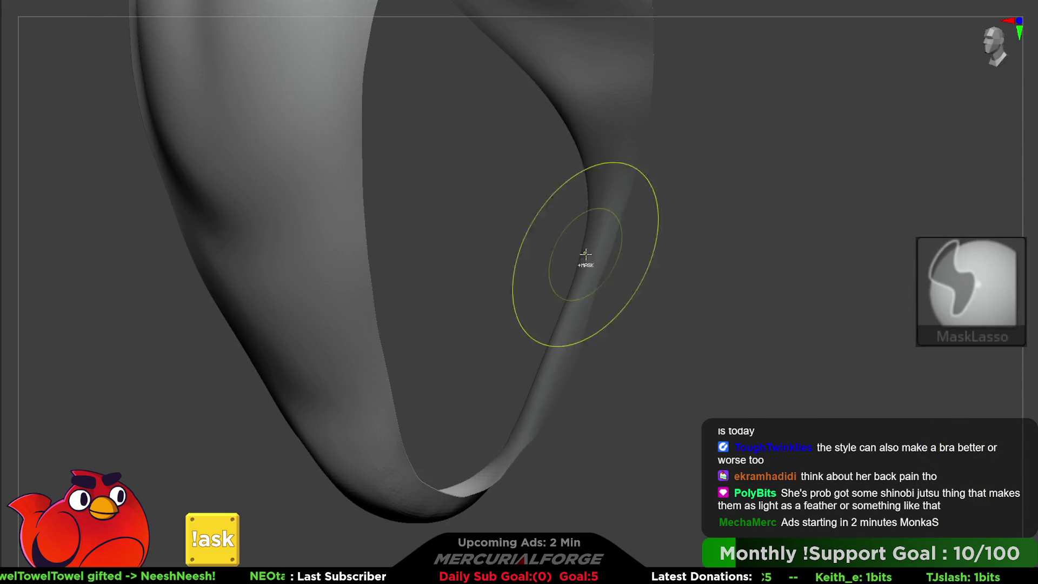
left_click(784, 303, "ctrl")
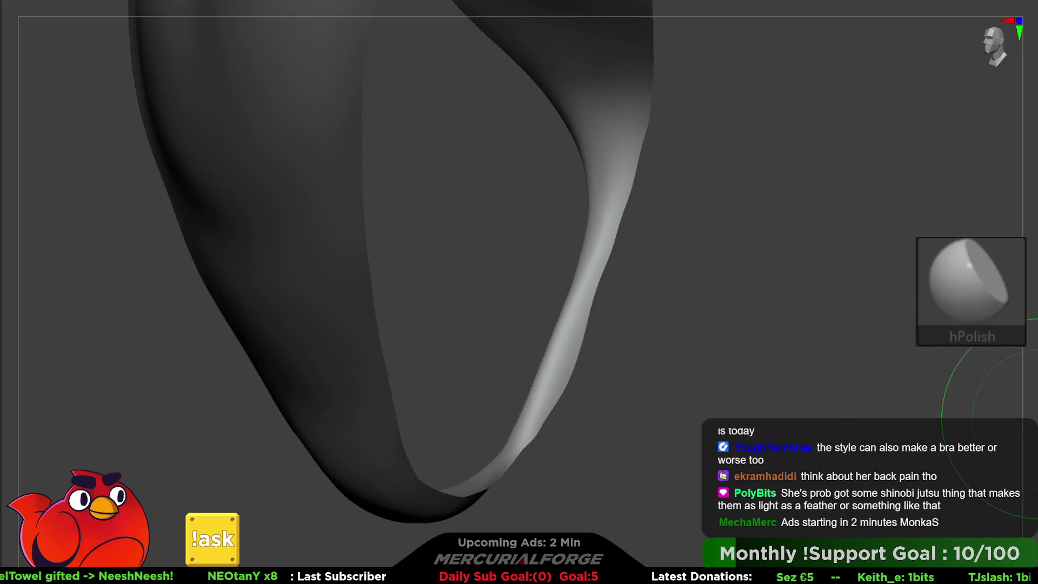
left_click_drag(817, 328, 802, 306)
key("F1")
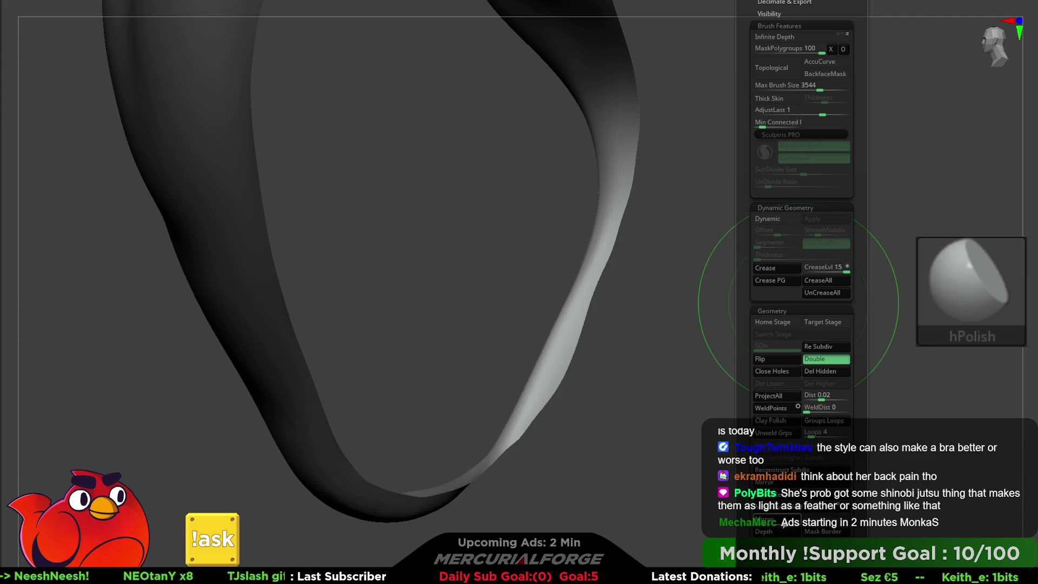
key("F1")
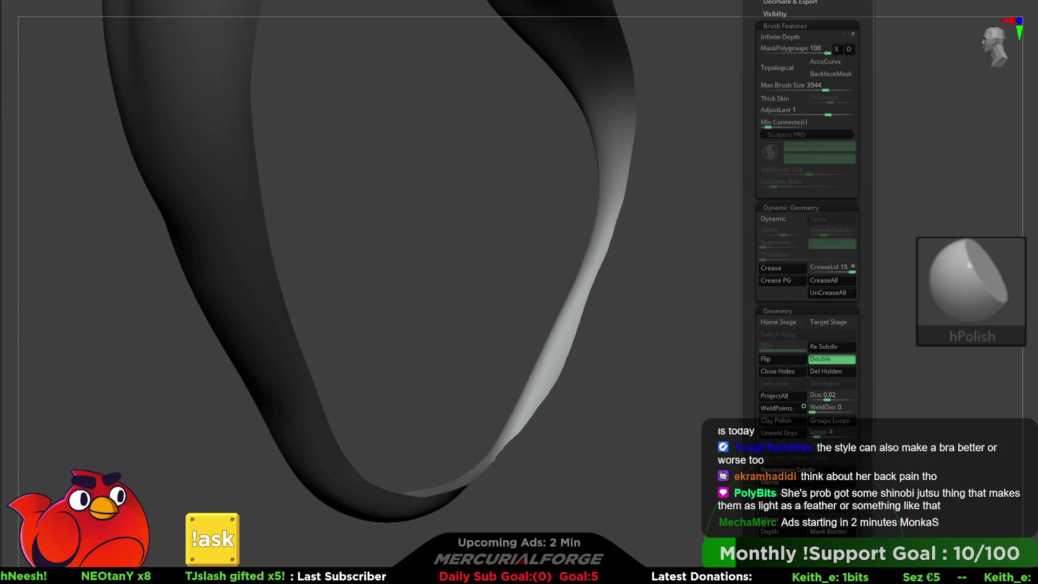
key("F1")
key("F1")
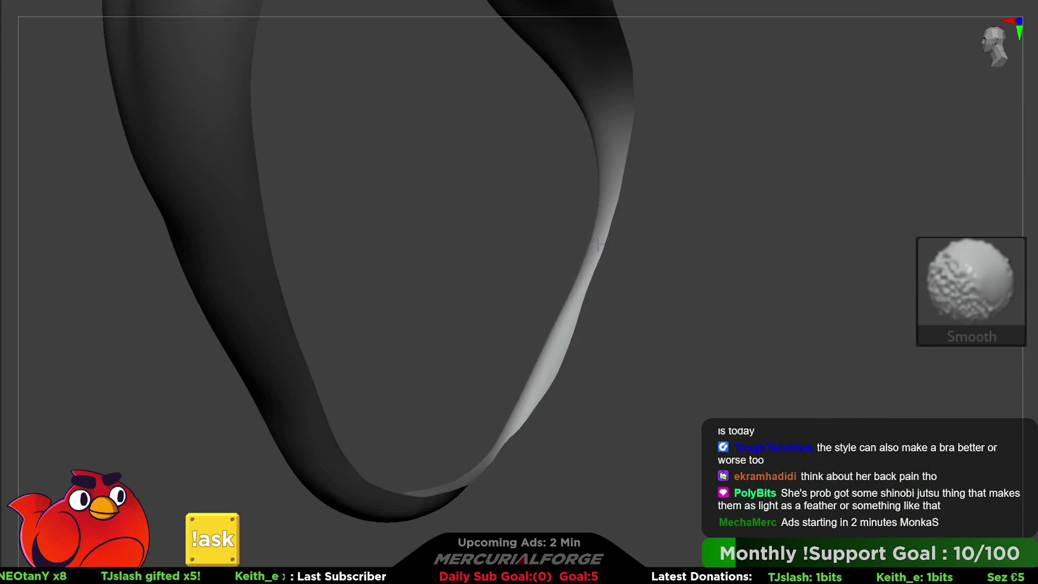
Step: Smooth the unmasked part of the strap surface
right_click_drag(533, 398, 557, 368)
key("ctrl")
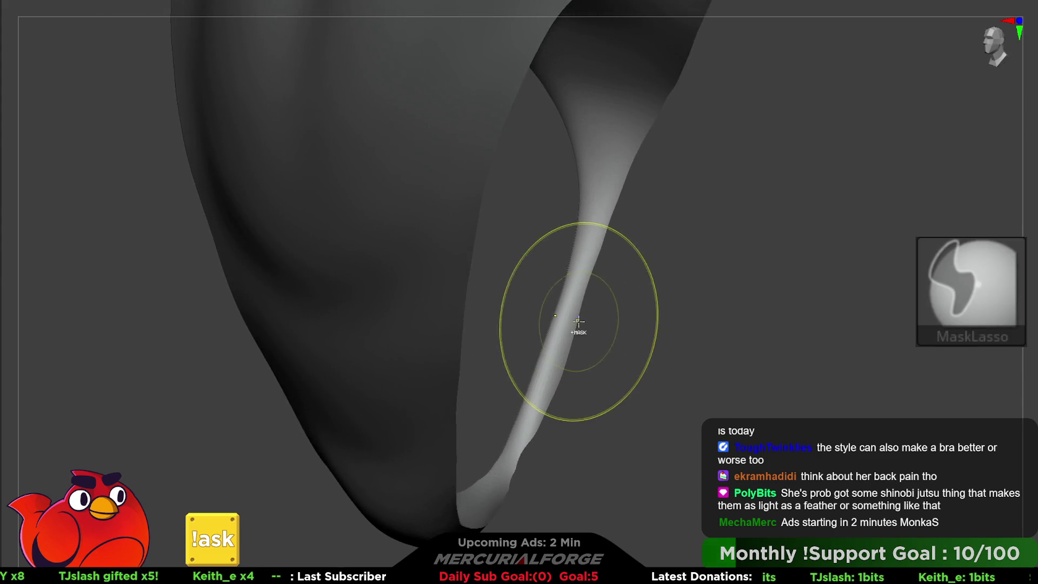
right_click_drag(576, 319, 577, 321)
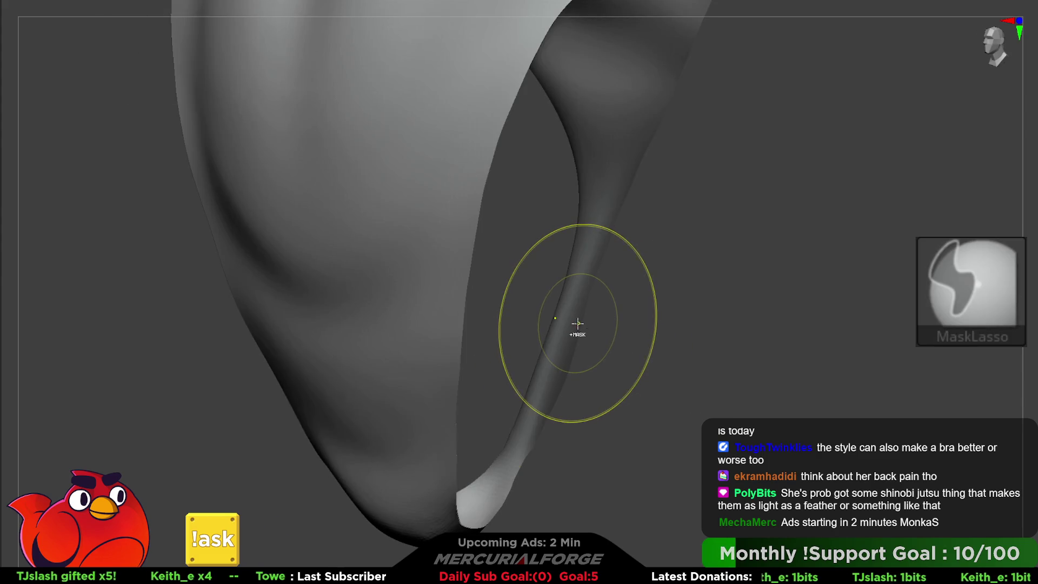
key("space")
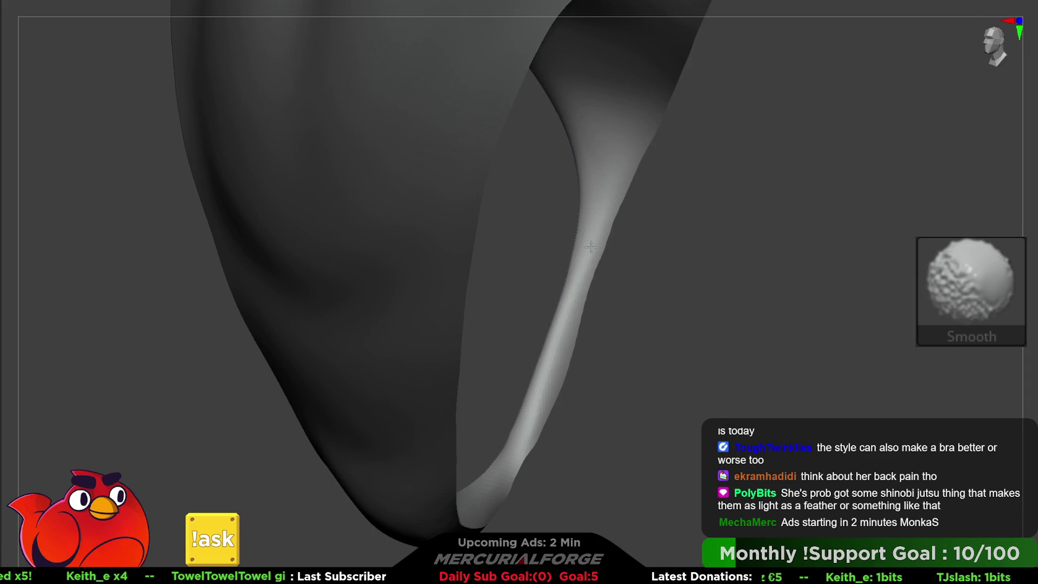
key("space")
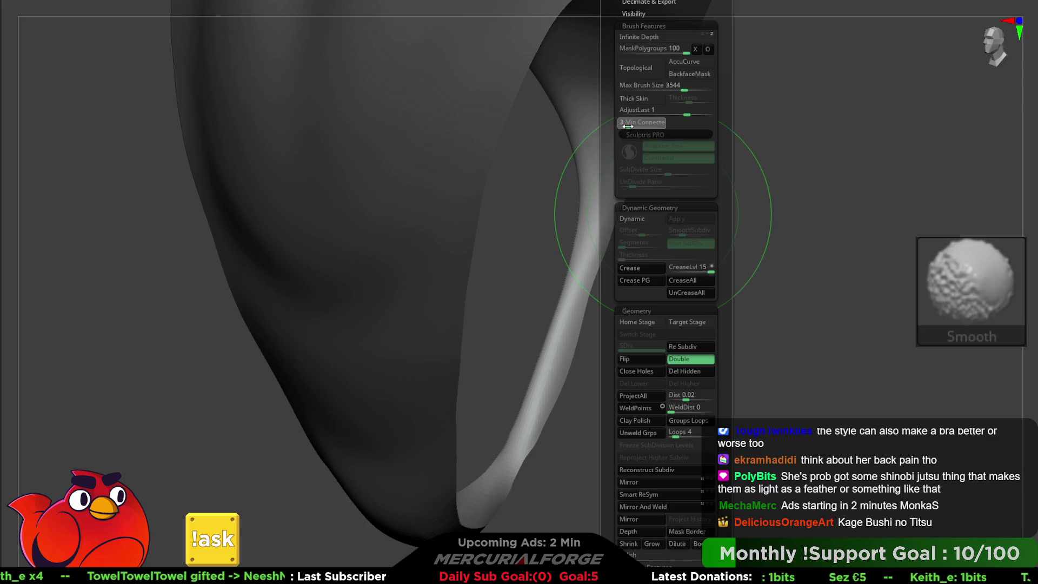
Step: Sculpt along the crotch strap with the MF_Forms brush to even out its surface
key("b")
key("m")
key("v")
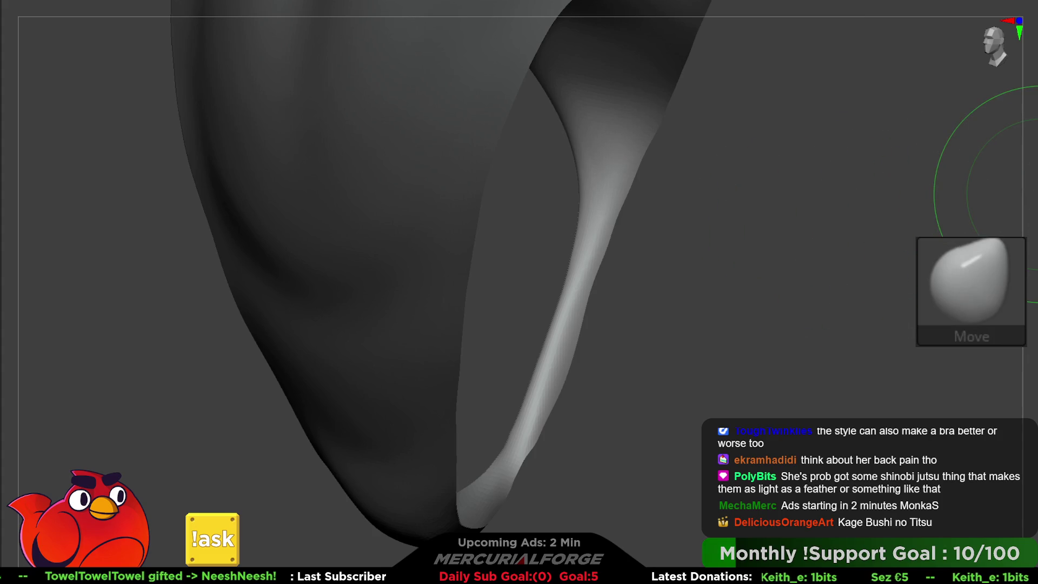
key("b")
key("m")
key("f")
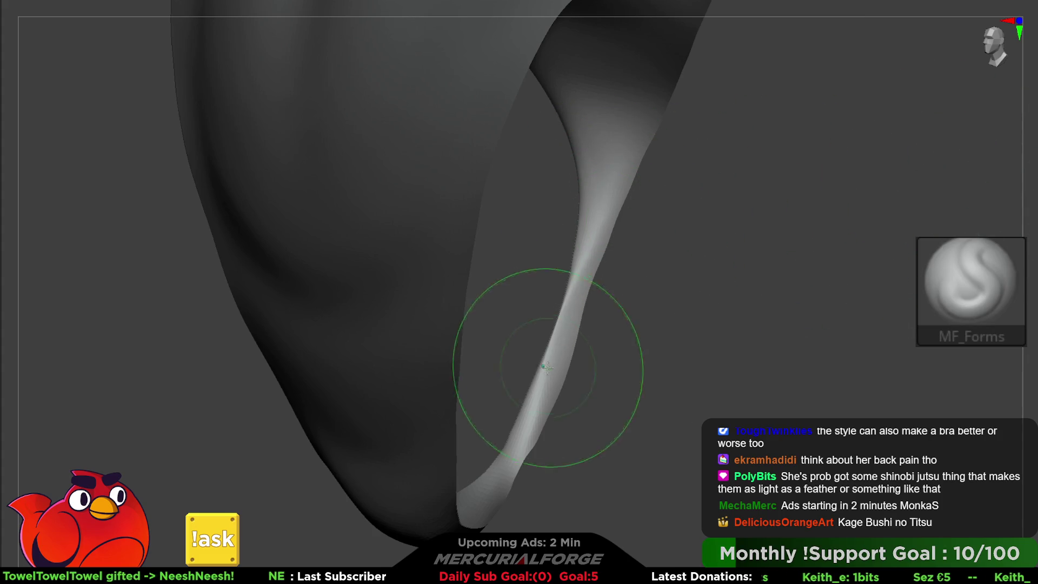
mouse_move(604, 193)
left_mouse_down()
mouse_move(556, 359)
mouse_move(603, 232)
mouse_move(541, 378)
mouse_move(595, 286)
left_mouse_up()
right_click_drag(595, 285, 591, 199)
mouse_move(591, 200)
left_mouse_down()
mouse_move(549, 398)
mouse_move(613, 139)
mouse_move(540, 342)
mouse_move(533, 452)
mouse_move(573, 172)
mouse_move(626, 115)
mouse_move(567, 302)
left_mouse_up()
mouse_move(568, 303)
right_mouse_down()
mouse_move(693, 260)
mouse_move(604, 264)
mouse_move(573, 308)
right_mouse_up()
mouse_move(533, 359)
right_mouse_down()
mouse_move(556, 250)
mouse_move(621, 236)
mouse_move(584, 260)
mouse_move(598, 204)
mouse_move(595, 244)
right_mouse_up()
Step: Shrink the brush and use the Move brush to widen the strap's thin section on both sides
key("space")
left_click_drag(596, 259, 577, 278)
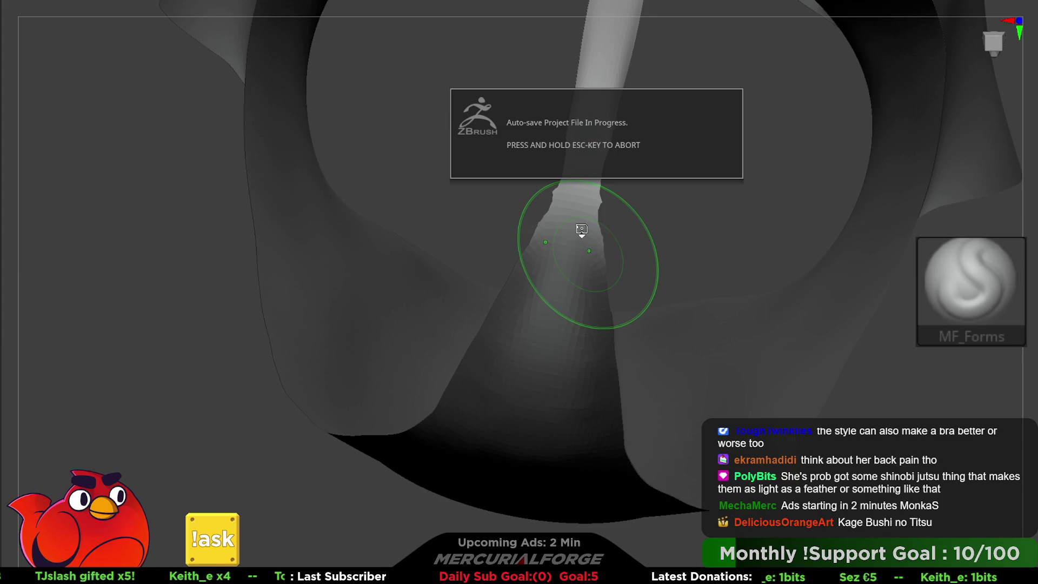
right_click_drag(581, 229, 594, 227)
key("b")
key("m")
key("v")
mouse_move(915, 181)
right_mouse_down()
mouse_move(538, 301)
mouse_move(599, 265)
right_mouse_up()
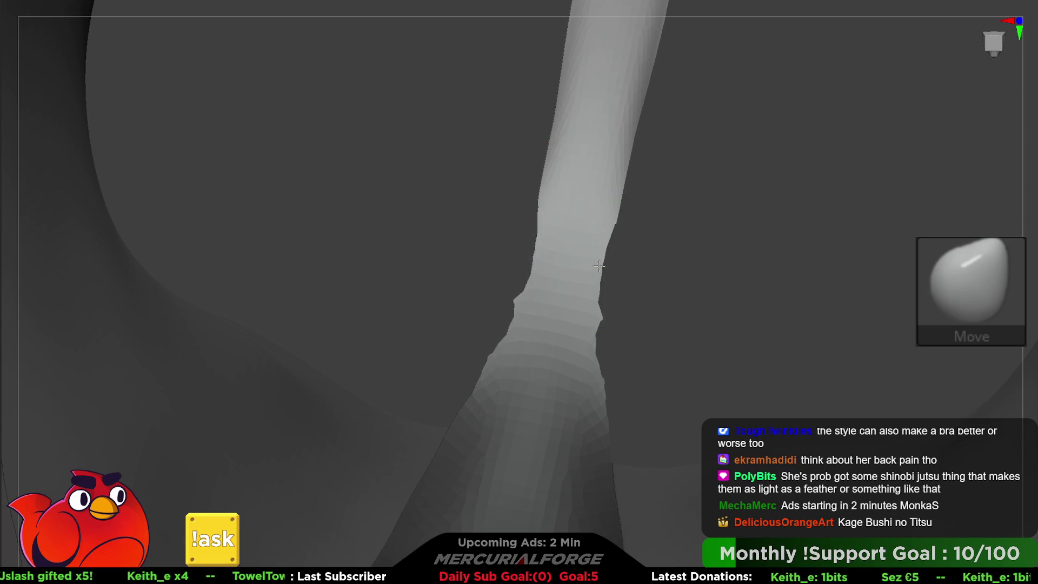
mouse_move(618, 268)
left_mouse_down()
mouse_move(572, 311)
mouse_move(622, 315)
mouse_move(577, 315)
mouse_move(619, 341)
left_mouse_up()
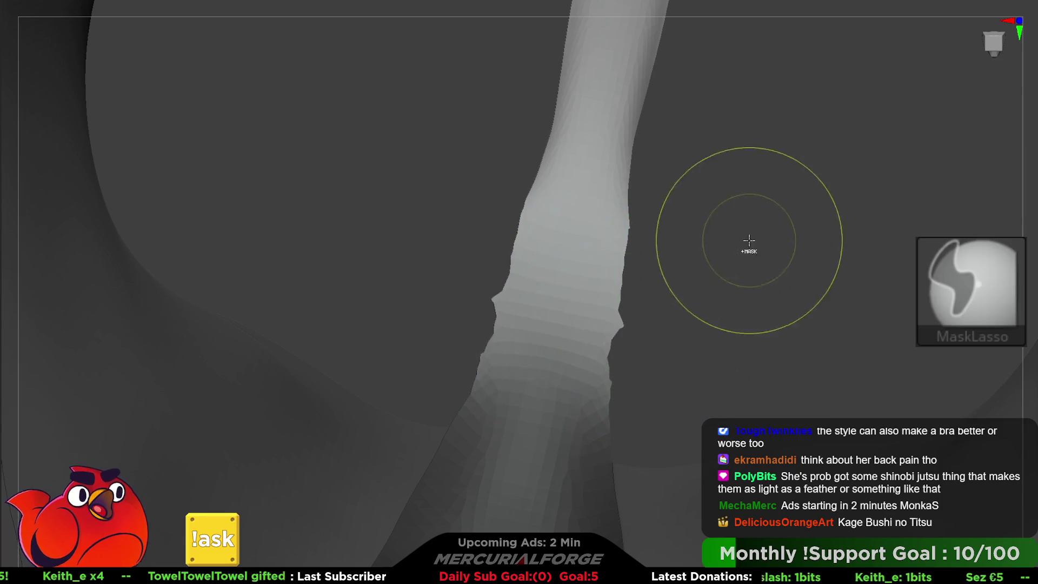
Step: Clear the mask from the whole mesh and tumble the model to check the underside
left_click_drag(747, 238, 774, 264, "ctrl")
key("space")
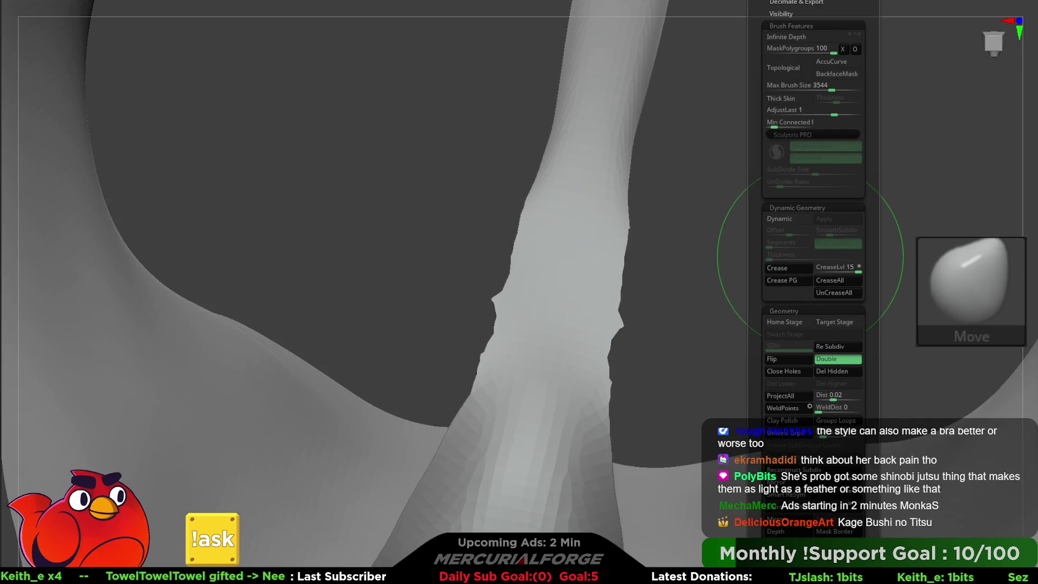
key("space")
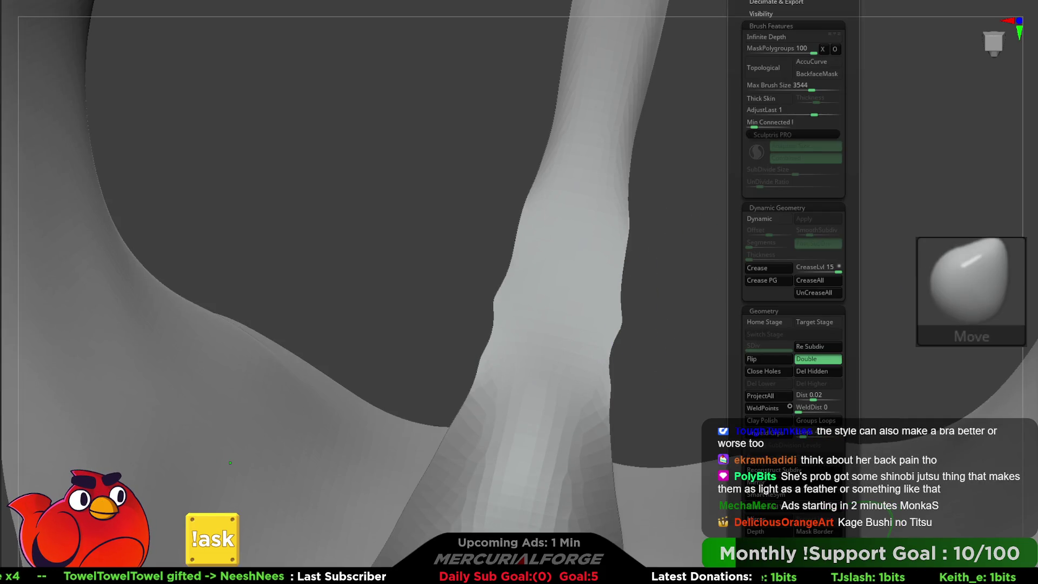
left_click_drag(656, 297, 621, 275)
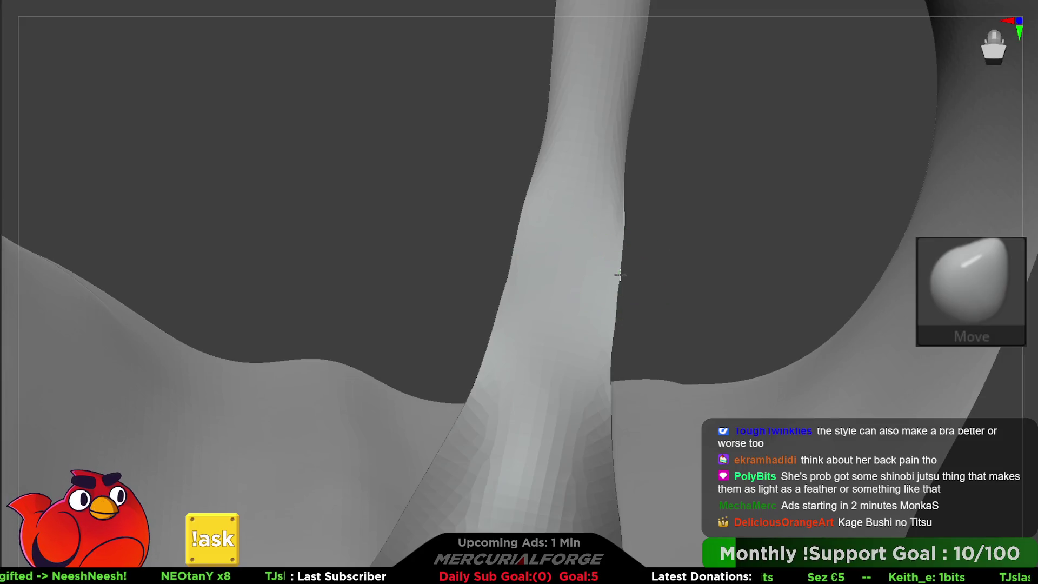
mouse_move(622, 228)
left_mouse_down()
mouse_move(684, 225)
mouse_move(577, 81)
mouse_move(715, 269)
mouse_move(751, 355)
mouse_move(711, 373)
mouse_move(780, 397)
mouse_move(767, 396)
mouse_move(780, 380)
mouse_move(771, 375)
mouse_move(819, 353)
mouse_move(770, 389)
mouse_move(777, 384)
mouse_move(768, 377)
left_mouse_up()
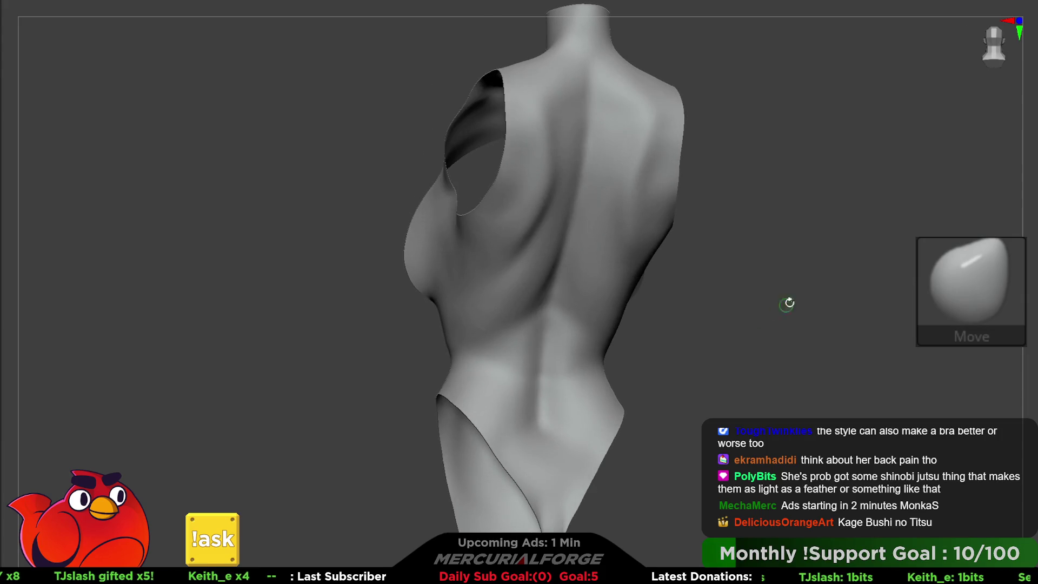
Step: Stroke MF_FillForms across the swimsuit's mid-back and down along the spine
key("1")
key("space")
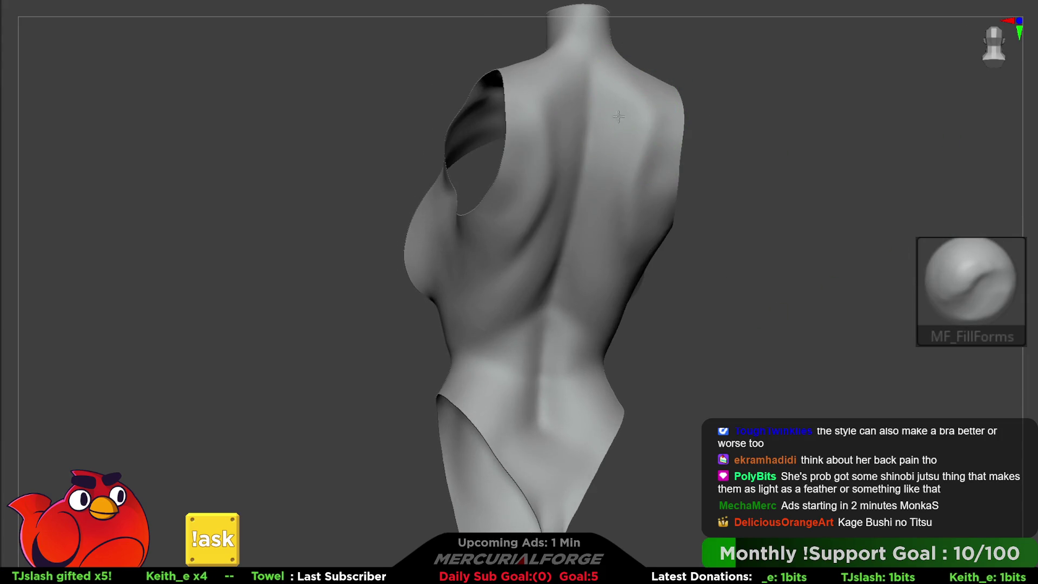
mouse_move(623, 152)
left_mouse_down()
mouse_move(607, 220)
mouse_move(588, 208)
left_mouse_up()
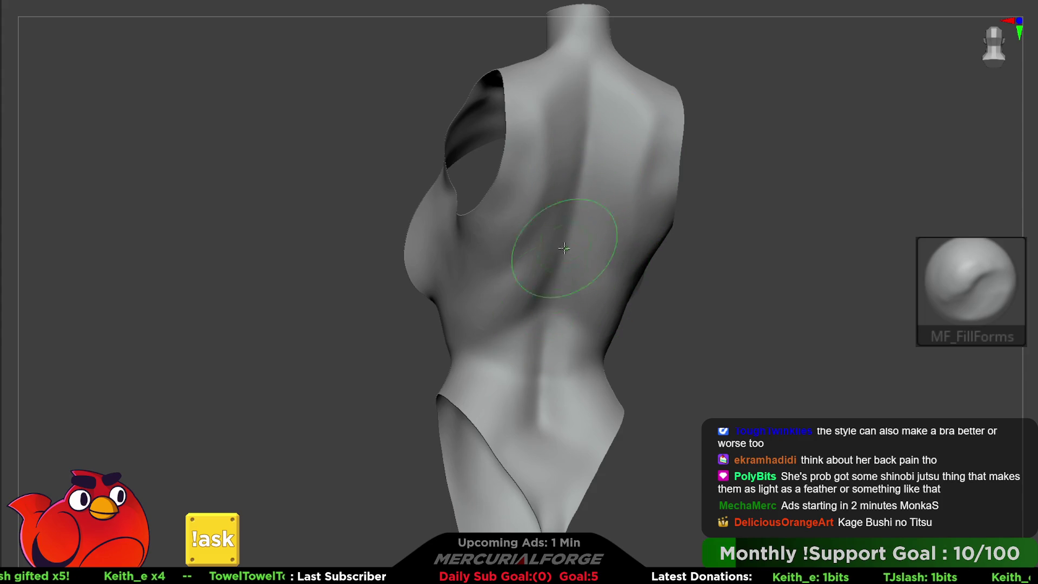
left_click_drag(556, 258, 536, 428)
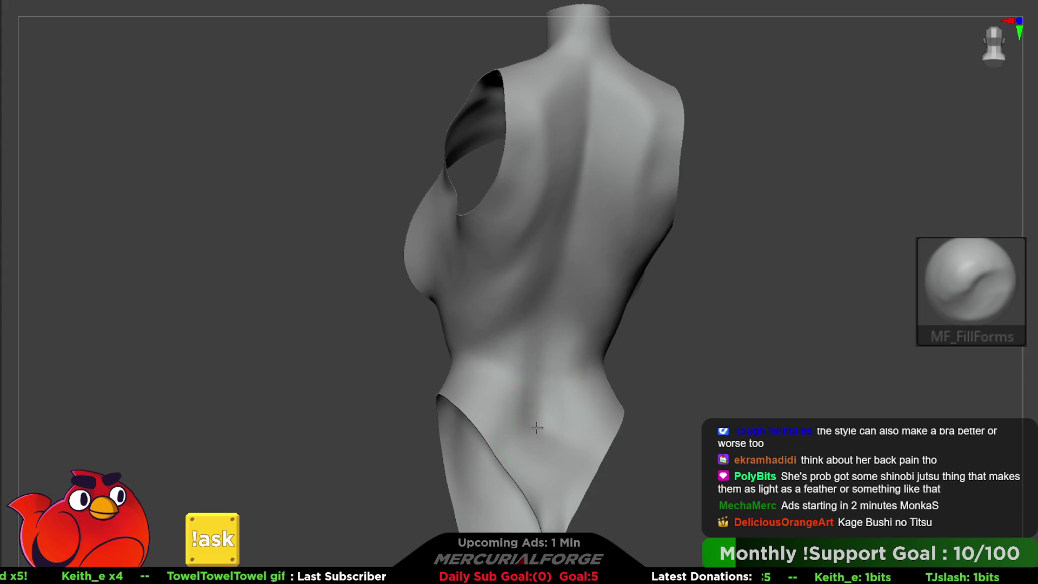
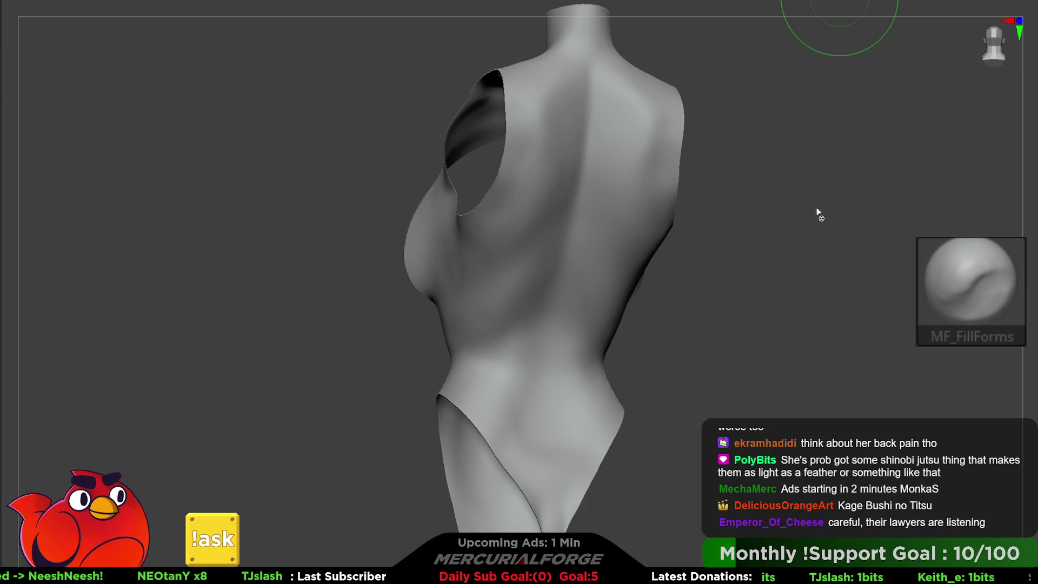
Step: Turn on the Polyframe wireframe and set the torso to an upright three-quarter view
key("shift+f")
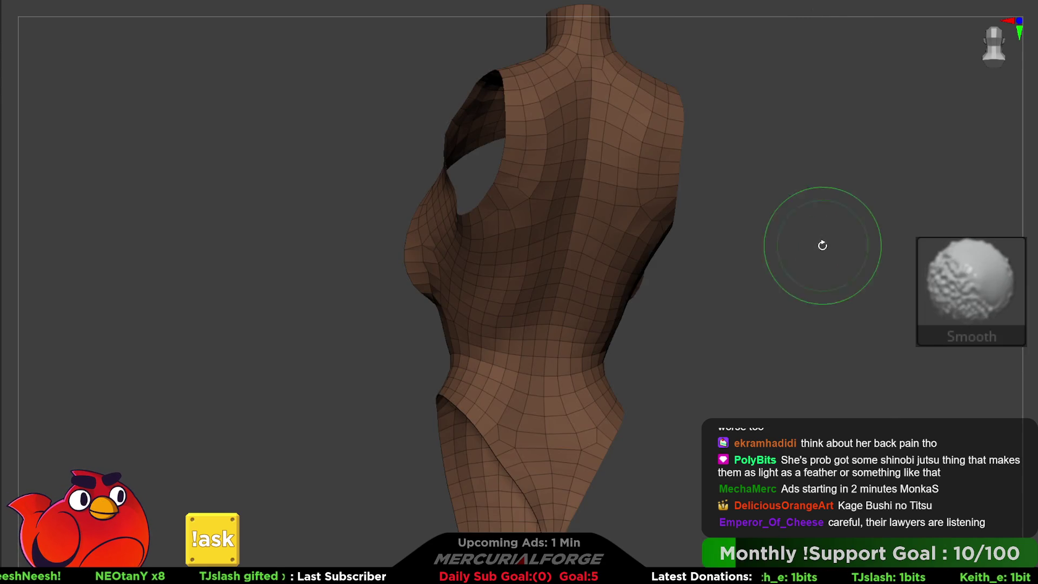
mouse_move(792, 275)
left_mouse_down()
mouse_move(802, 261)
mouse_move(764, 194)
mouse_move(627, 200)
mouse_move(795, 301)
mouse_move(849, 381)
mouse_move(787, 296)
mouse_move(799, 283)
mouse_move(727, 276)
left_mouse_up()
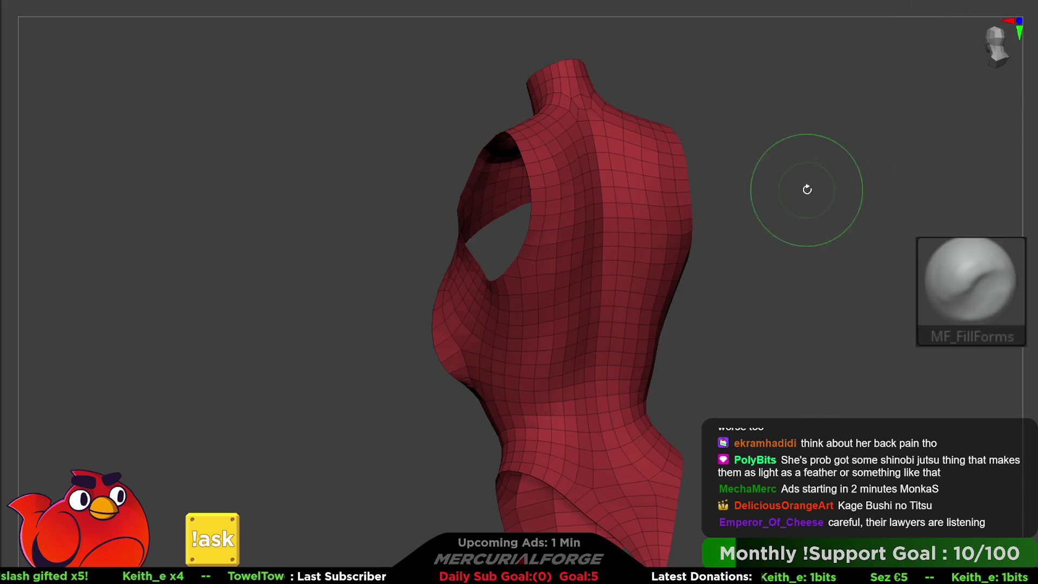
left_click_drag(804, 190, 894, 202, "shift")
left_click_drag(777, 244, 794, 250, "alt")
Step: Drop the torso to its lowest-subdivision cage and turn it to a straight back view
key("d")
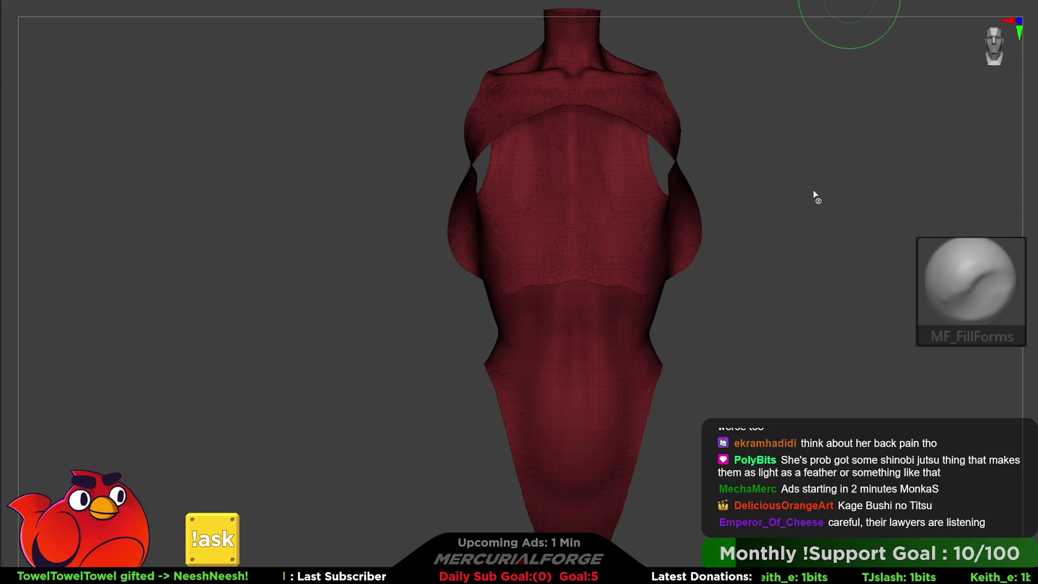
key("shift+d")
mouse_move(813, 188)
left_mouse_down()
mouse_move(811, 211)
mouse_move(820, 205)
left_mouse_up()
key("space")
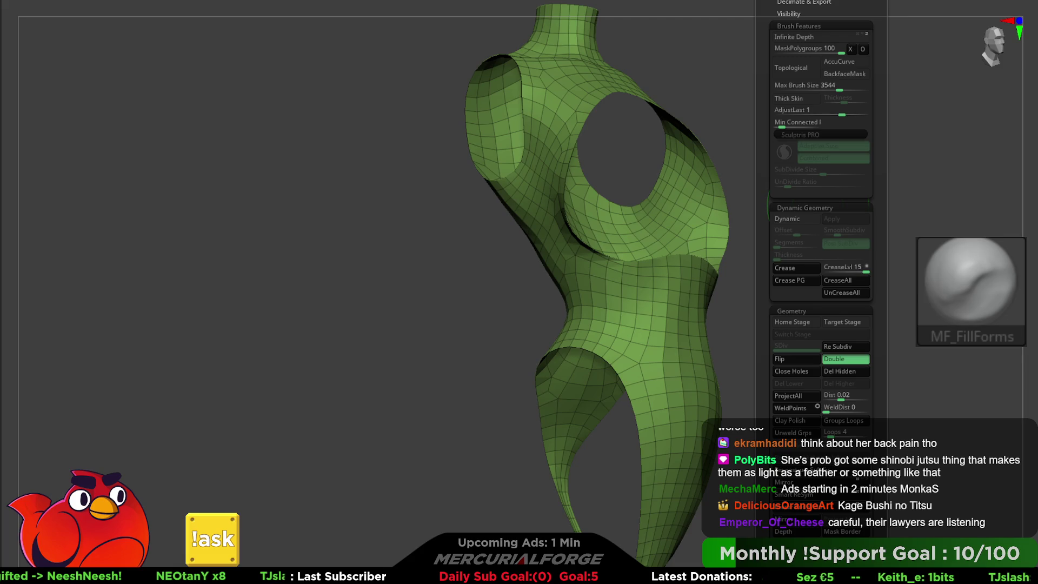
mouse_move(676, 129)
left_mouse_down()
mouse_move(589, 140)
mouse_move(626, 238)
mouse_move(607, 244)
mouse_move(642, 222)
mouse_move(615, 204)
mouse_move(501, 309)
mouse_move(521, 278)
mouse_move(562, 242)
mouse_move(591, 266)
mouse_move(537, 329)
left_mouse_up()
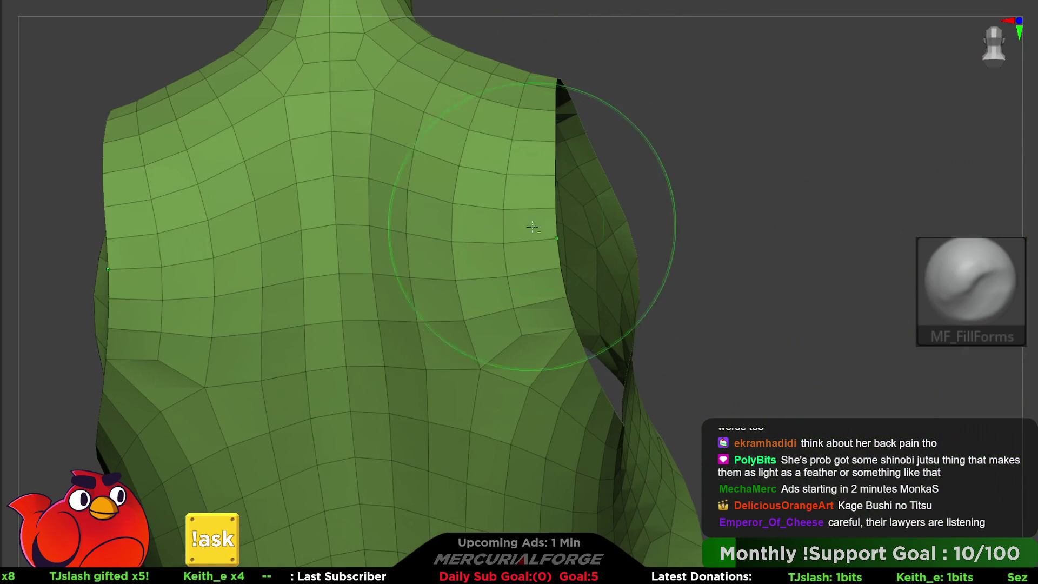
Step: Insert an edge loop across the back using ZModeler's Edge Insert action
key("b")
key("z")
key("m")
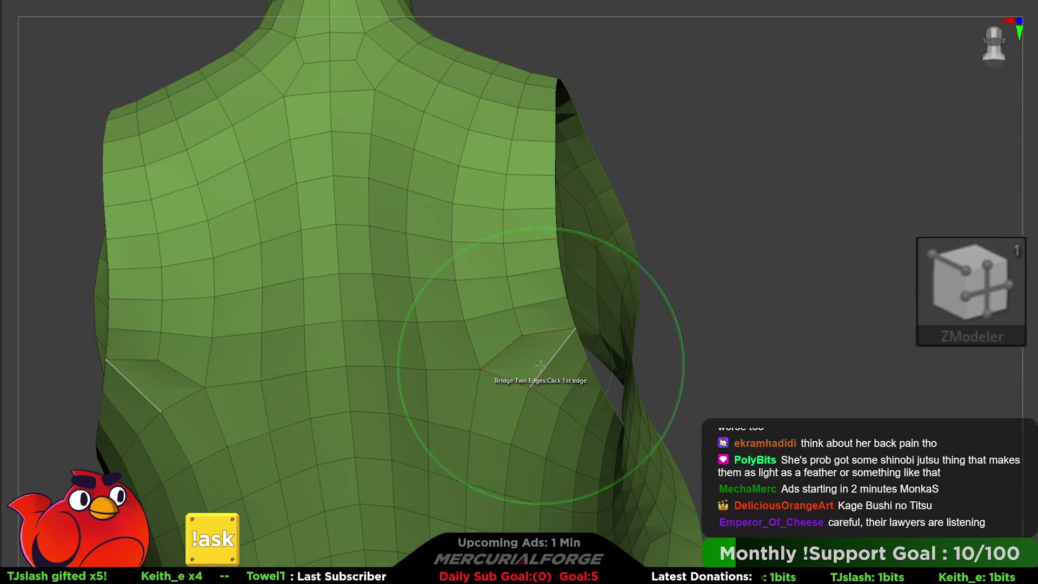
key("space")
left_click(556, 345)
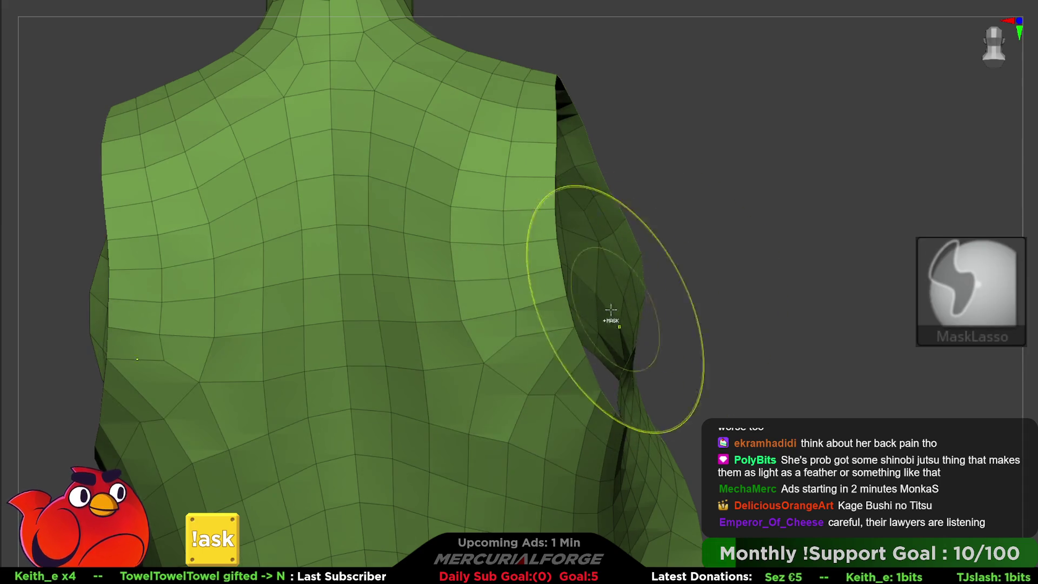
Step: Raise the mesh to its highest subdivision and pull the armhole edge inward with the Move brush
key("ctrl+d")
key("space")
key("b")
key("m")
key("v")
mouse_move(531, 253)
left_mouse_down("alt")
mouse_move(548, 237)
mouse_move(498, 249)
left_mouse_up("alt")
key("space")
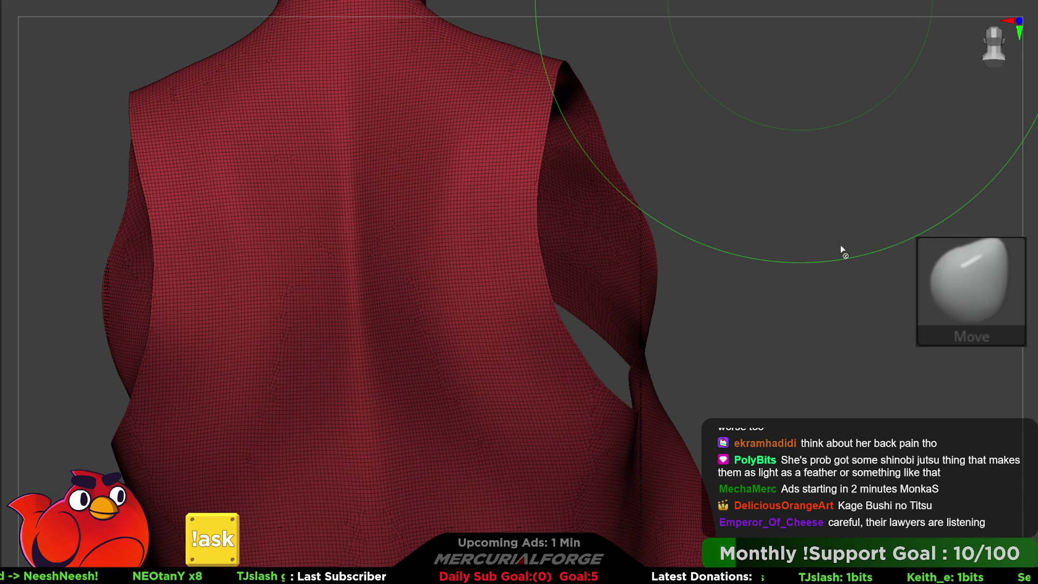
Step: Compare the armhole at the low-resolution cage and the high-resolution mesh from several angles
key("shift+d")
mouse_move(841, 246)
left_mouse_down()
mouse_move(794, 225)
mouse_move(742, 234)
mouse_move(904, 105)
left_mouse_up()
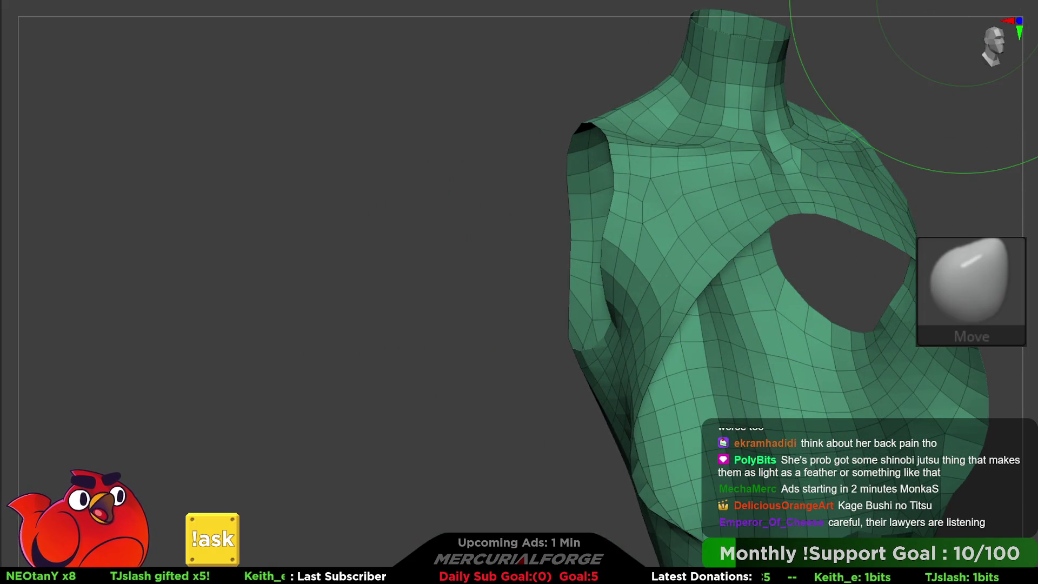
key("d")
mouse_move(730, 228)
left_mouse_down()
mouse_move(637, 215)
mouse_move(659, 194)
mouse_move(699, 190)
mouse_move(723, 258)
mouse_move(783, 222)
mouse_move(695, 324)
mouse_move(843, 290)
mouse_move(795, 213)
left_mouse_up()
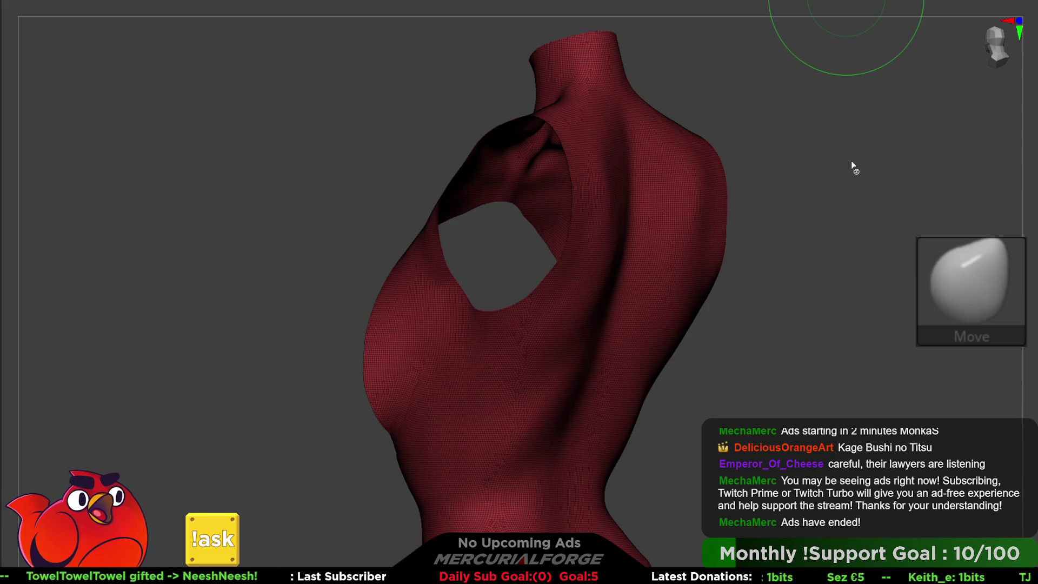
key("shift+d")
mouse_move(714, 273)
left_mouse_down()
mouse_move(781, 301)
mouse_move(887, 302)
mouse_move(876, 308)
mouse_move(911, 279)
mouse_move(806, 257)
mouse_move(856, 276)
mouse_move(788, 207)
left_mouse_up()
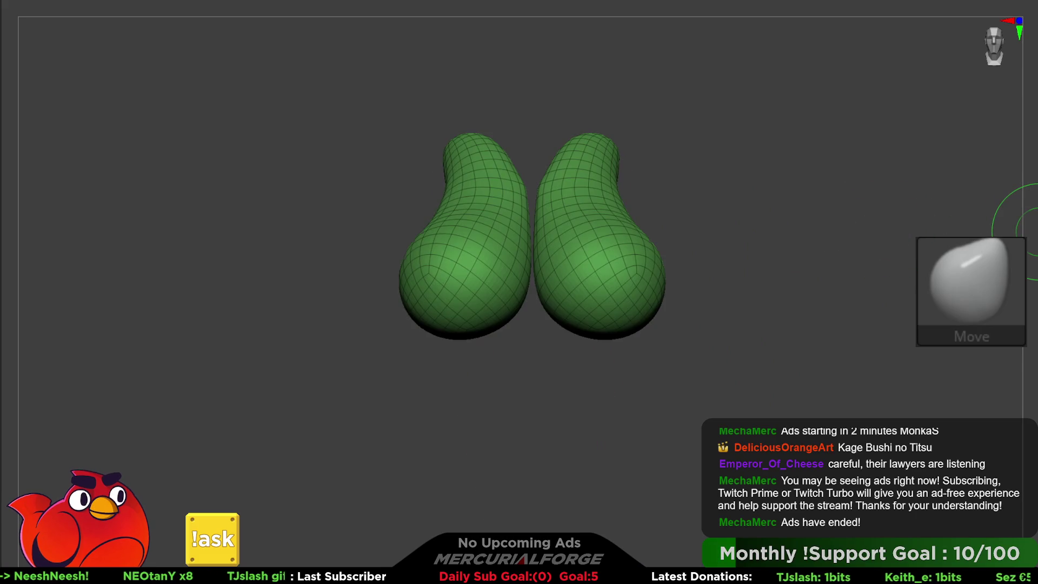
Step: Show all SubTools, turn off the wireframe, and select Merged_PM3D from Quick Pick
left_click(1027, 232)
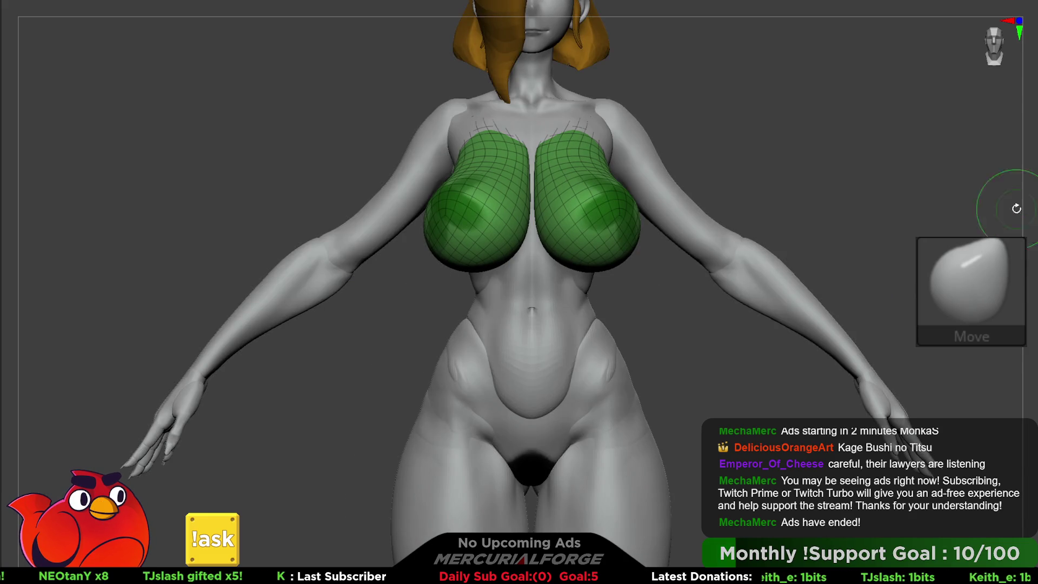
key("f")
key("shift+f")
left_click_drag(885, 280, 846, 279)
key("shift")
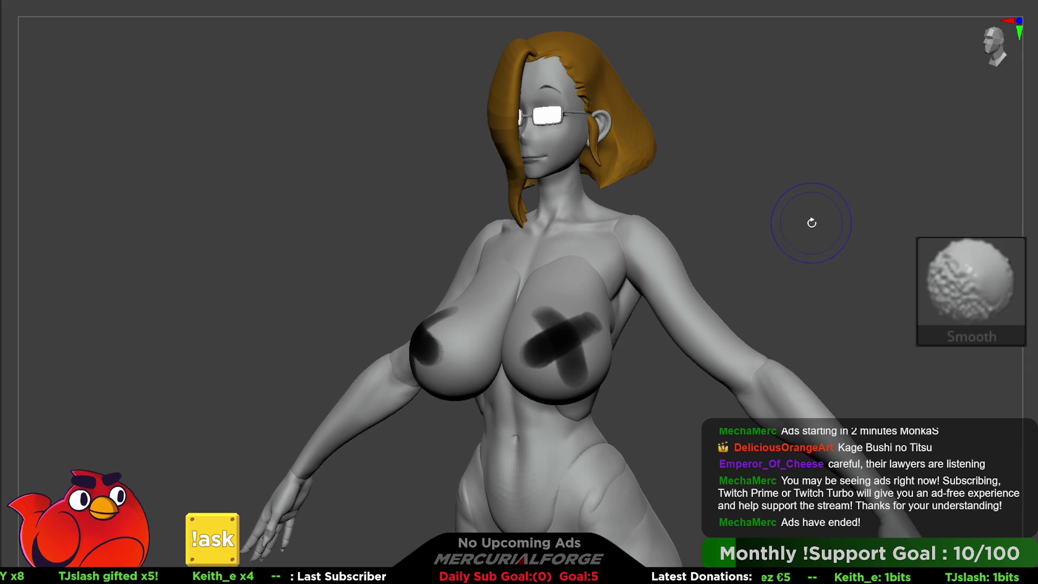
key("t")
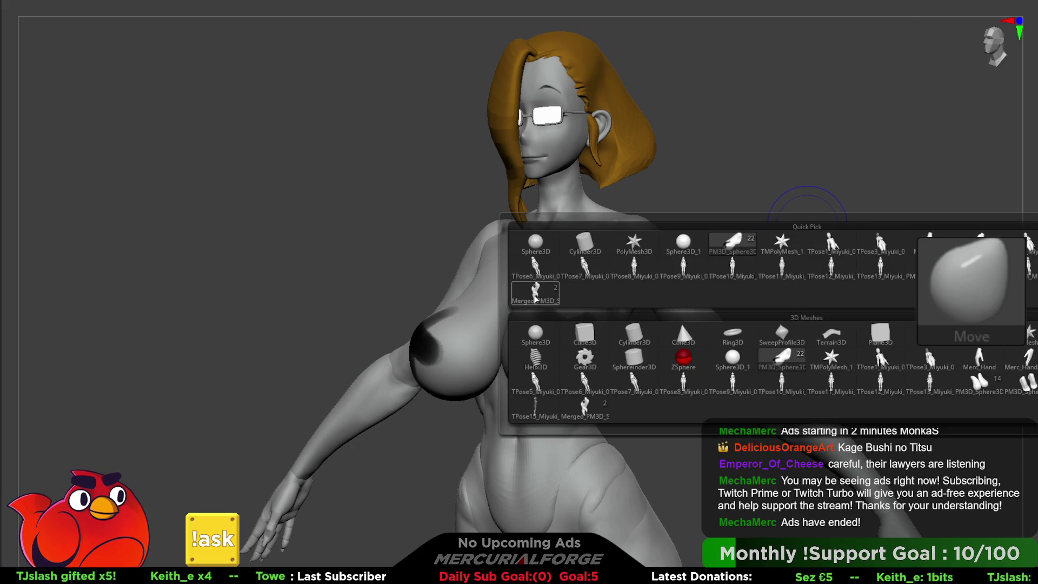
left_click(535, 295)
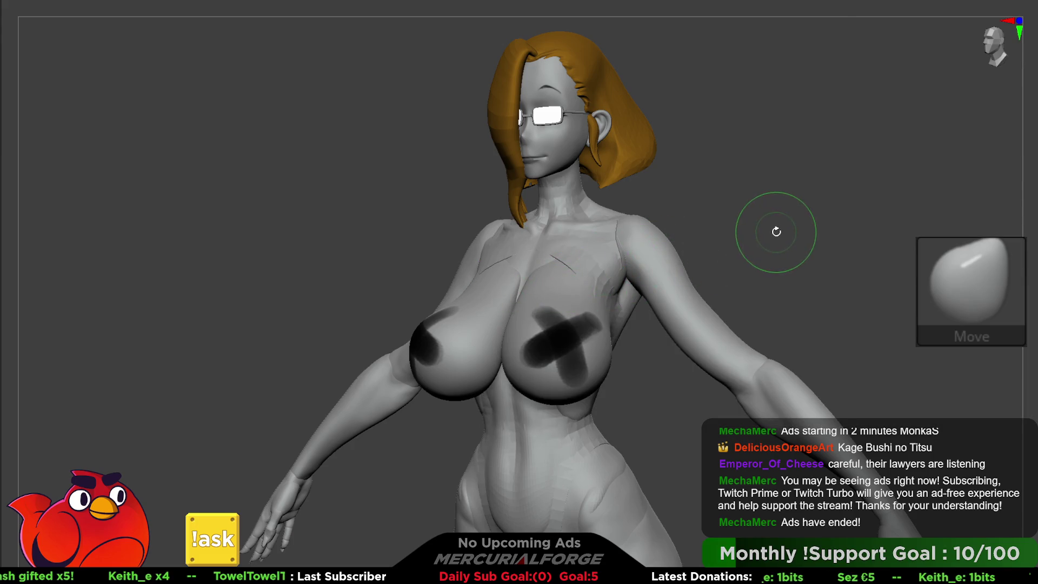
Step: Clear the chest piece's mask and enable Dynamic thickness at 0.03835
key("F1")
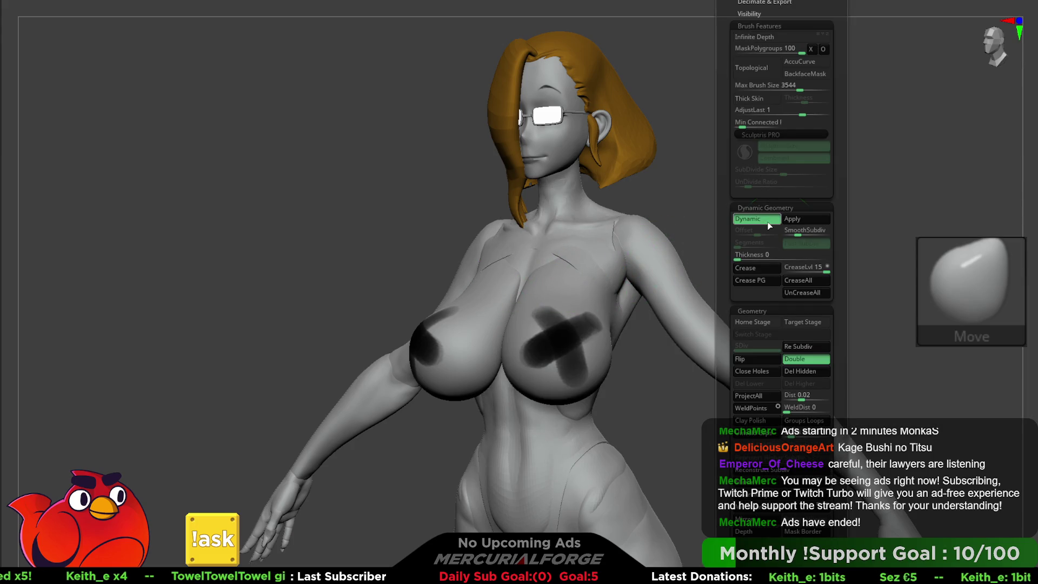
left_click(586, 340, "ctrl+alt")
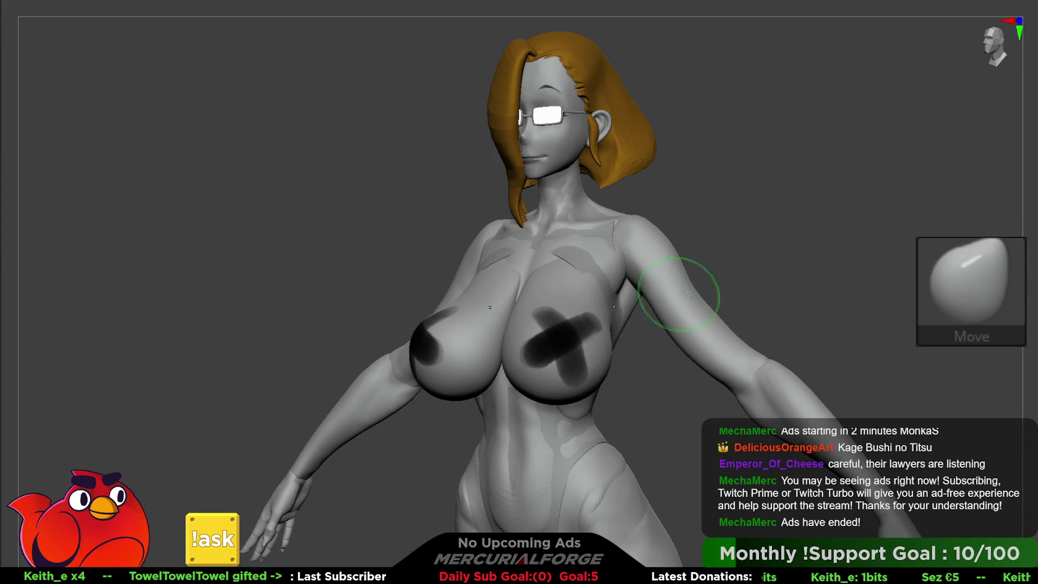
left_click_drag(1021, 168, 721, 226, "ctrl")
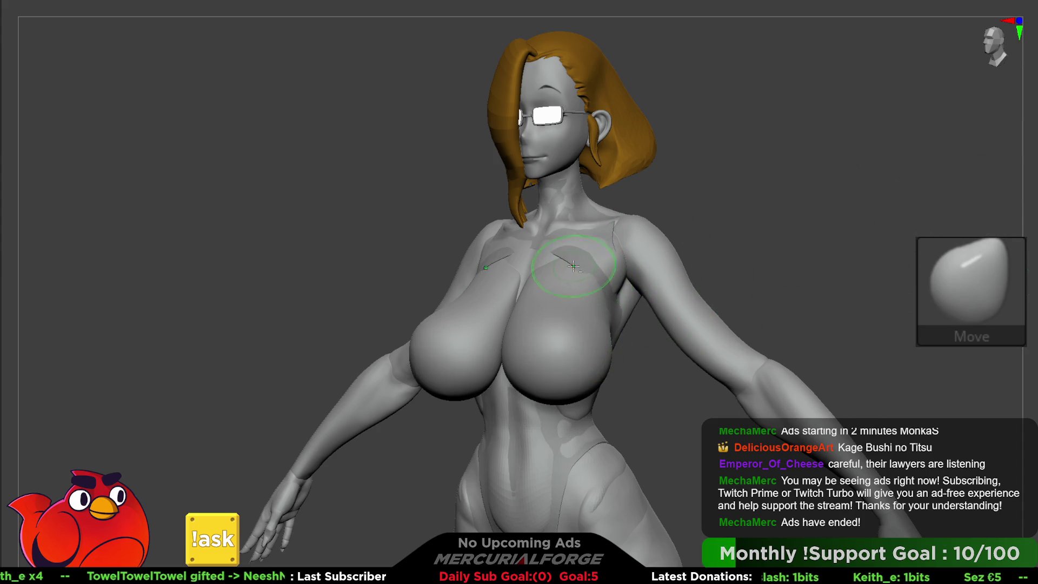
mouse_move(576, 260)
right_mouse_down()
mouse_move(533, 289)
mouse_move(691, 243)
right_mouse_up()
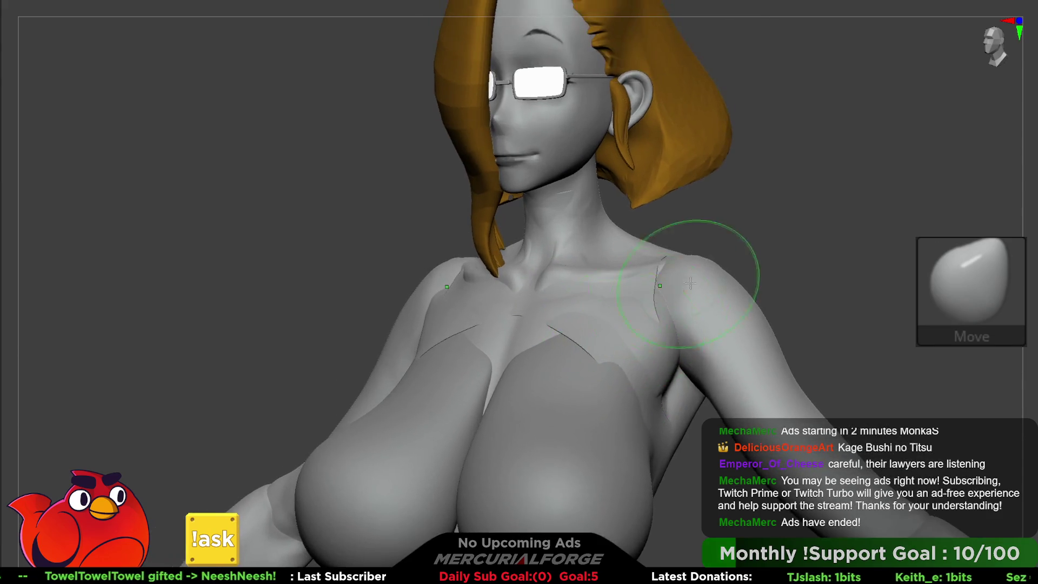
key("space")
left_click_drag(665, 250, 687, 258)
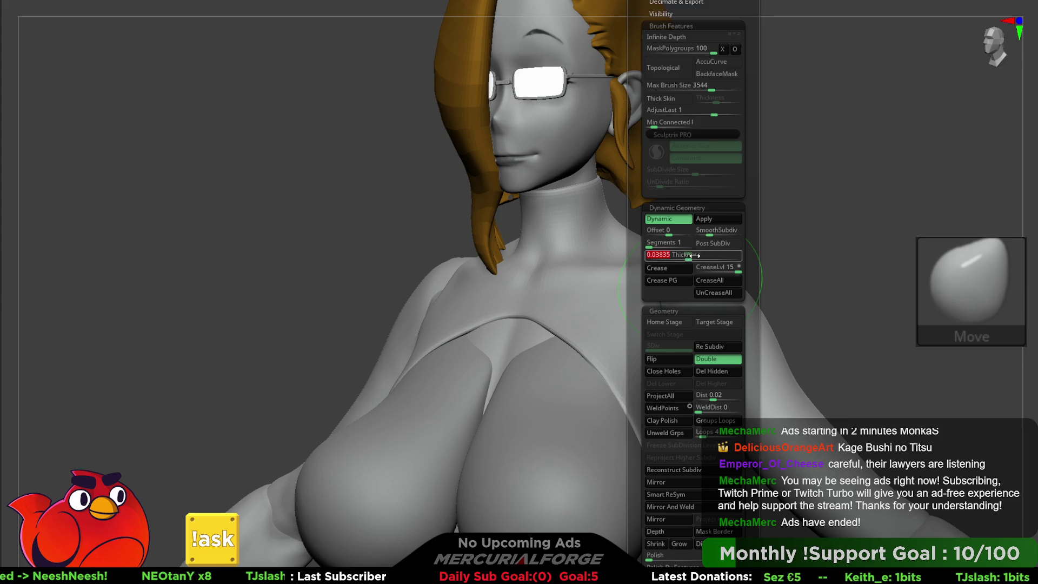
Step: Crease the chest piece's polygroup borders with Crease PG at CreaseLvl 1, testing Post SubDiv
left_click(713, 243)
left_click_drag(712, 267, 698, 268)
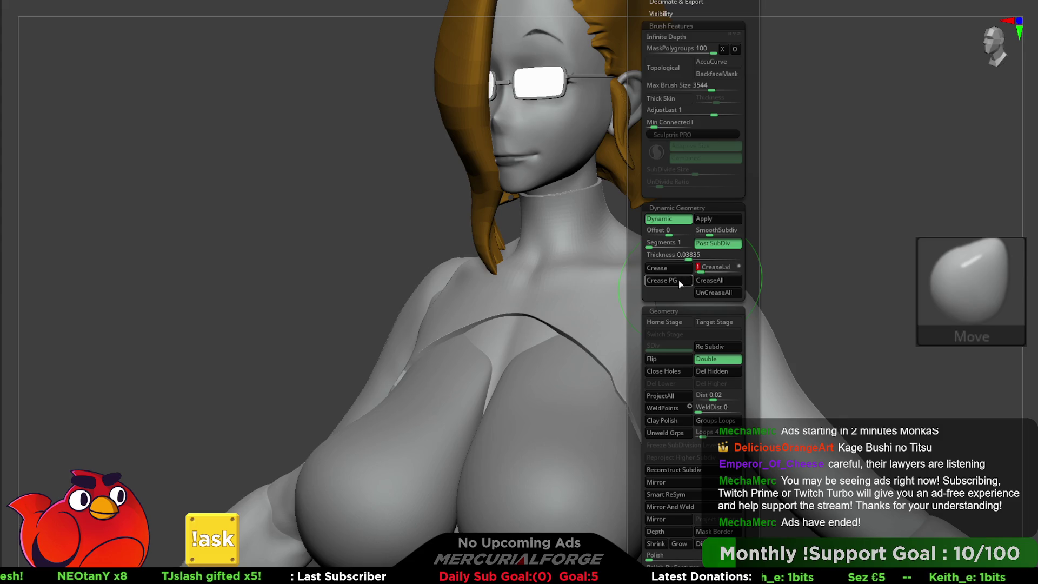
left_click(679, 280)
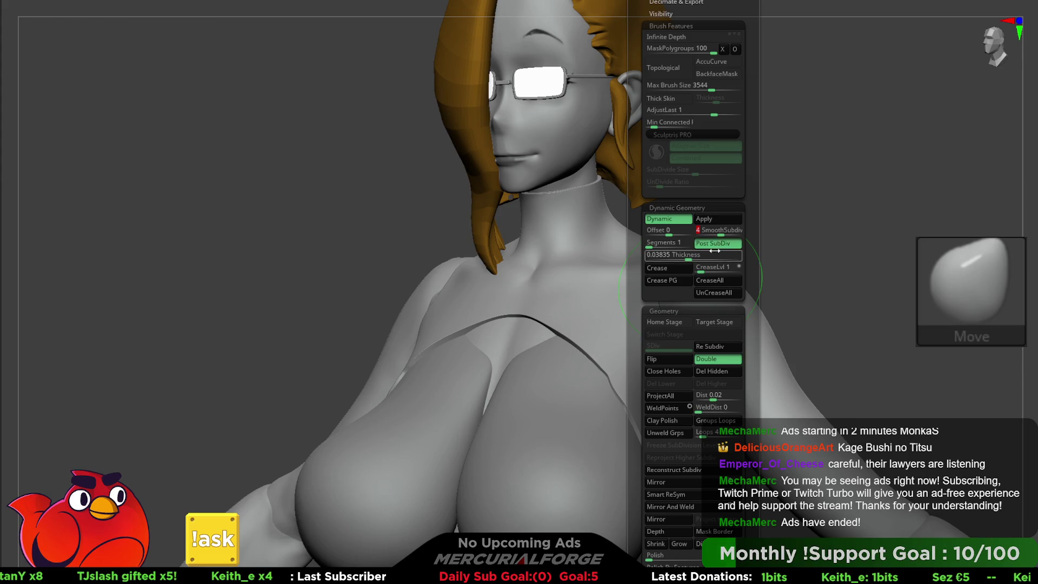
left_click(716, 244)
left_click(705, 269)
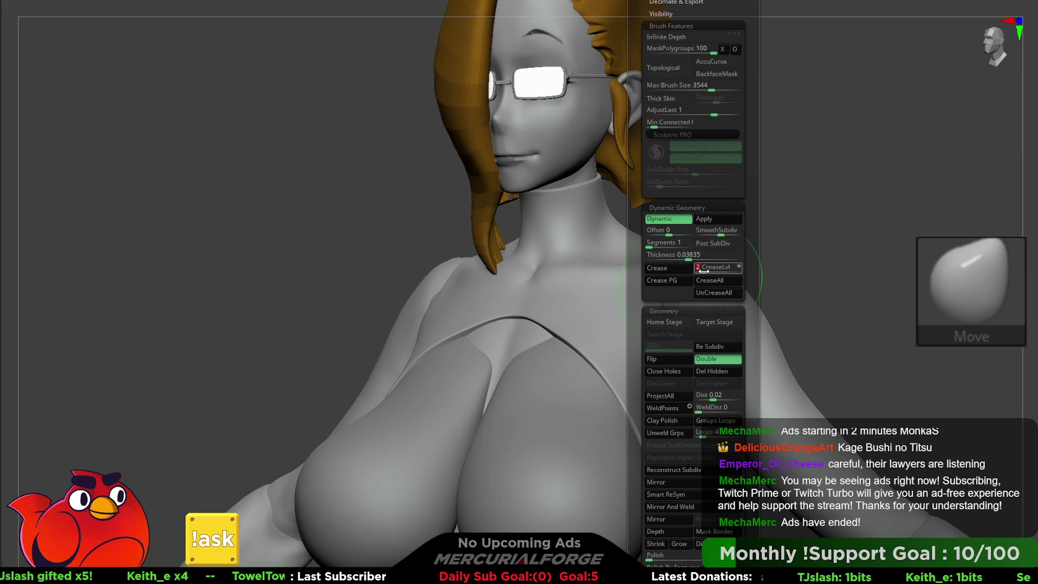
left_click(701, 270)
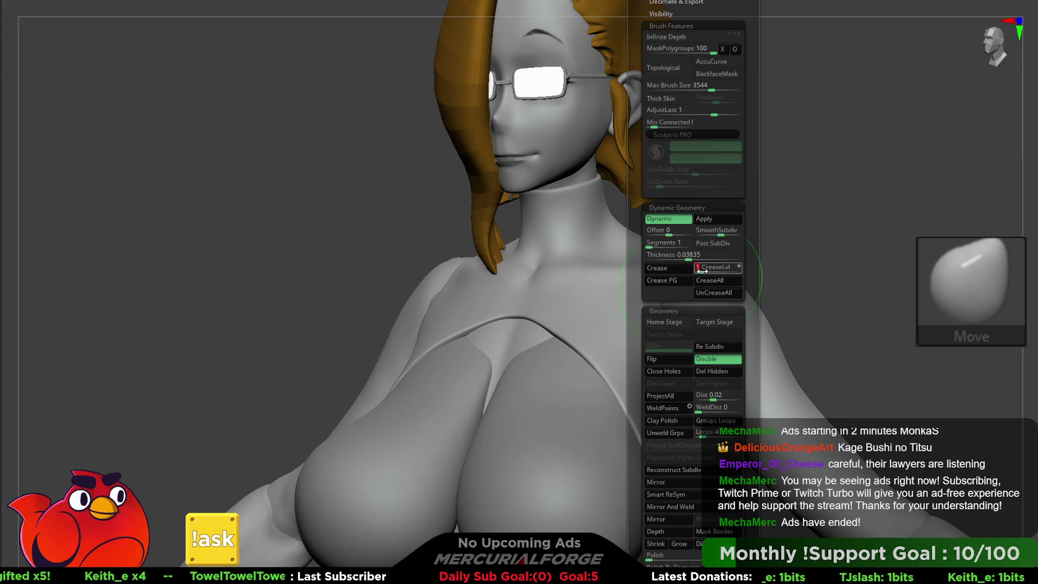
mouse_move(563, 292)
right_mouse_down()
mouse_move(691, 287)
mouse_move(641, 237)
mouse_move(575, 315)
right_mouse_up()
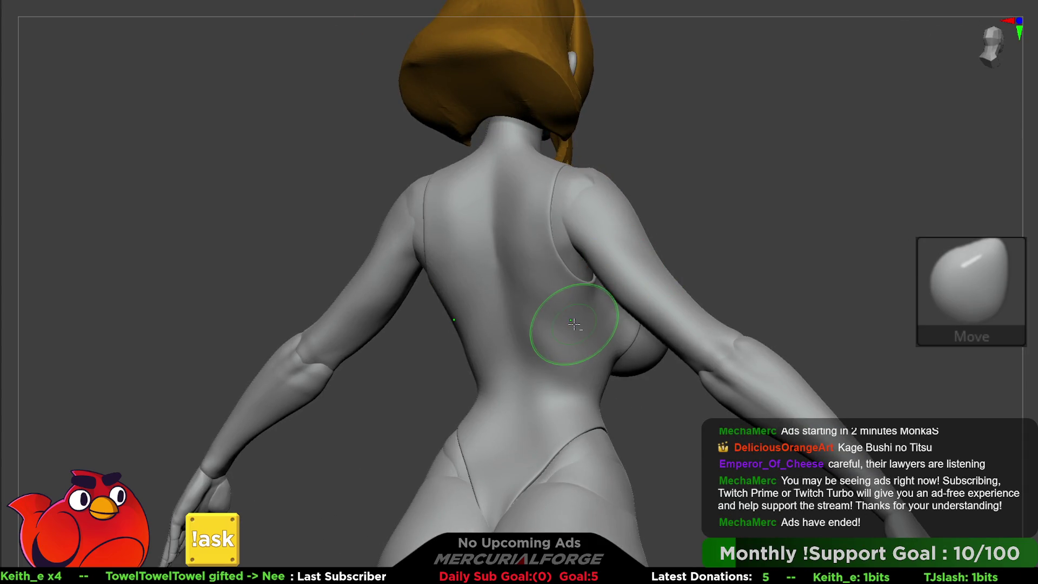
Step: Shrink the Move brush and adjust the high-cut leg opening at the crotch
key("space")
mouse_move(440, 347)
right_mouse_down()
mouse_move(549, 243)
mouse_move(640, 346)
right_mouse_up()
key("shift+f")
key("shift+f")
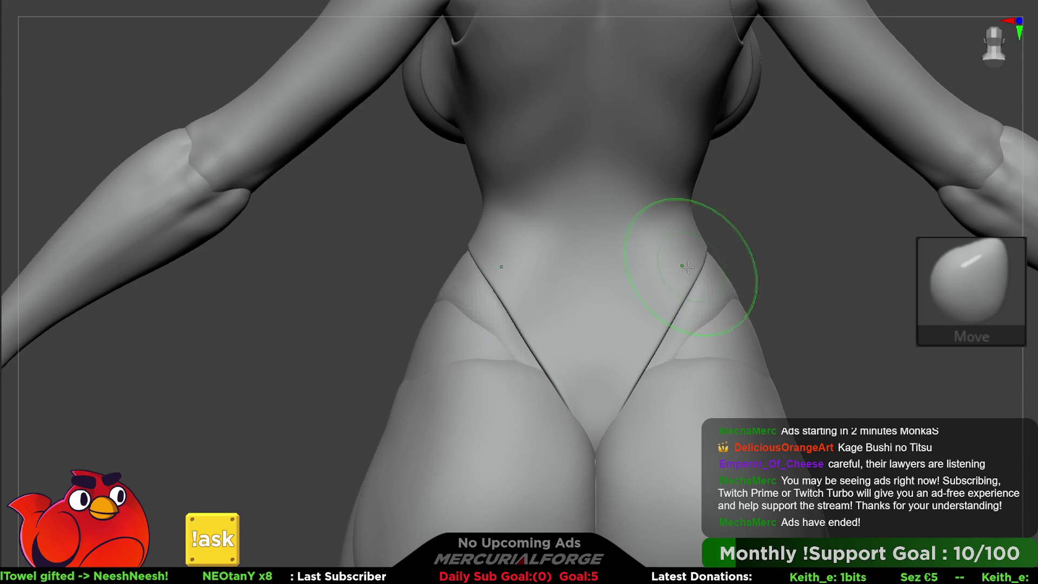
right_click_drag(468, 258, 501, 248, "shift")
key("space")
left_click_drag(482, 258, 475, 260)
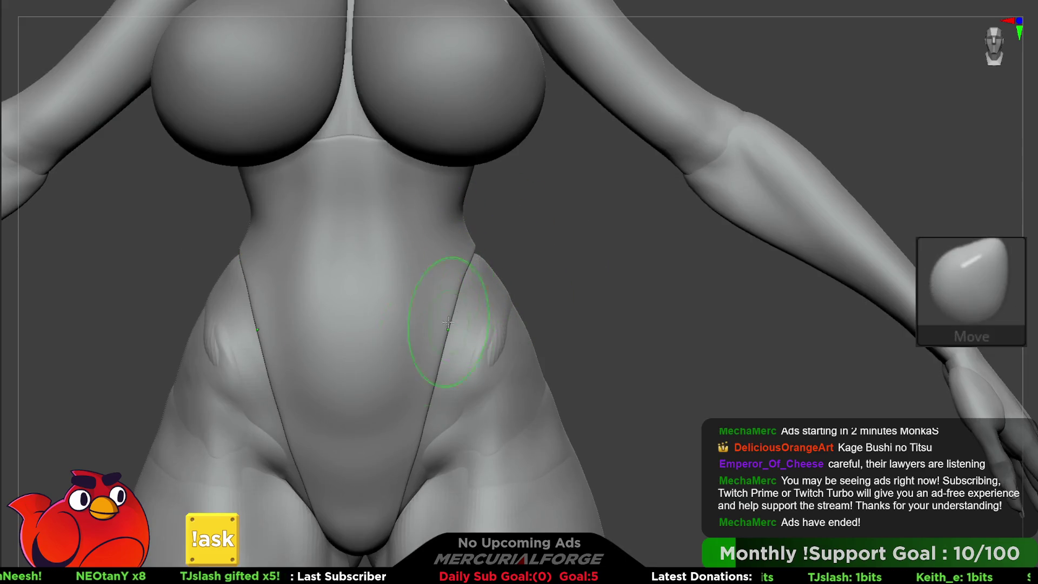
right_click_drag(448, 322, 464, 308, "alt")
Step: Resize the Move brush and turn to a three-quarter view of the chest's side
key("space")
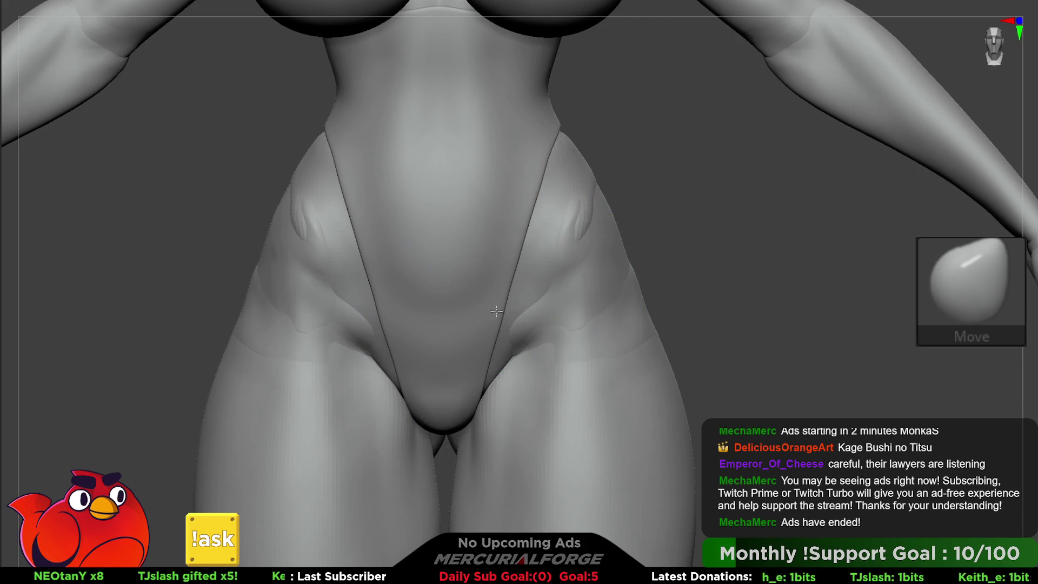
key("space")
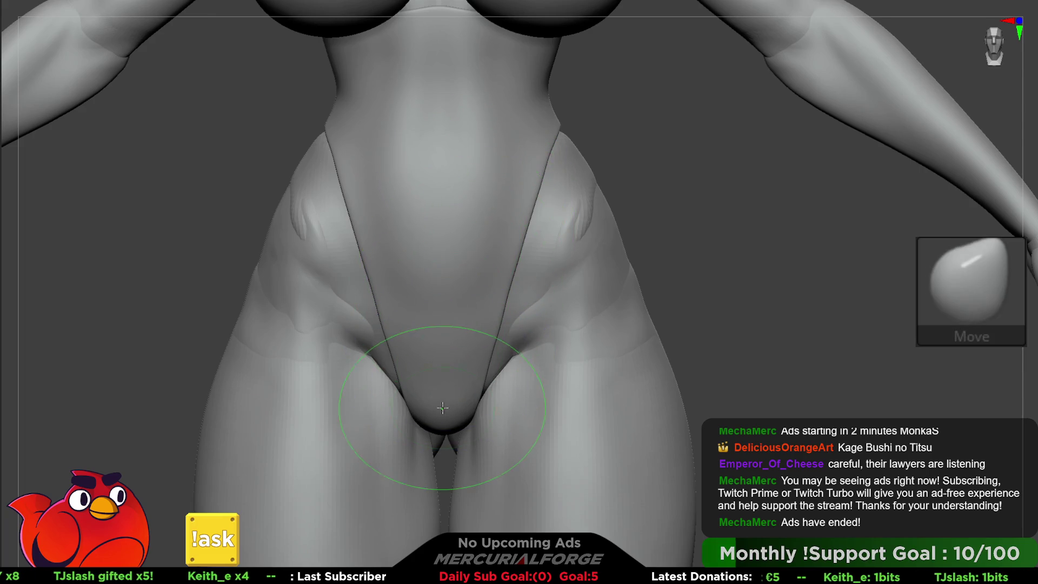
right_click_drag(469, 404, 475, 229, "ctrl")
mouse_move(491, 266)
right_mouse_down()
mouse_move(568, 347)
mouse_move(483, 292)
mouse_move(475, 250)
mouse_move(475, 303)
mouse_move(541, 292)
mouse_move(550, 263)
right_mouse_up()
key("space")
key("space")
mouse_move(581, 295)
left_mouse_down()
mouse_move(562, 295)
mouse_move(589, 294)
left_mouse_up()
key("space")
mouse_move(552, 265)
right_mouse_down()
mouse_move(568, 234)
mouse_move(452, 266)
mouse_move(505, 215)
mouse_move(542, 253)
right_mouse_up()
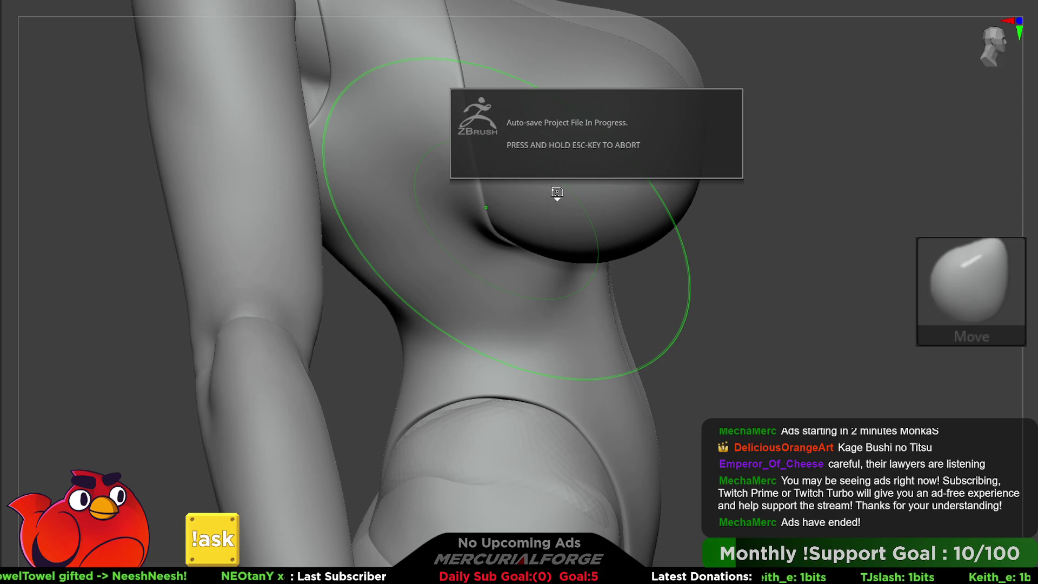
Step: Toggle the suit SubTool's visibility and Shift-smooth the suit edge under the arm
mouse_move(552, 253)
right_mouse_down()
mouse_move(544, 259)
mouse_move(598, 250)
mouse_move(554, 278)
mouse_move(544, 301)
mouse_move(553, 311)
right_mouse_up()
key("space")
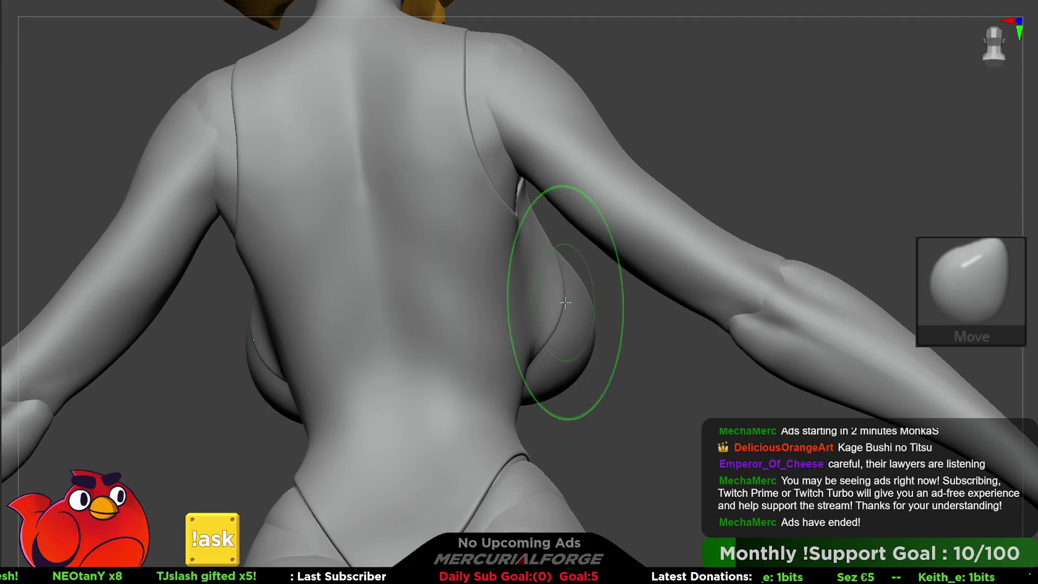
key("space")
left_click(587, 277)
left_click(587, 278, "ctrl+shift")
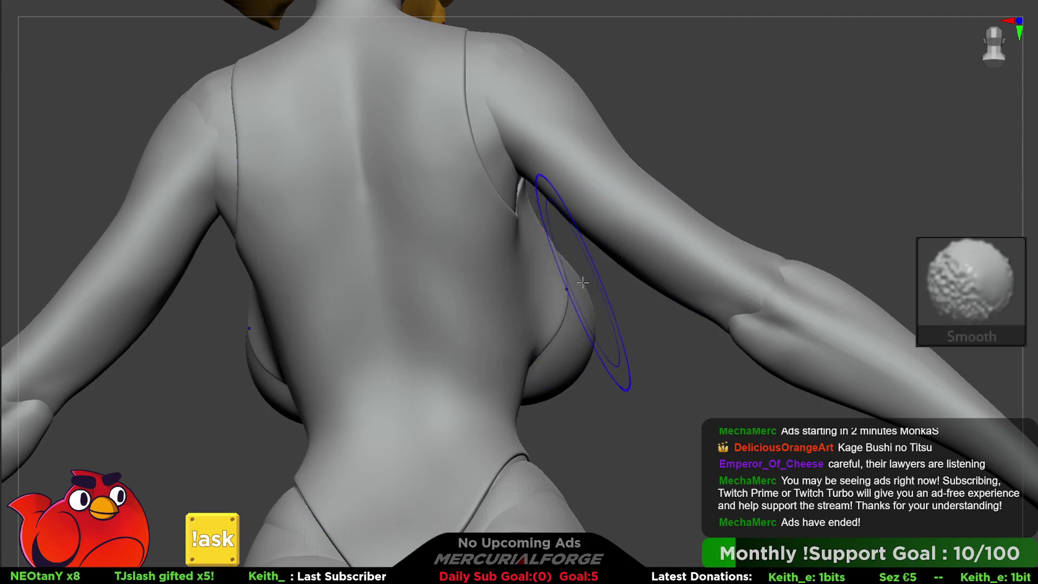
key("space")
key("shift")
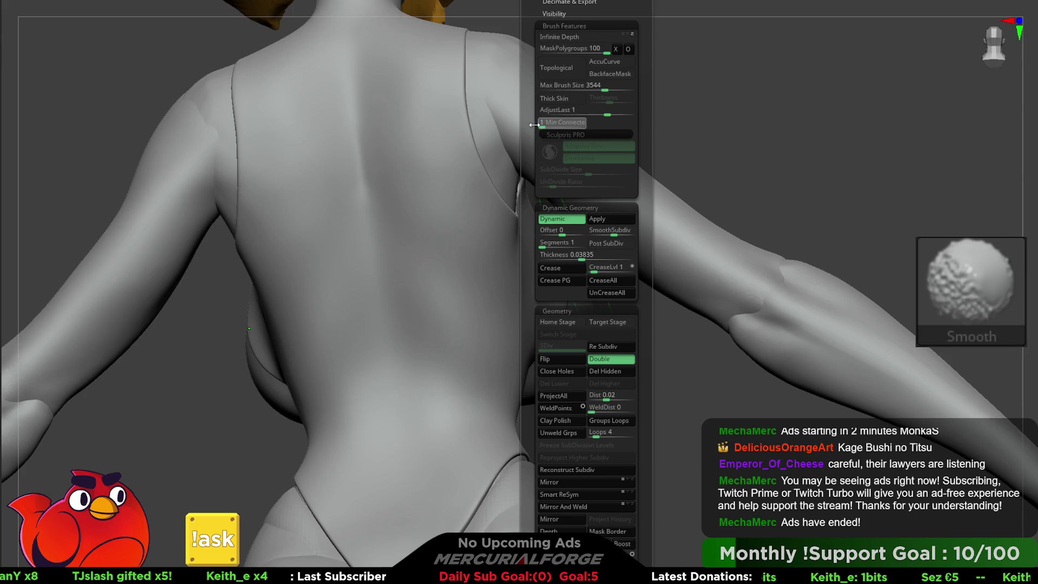
key("space")
key("shift")
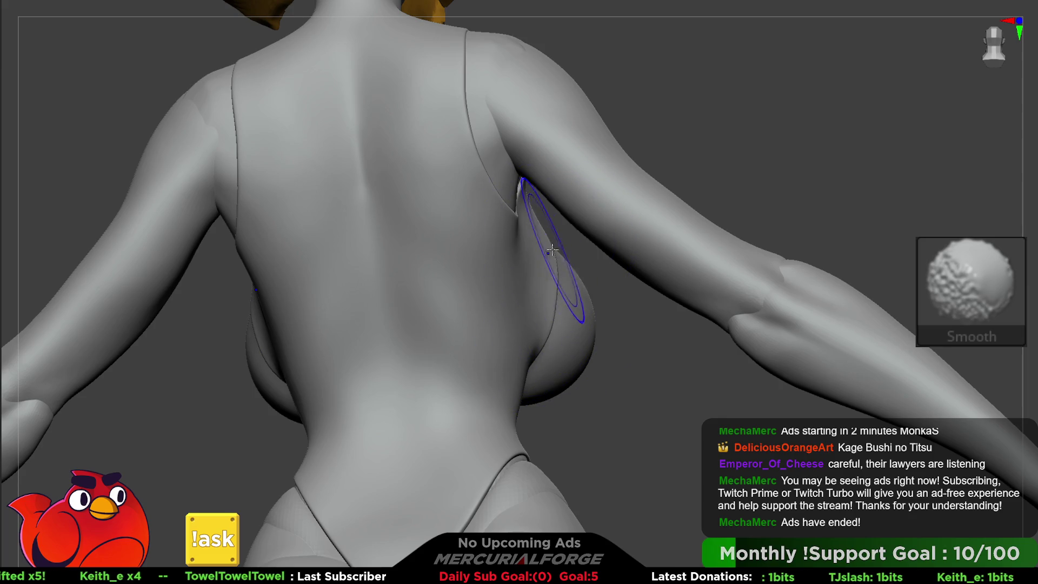
Step: Keep smoothing the under-arm edge from the back and side until it sits flush
right_click_drag(551, 300, 560, 250)
key("shift")
key("ctrl")
key("shift")
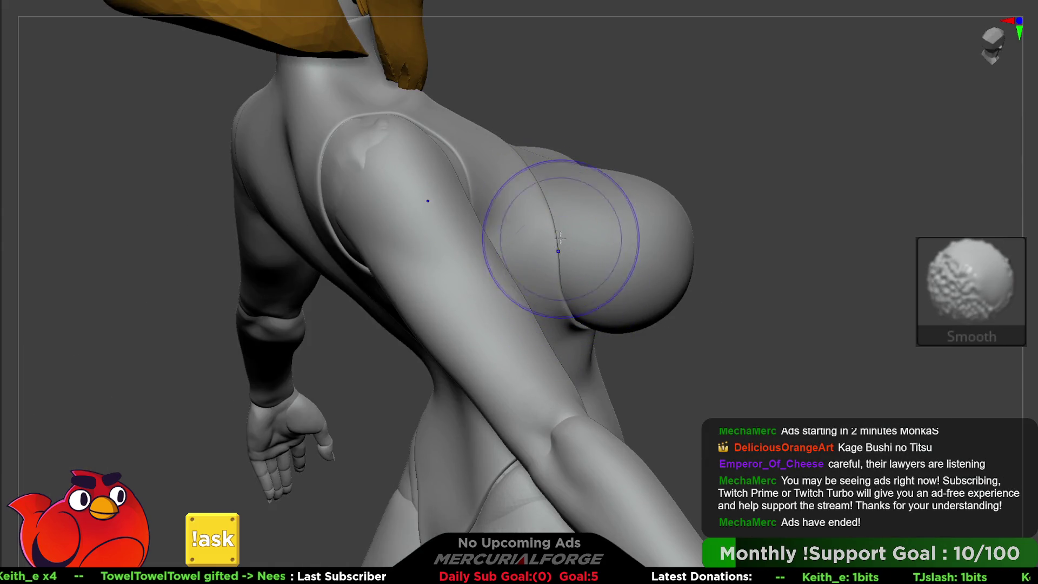
mouse_move(556, 286)
right_mouse_down()
mouse_move(581, 313)
mouse_move(562, 308)
mouse_move(570, 243)
right_mouse_up()
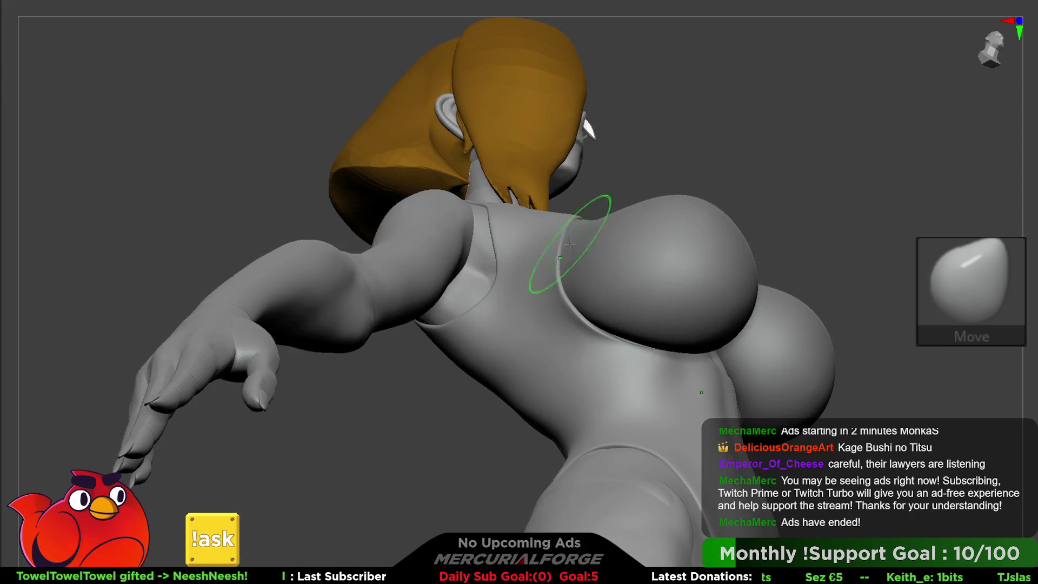
mouse_move(596, 330)
right_mouse_down()
mouse_move(598, 313)
mouse_move(646, 345)
mouse_move(595, 324)
mouse_move(572, 341)
right_mouse_up()
key("ctrl+shift")
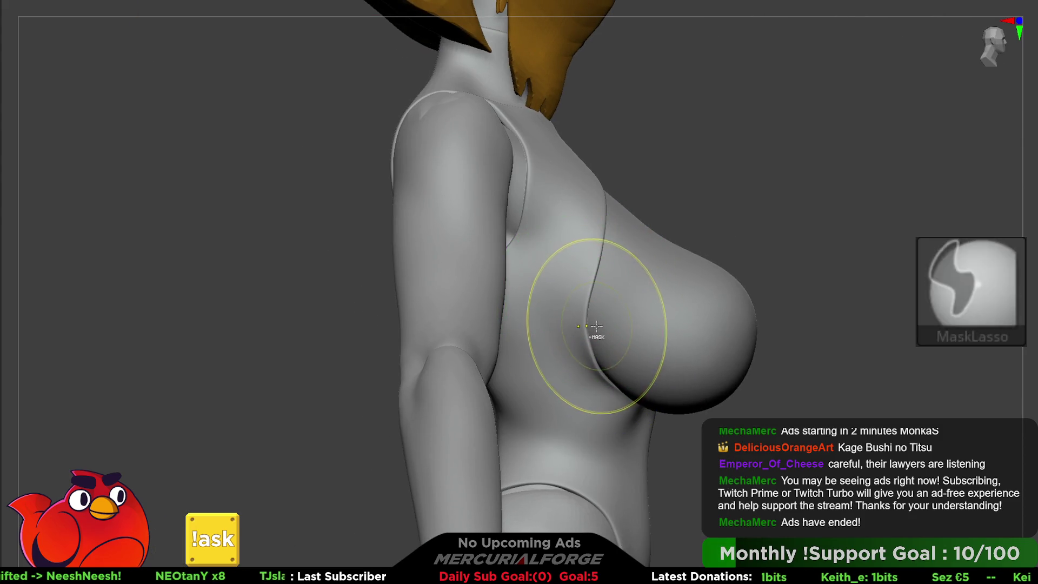
Step: Pull the neckline crease down and outward near the collarbone with Move and Smooth
key("F1")
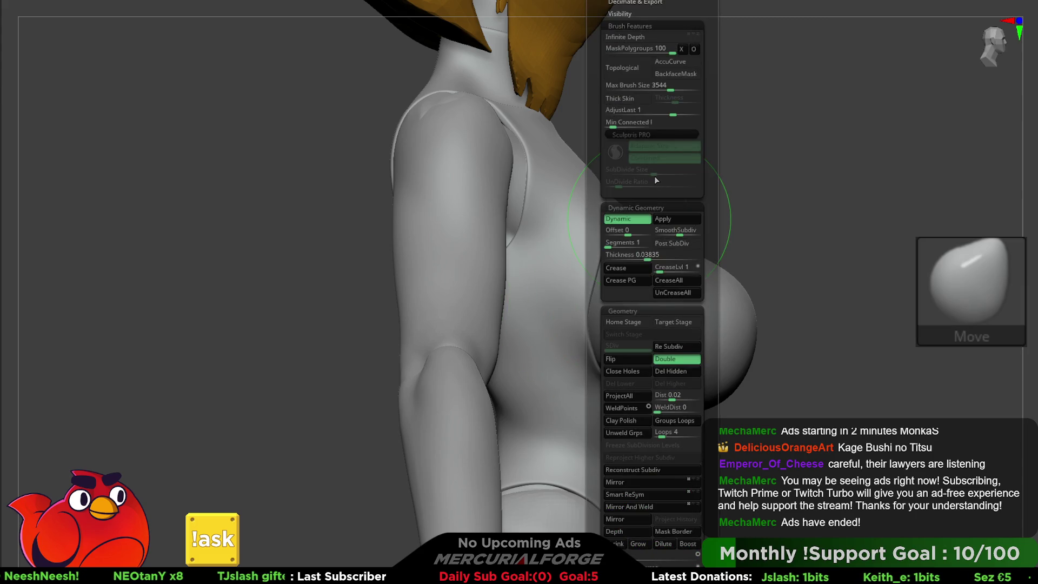
key("F1")
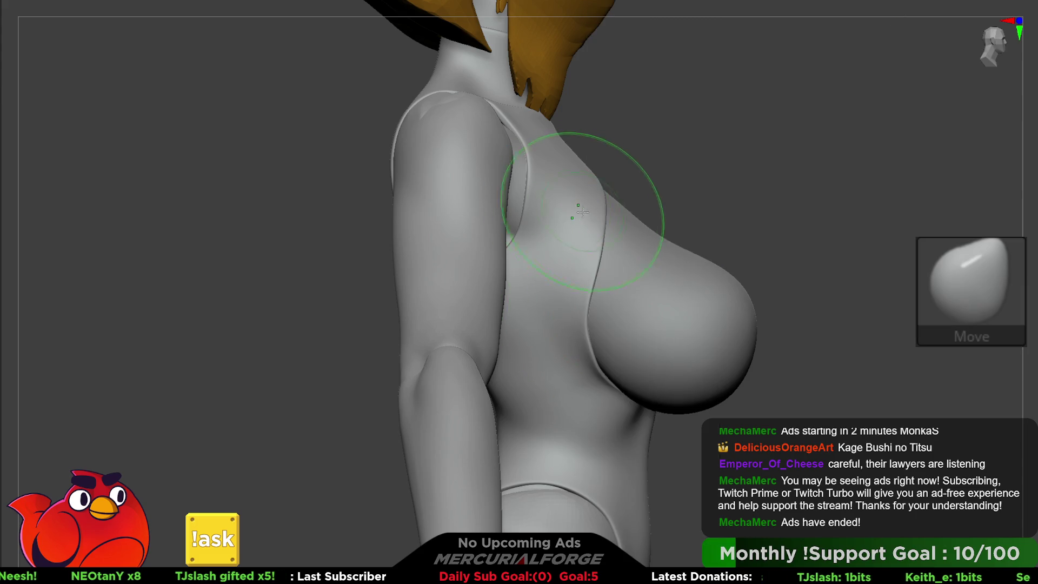
key("F1")
key("shift")
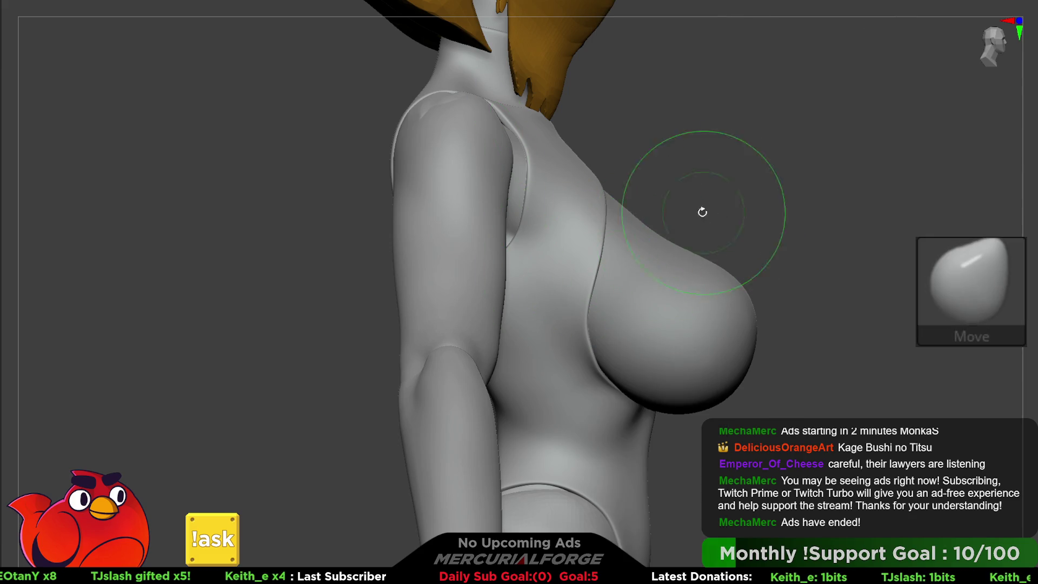
key("F1")
key("f")
left_click_drag(695, 132, 685, 227)
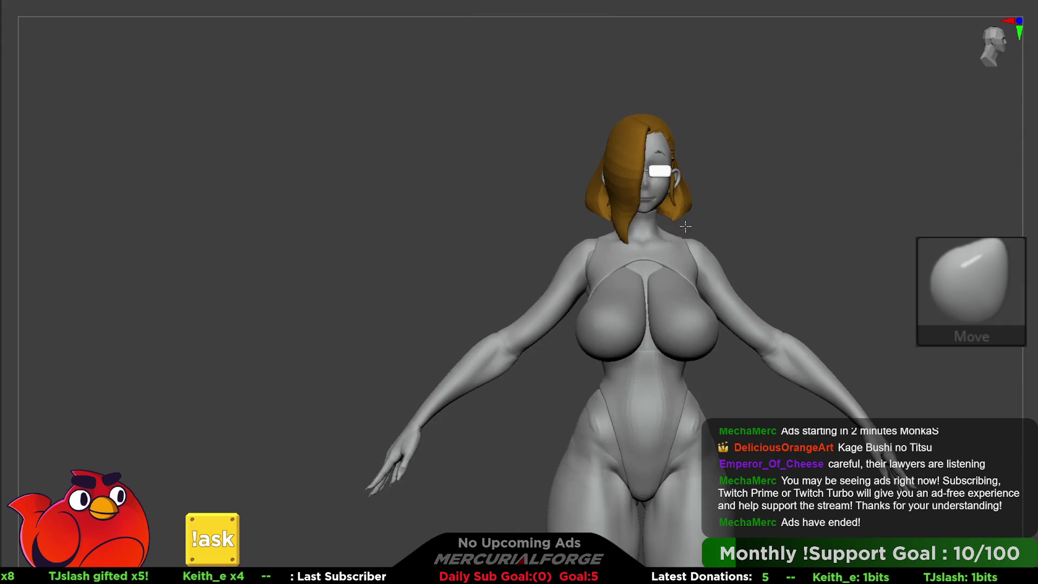
mouse_move(617, 233)
right_mouse_down("ctrl")
mouse_move(577, 251)
mouse_move(552, 232)
mouse_move(523, 282)
mouse_move(502, 291)
right_mouse_up("ctrl")
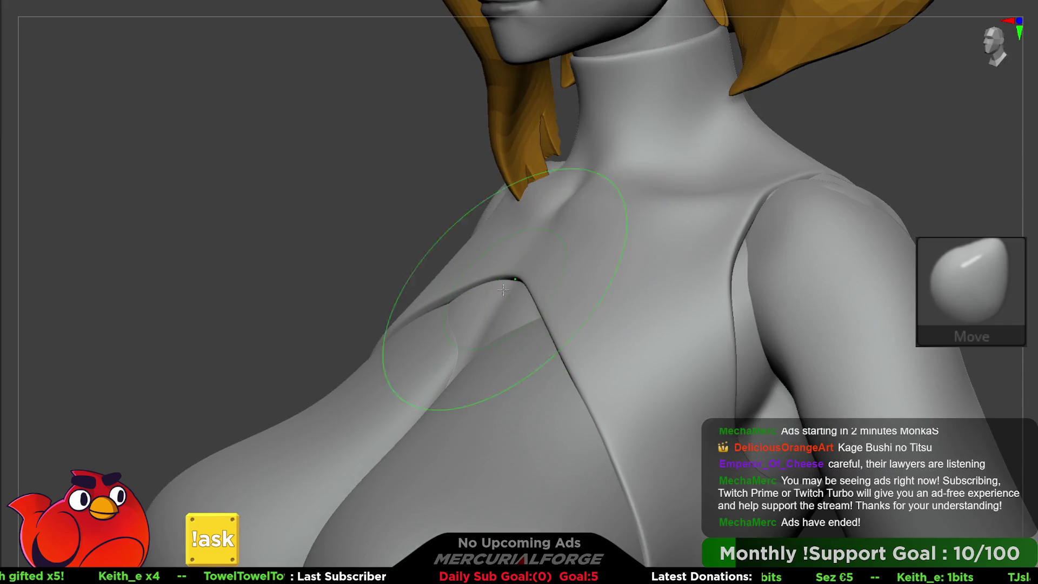
left_click_drag(507, 282, 488, 300)
Step: Review the suit from the front, three-quarter and back views
mouse_move(483, 299)
right_mouse_down()
mouse_move(562, 293)
mouse_move(590, 233)
right_mouse_up()
right_click(476, 357)
mouse_move(476, 356)
right_mouse_down()
mouse_move(540, 335)
mouse_move(573, 390)
right_mouse_up()
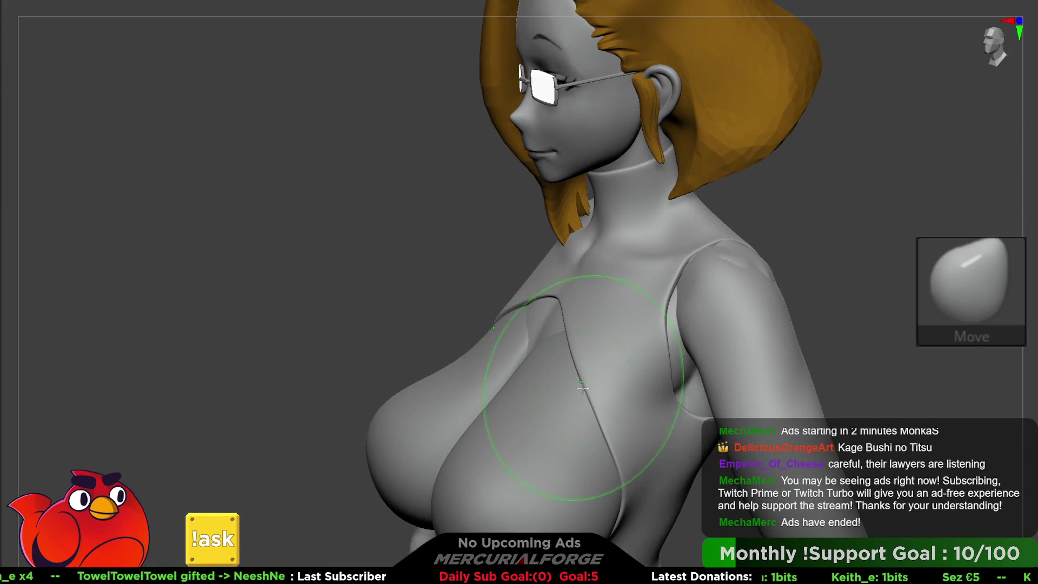
mouse_move(557, 350)
right_mouse_down()
mouse_move(592, 359)
mouse_move(568, 314)
mouse_move(591, 271)
mouse_move(660, 271)
mouse_move(683, 297)
mouse_move(657, 289)
right_mouse_up()
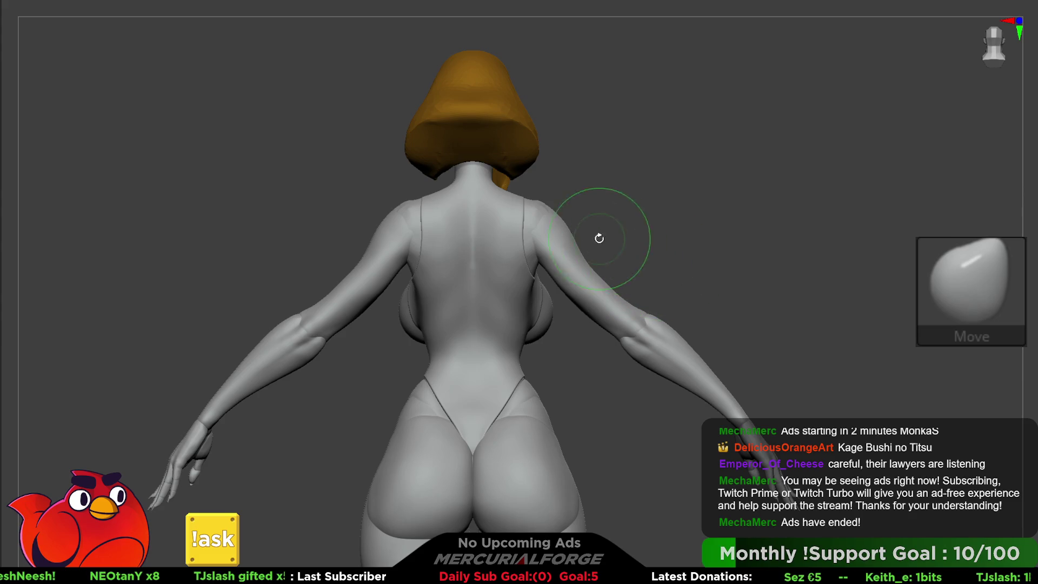
right_click_drag(545, 274, 556, 293)
right_click_drag(532, 253, 750, 246)
Step: Select the headless body SubTool at its highest subdivision level and zoom in on the torso
key("shift+d")
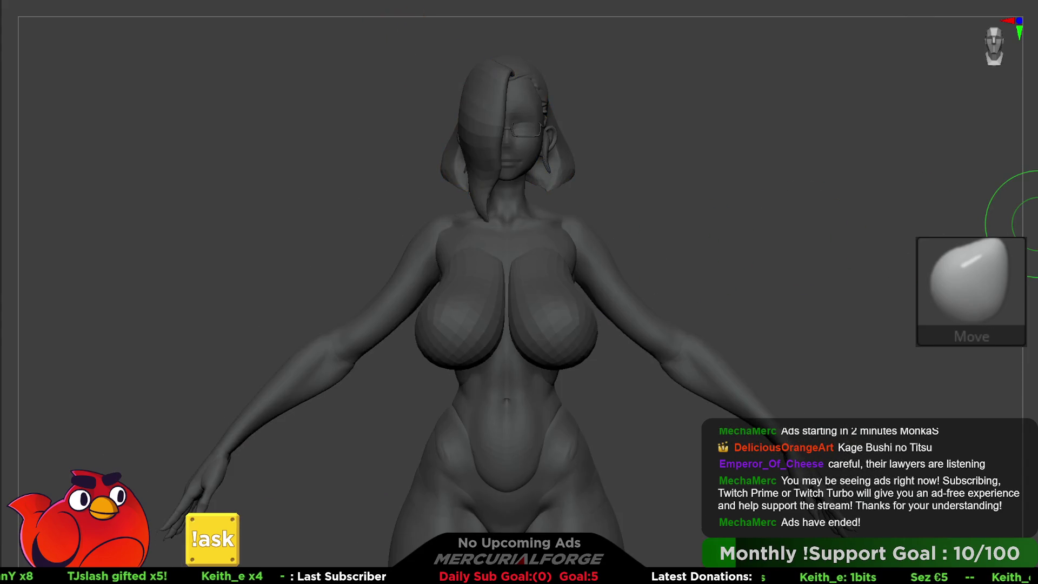
key("ctrl+z")
key("ctrl+z")
key("ctrl+z")
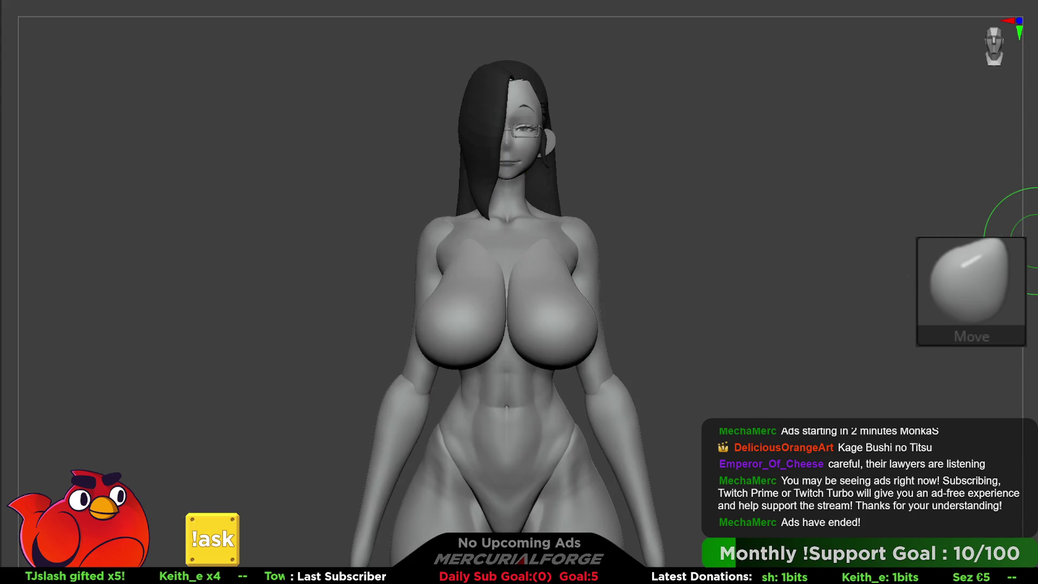
right_click_drag(802, 281, 815, 266, "alt")
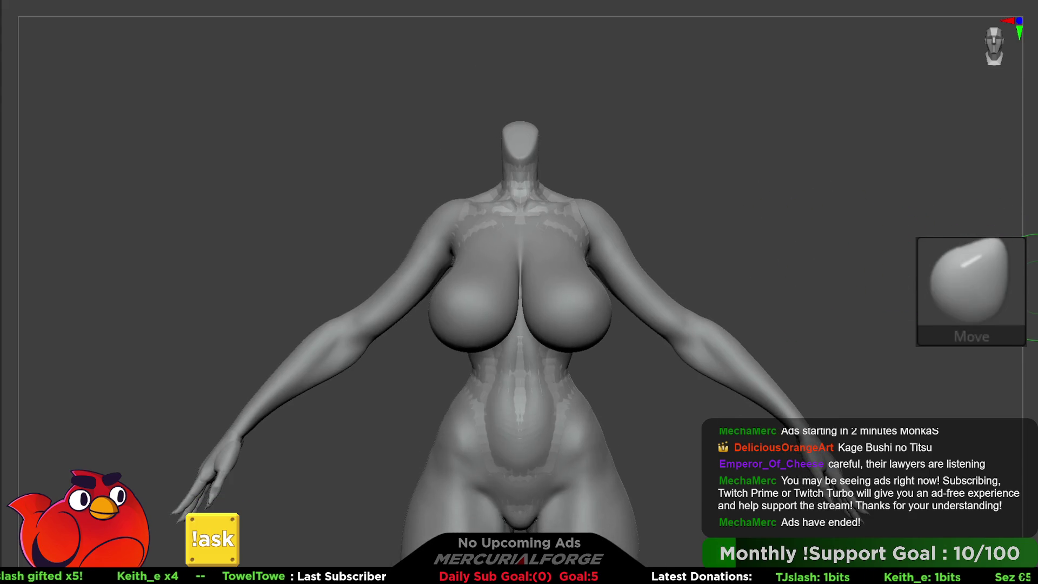
key("d")
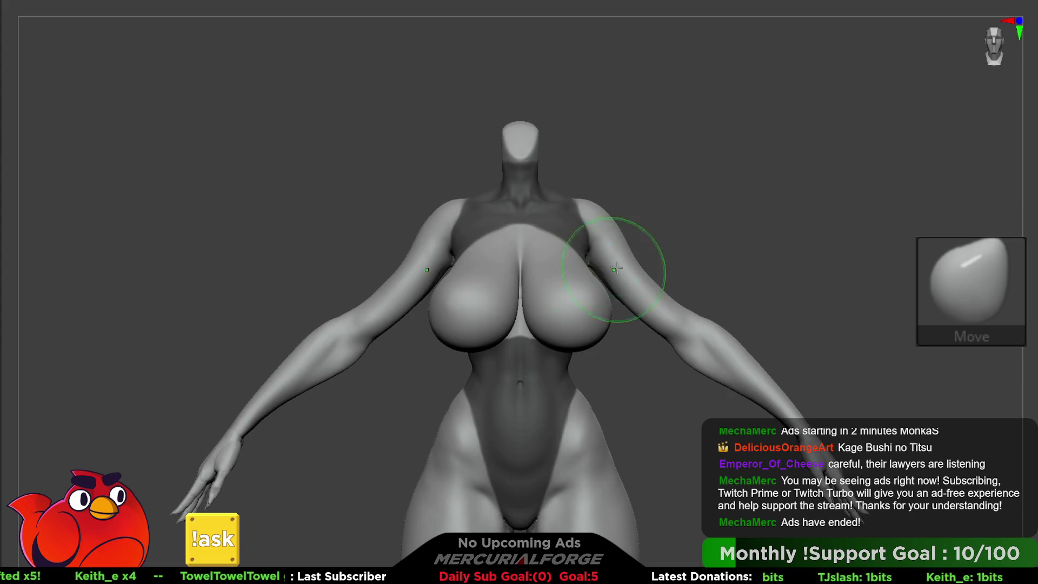
key("space")
mouse_move(572, 298)
right_mouse_down("alt")
mouse_move(540, 303)
mouse_move(509, 269)
mouse_move(544, 289)
mouse_move(539, 274)
right_mouse_up("alt")
Step: Paint a symmetric MaskPen mask over both breasts
key("ctrl")
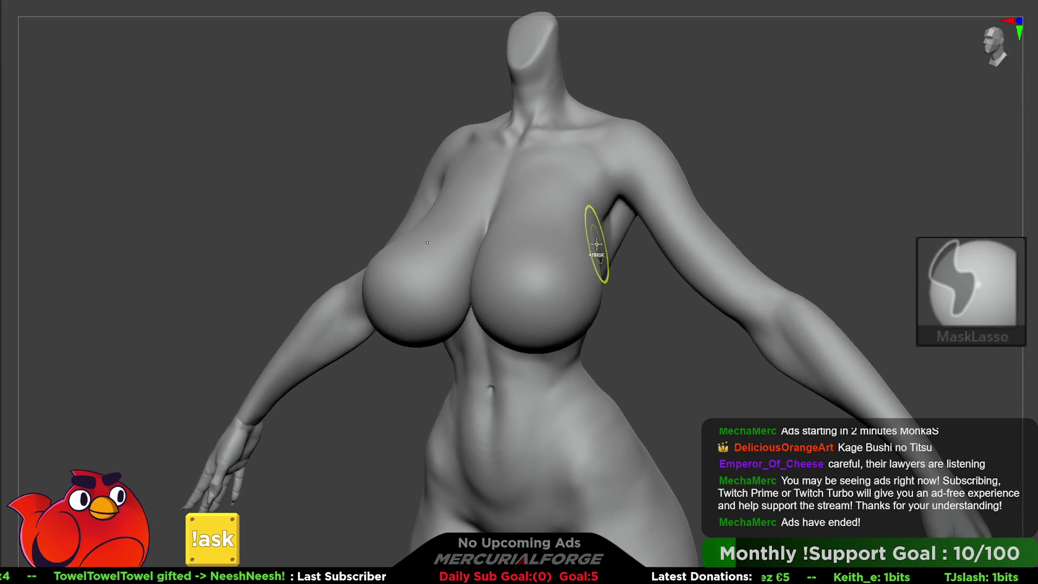
left_click_drag(544, 257, 568, 277, "ctrl")
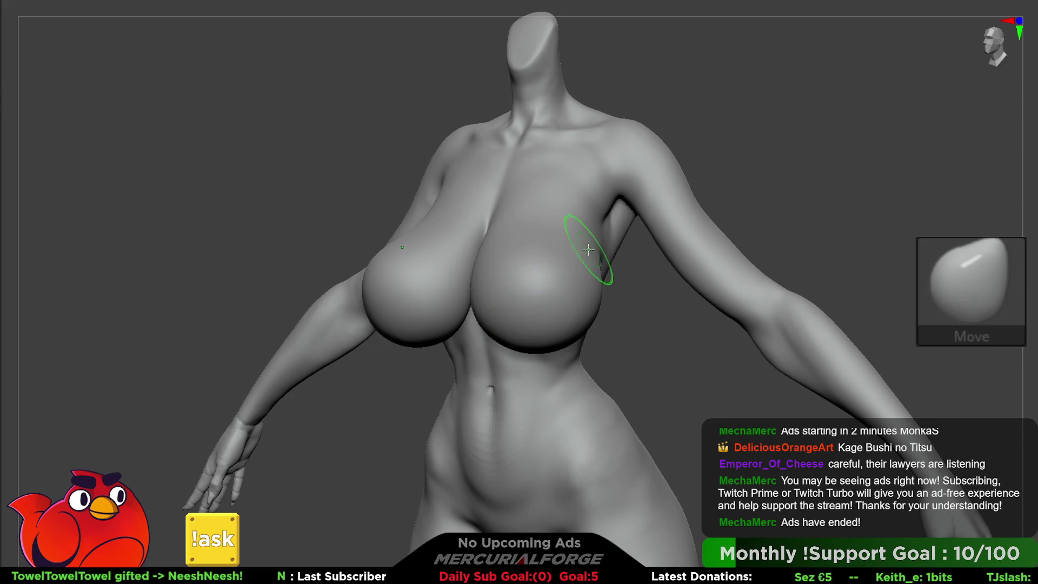
left_click_drag(588, 238, 562, 232, "ctrl")
mouse_move(562, 233)
left_mouse_down("ctrl")
mouse_move(535, 255)
mouse_move(519, 319)
mouse_move(547, 300)
mouse_move(551, 274)
left_mouse_up("ctrl")
right_click_drag(510, 271, 564, 240)
mouse_move(564, 240)
left_mouse_down("ctrl")
mouse_move(528, 232)
mouse_move(480, 283)
mouse_move(466, 322)
left_mouse_up("ctrl")
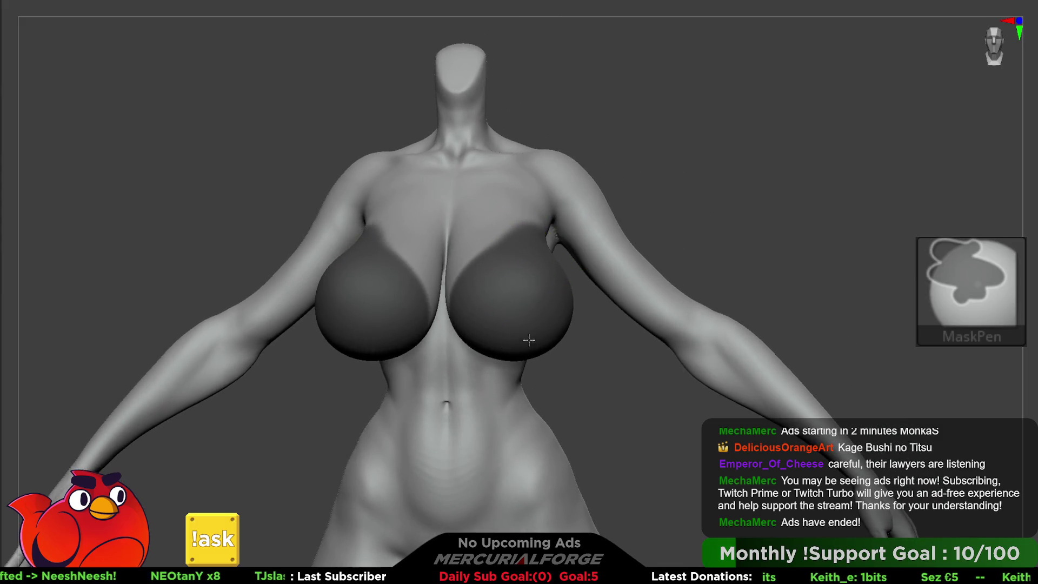
left_click_drag(529, 339, 509, 280, "ctrl")
mouse_move(510, 281)
right_mouse_down()
mouse_move(551, 261)
mouse_move(549, 197)
mouse_move(501, 289)
right_mouse_up()
mouse_move(501, 289)
left_mouse_down("ctrl")
mouse_move(463, 281)
mouse_move(405, 292)
left_mouse_up("ctrl")
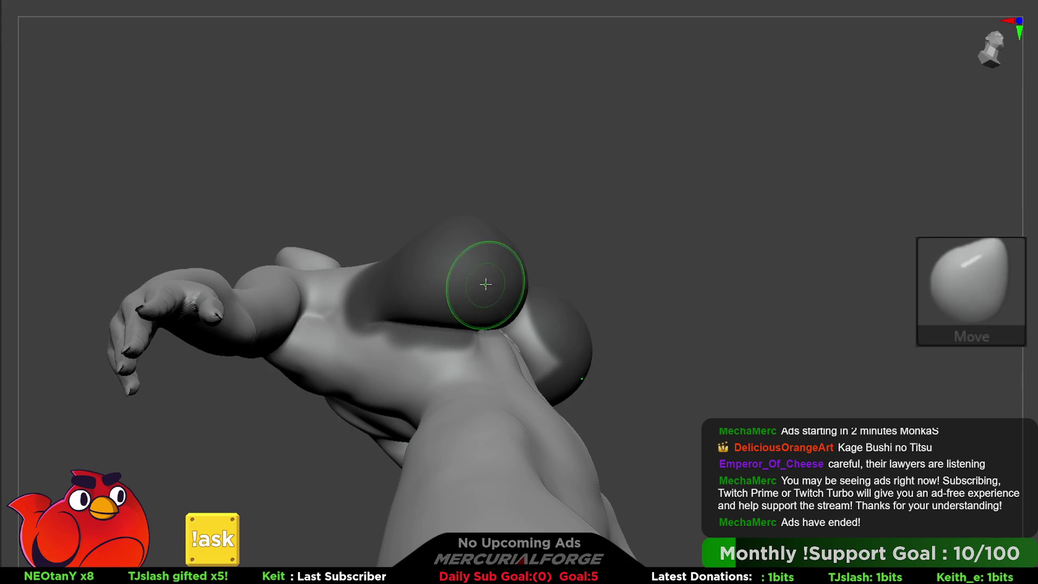
Step: Extend the mask under the breast and across the chest, then clear it
right_click_drag(484, 283, 572, 283)
mouse_move(615, 343)
right_mouse_down()
mouse_move(626, 296)
mouse_move(591, 271)
mouse_move(600, 271)
mouse_move(584, 306)
right_mouse_up()
mouse_move(584, 306)
left_mouse_down("ctrl")
mouse_move(527, 331)
mouse_move(484, 390)
left_mouse_up("ctrl")
right_click_drag(550, 339, 524, 355)
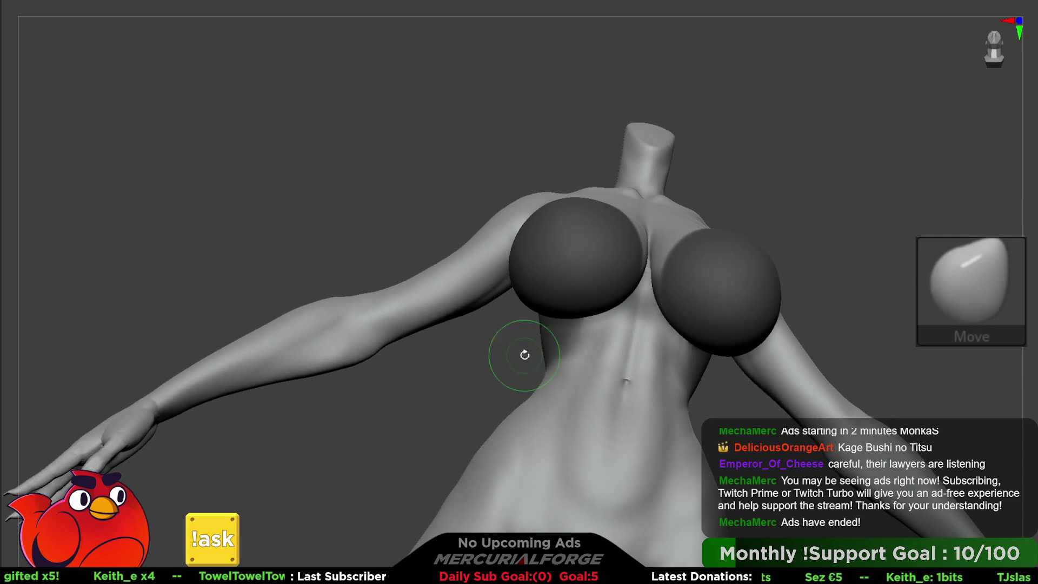
mouse_move(622, 297)
right_mouse_down()
mouse_move(565, 275)
mouse_move(570, 296)
right_mouse_up()
mouse_move(570, 297)
left_mouse_down("ctrl")
mouse_move(733, 227)
mouse_move(713, 222)
left_mouse_up("ctrl")
mouse_move(713, 223)
right_mouse_down()
mouse_move(598, 104)
mouse_move(717, 37)
right_mouse_up()
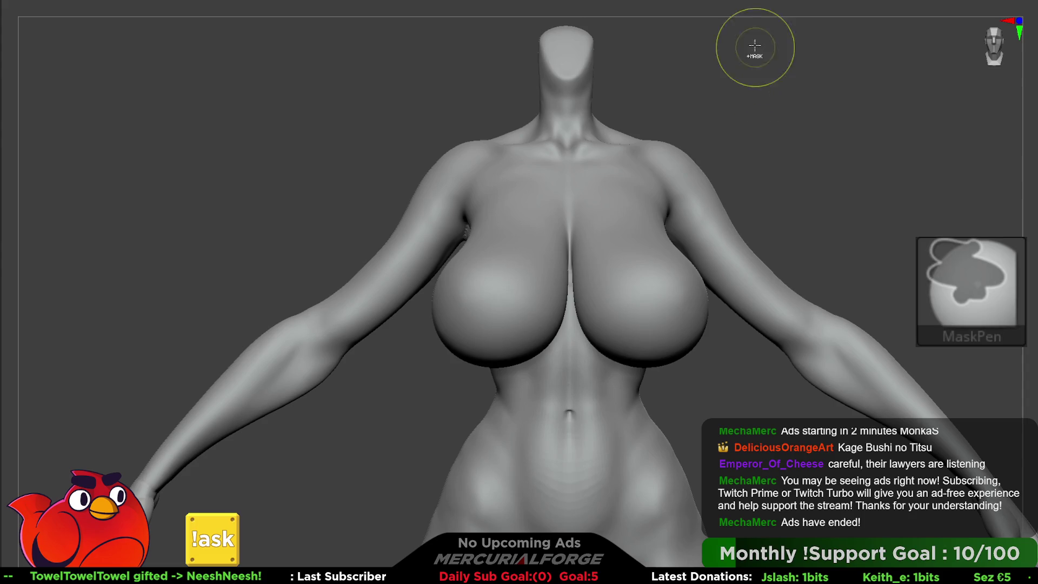
Step: Select the Inflat brush and mask a line down the centre of the chest
key("shift+d")
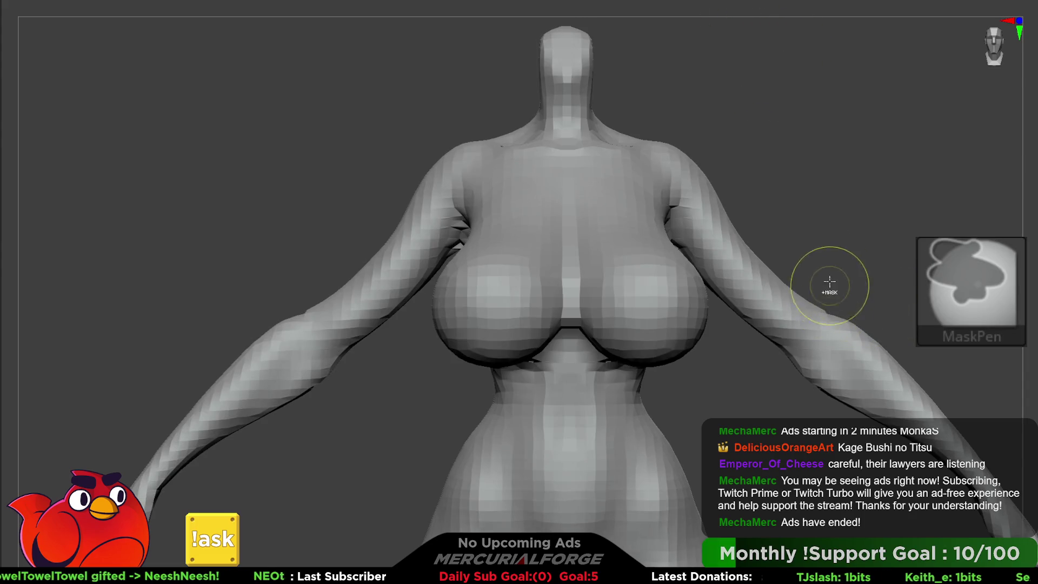
key("d")
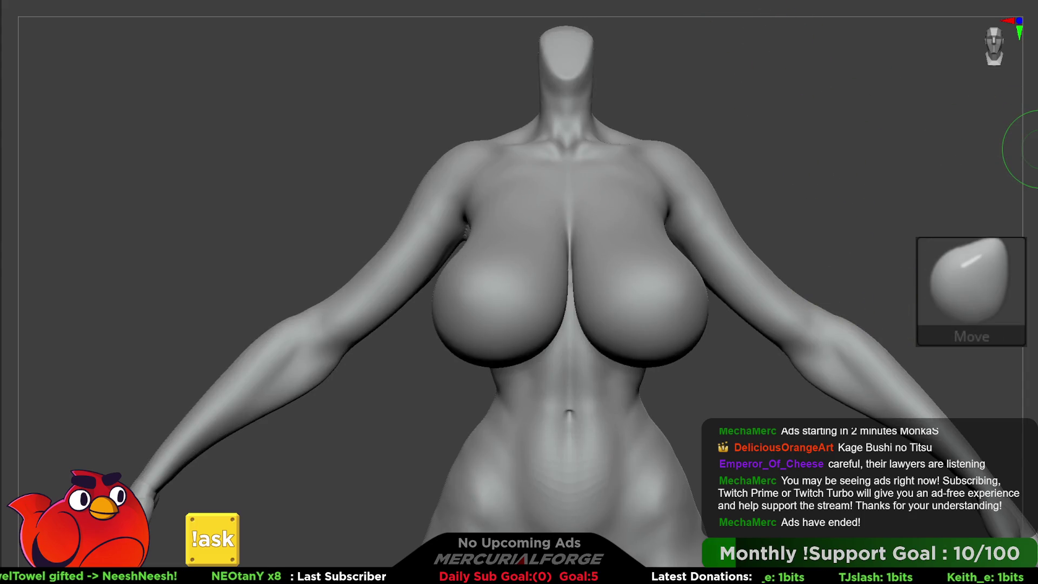
key("b")
key("i")
key("n")
key("space")
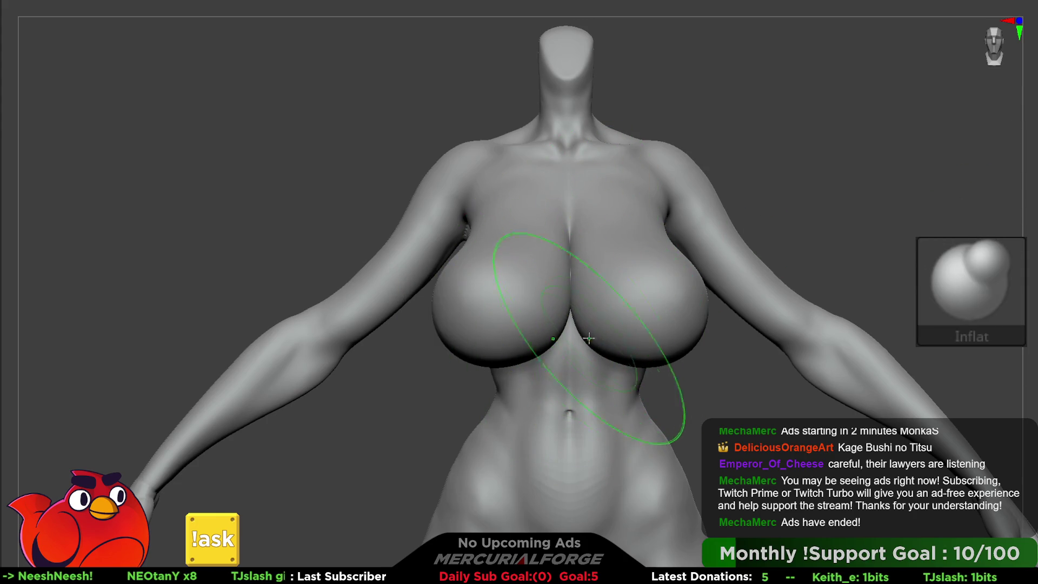
key("ctrl")
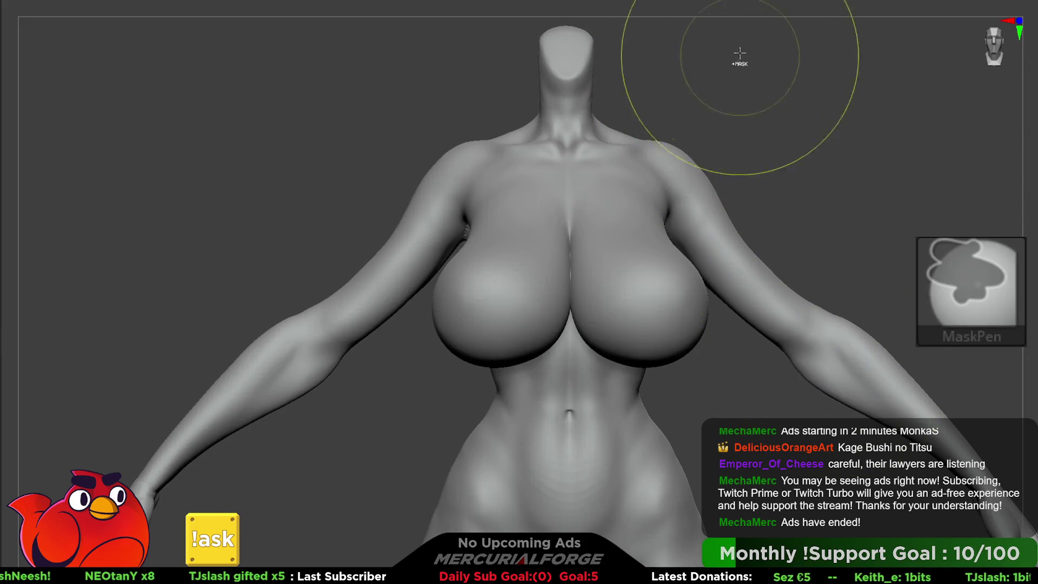
left_click_drag(571, 162, 571, 325, "ctrl")
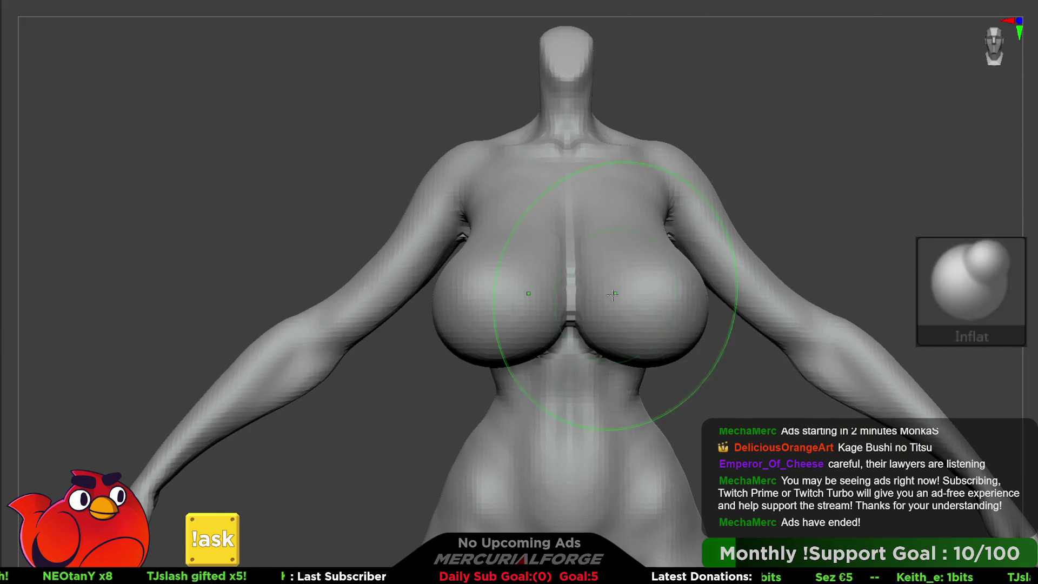
Step: Build up the cleavage and upper chest with MF_SoftClay and smooth it
right_click_drag(613, 294, 638, 238, "alt")
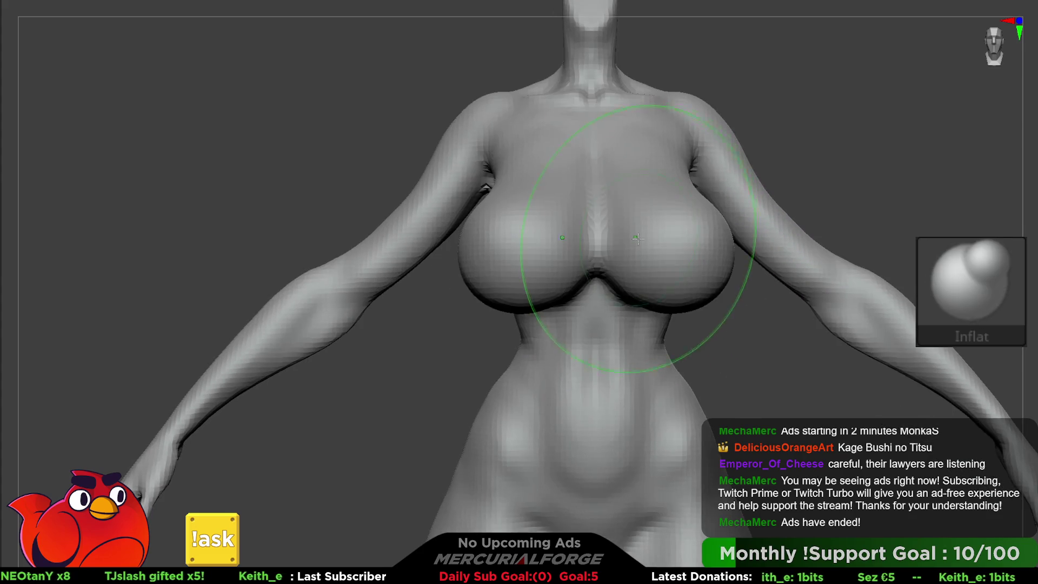
key("1")
mouse_move(903, 103)
left_mouse_down()
mouse_move(567, 232)
mouse_move(600, 254)
mouse_move(621, 242)
mouse_move(608, 216)
left_mouse_up()
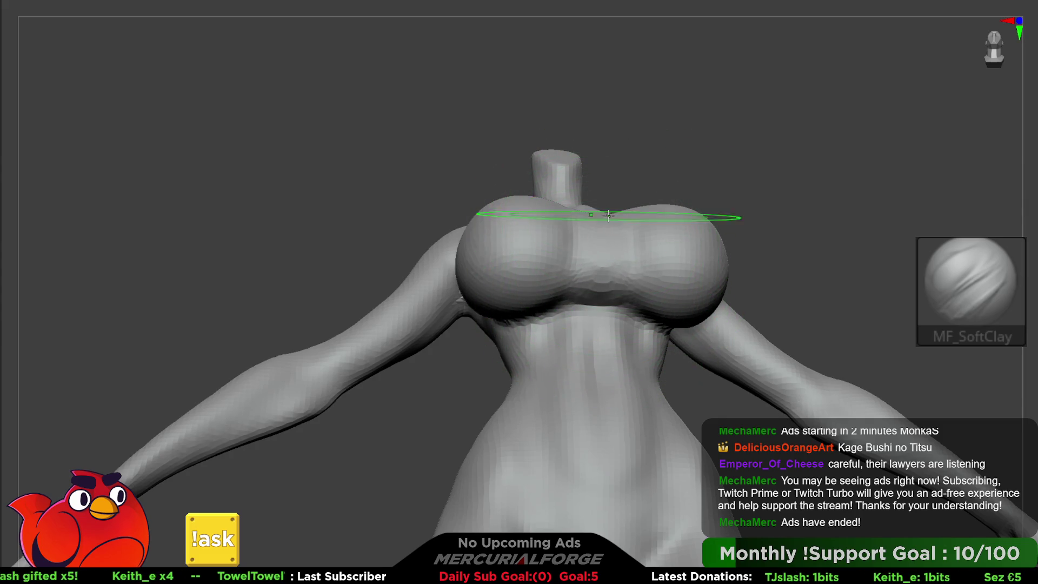
left_click_drag(604, 269, 626, 235, "shift")
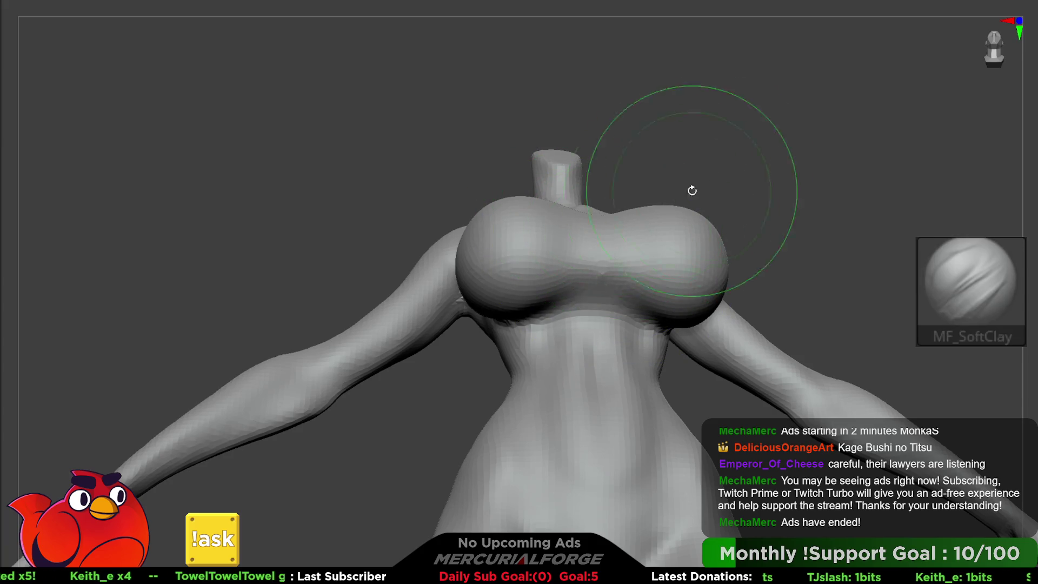
right_click_drag(690, 225, 639, 281)
mouse_move(628, 211)
right_mouse_down()
mouse_move(683, 197)
mouse_move(626, 243)
mouse_move(662, 210)
mouse_move(652, 207)
mouse_move(644, 292)
right_mouse_up()
key("b")
key("m")
key("v")
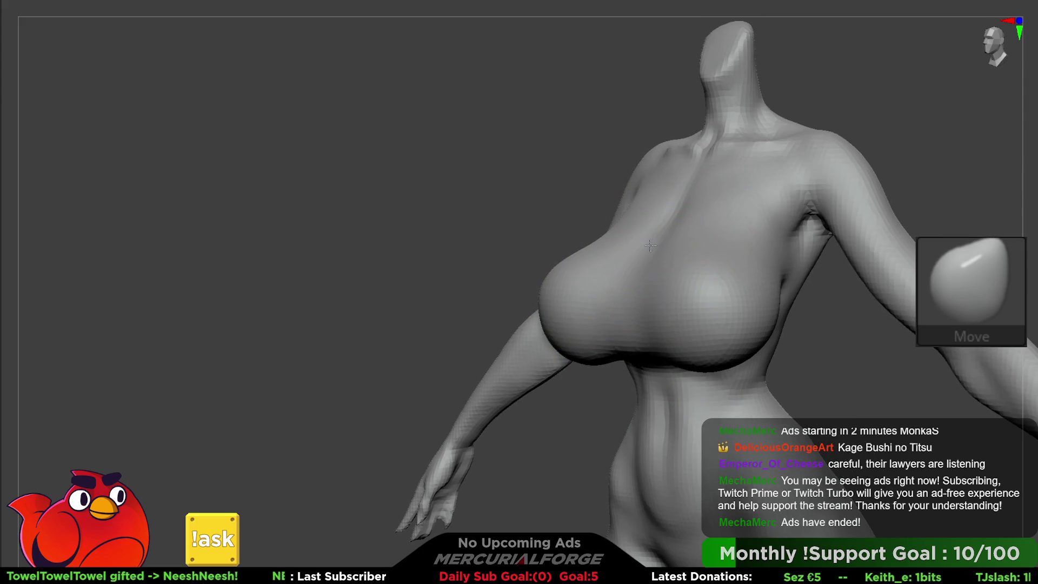
Step: Mask over both breasts and the chest with MaskPen
key("space")
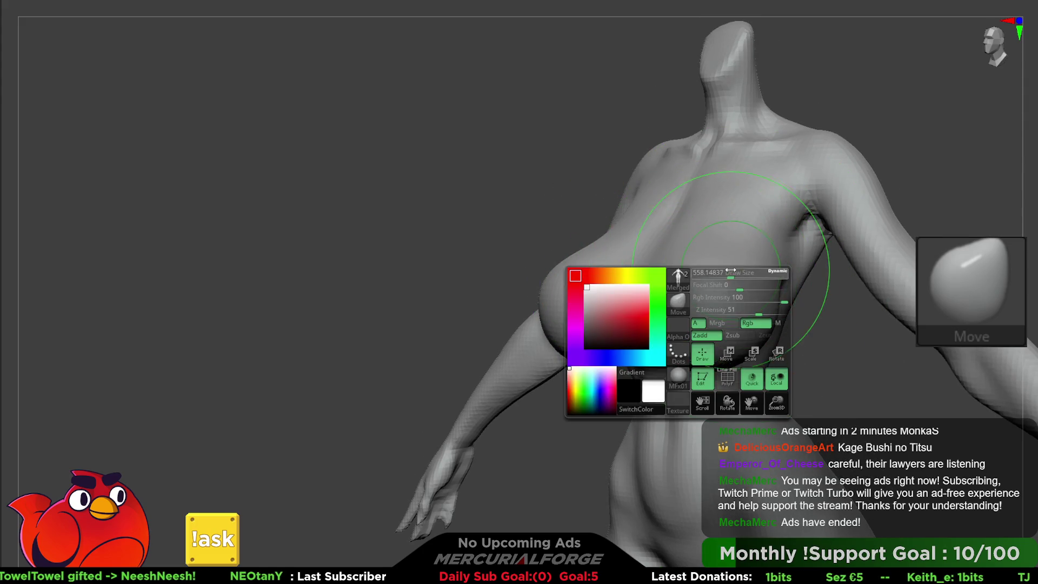
key("ctrl")
mouse_move(770, 274)
left_mouse_down("ctrl")
mouse_move(671, 324)
mouse_move(677, 352)
left_mouse_up("ctrl")
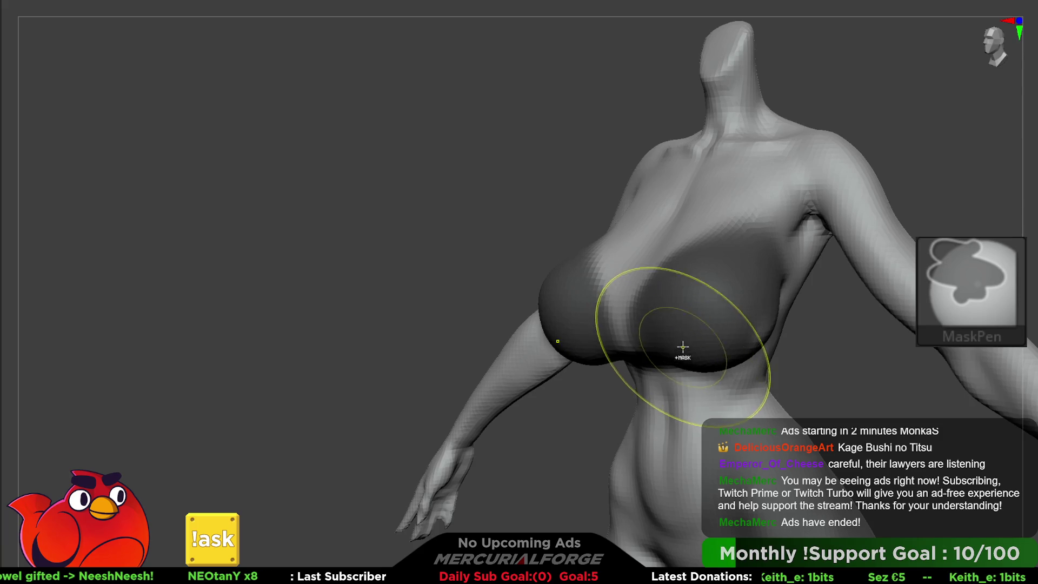
mouse_move(694, 298)
right_mouse_down("shift")
mouse_move(614, 317)
mouse_move(663, 313)
right_mouse_up("shift")
mouse_move(724, 268)
right_mouse_down()
mouse_move(665, 238)
mouse_move(606, 252)
right_mouse_up()
key("space")
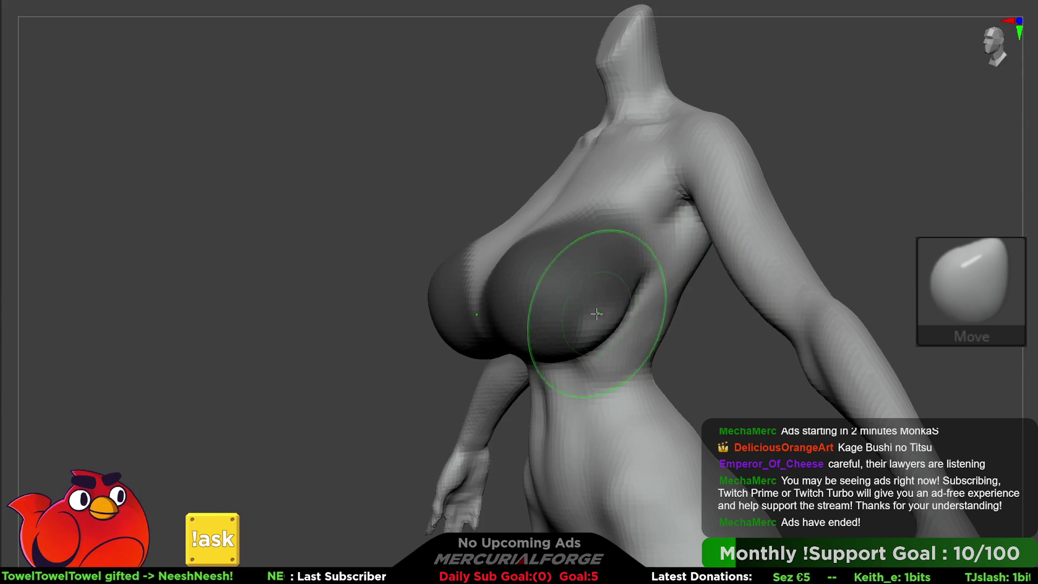
Step: Extend the mask as a wide band across the upper back and side of the torso
key("ctrl")
mouse_move(599, 324)
right_mouse_down()
mouse_move(671, 329)
mouse_move(701, 306)
mouse_move(632, 292)
mouse_move(696, 309)
mouse_move(733, 273)
right_mouse_up()
mouse_move(733, 273)
left_mouse_down("ctrl")
mouse_move(732, 259)
mouse_move(687, 285)
mouse_move(769, 311)
left_mouse_up("ctrl")
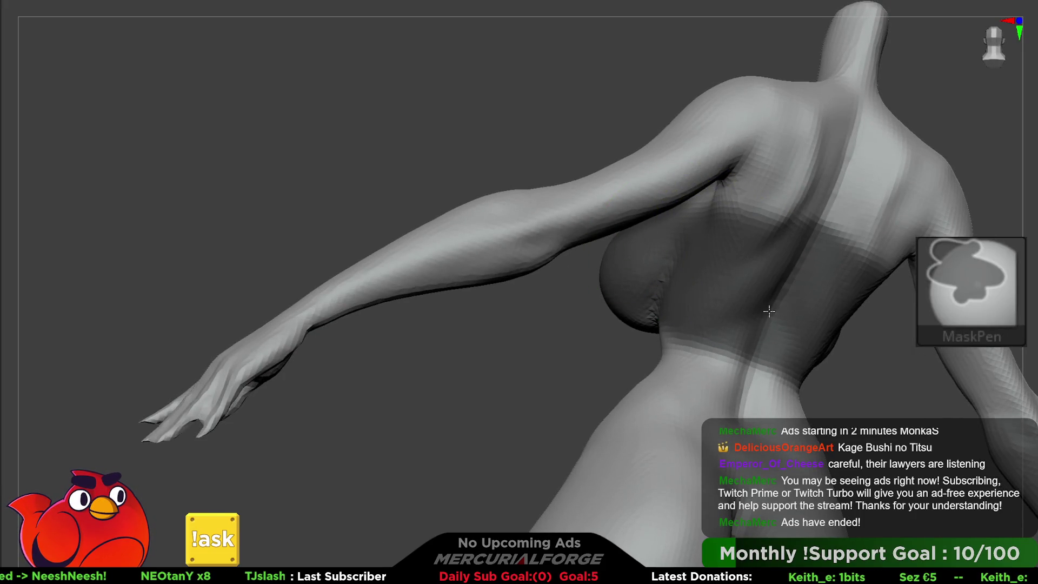
mouse_move(644, 274)
right_mouse_down()
mouse_move(646, 303)
mouse_move(687, 243)
mouse_move(660, 266)
mouse_move(651, 254)
right_mouse_up()
key("space")
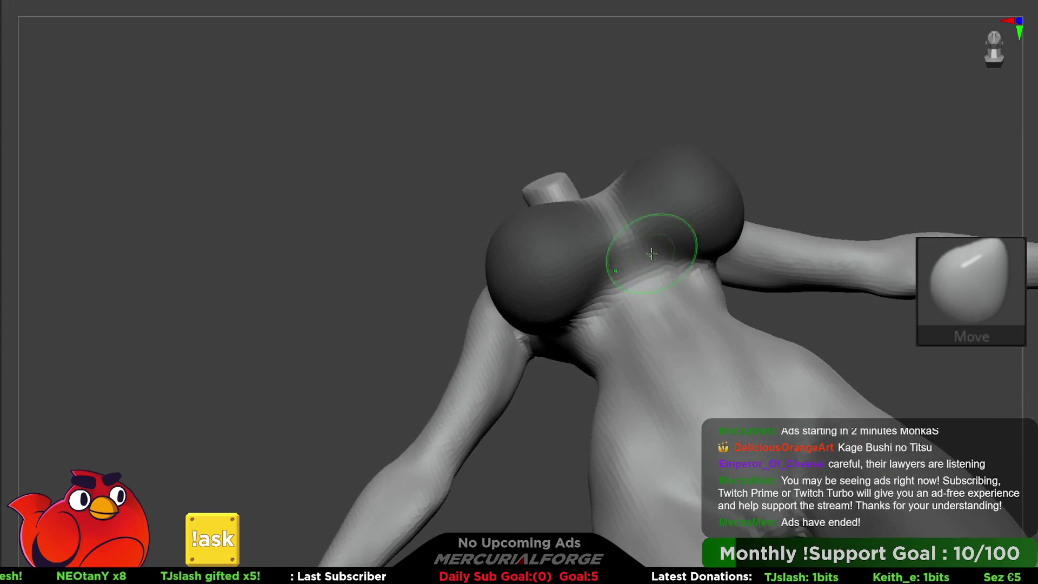
mouse_move(644, 204)
right_mouse_down()
mouse_move(631, 193)
mouse_move(656, 211)
mouse_move(663, 238)
mouse_move(625, 186)
right_mouse_up()
right_click_drag(574, 248, 586, 281)
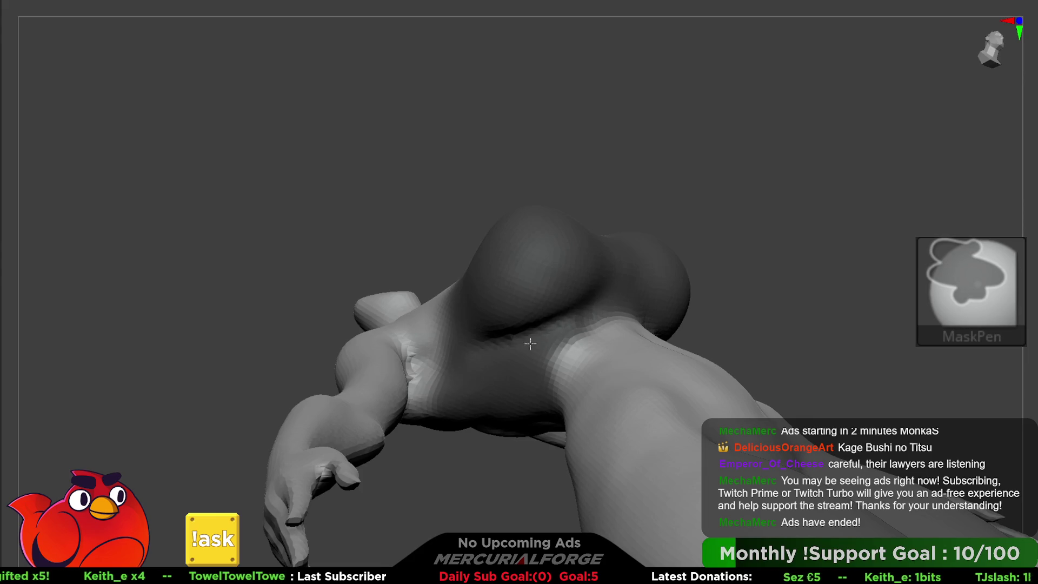
key("ctrl+shift")
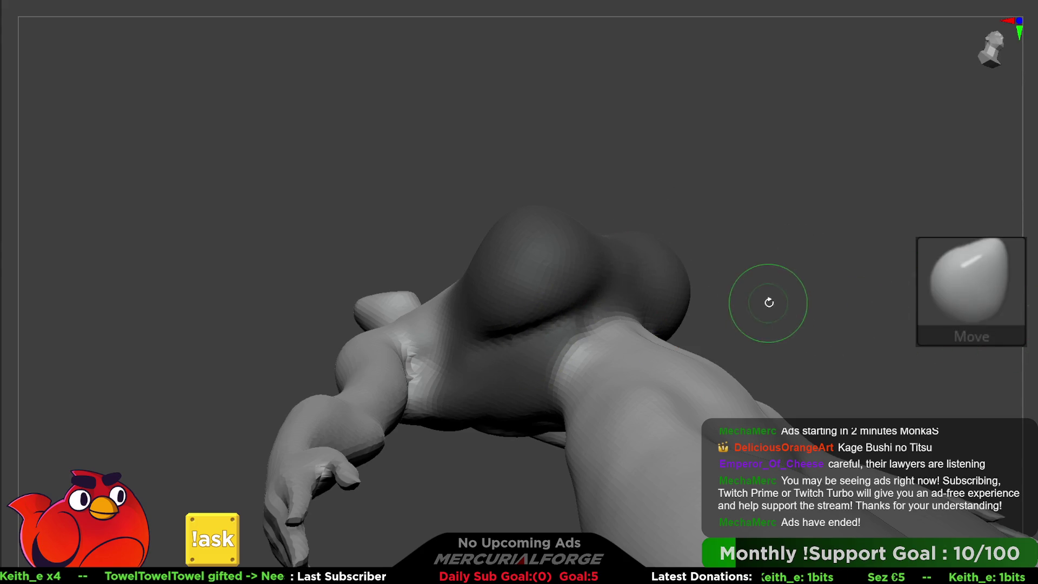
Step: Hide and reshow chest parts, cancel Projection Master, and clear the chest mask
left_click(776, 299, "ctrl+shift")
left_click(757, 262, "ctrl+shift")
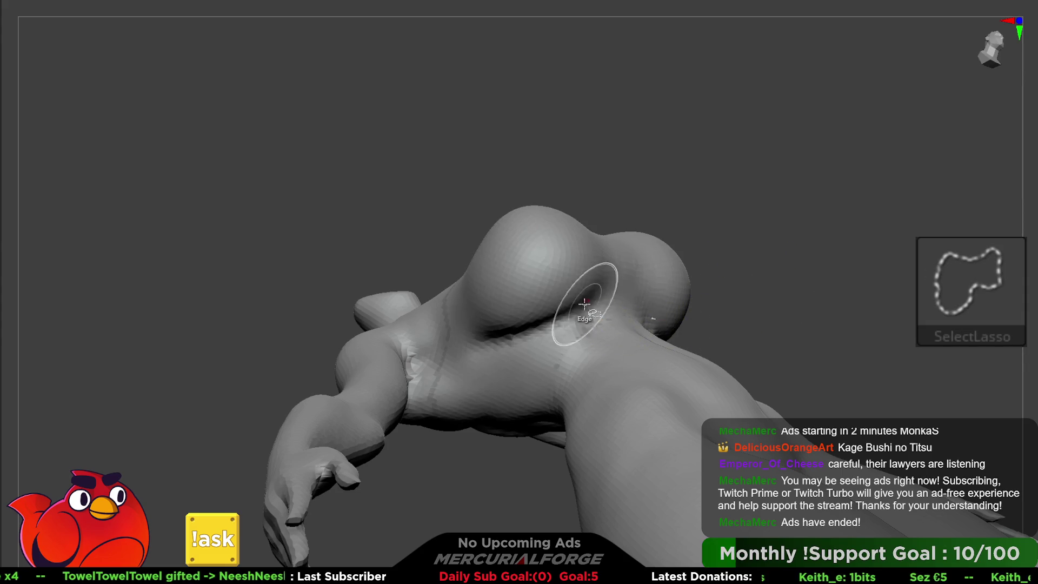
key("space")
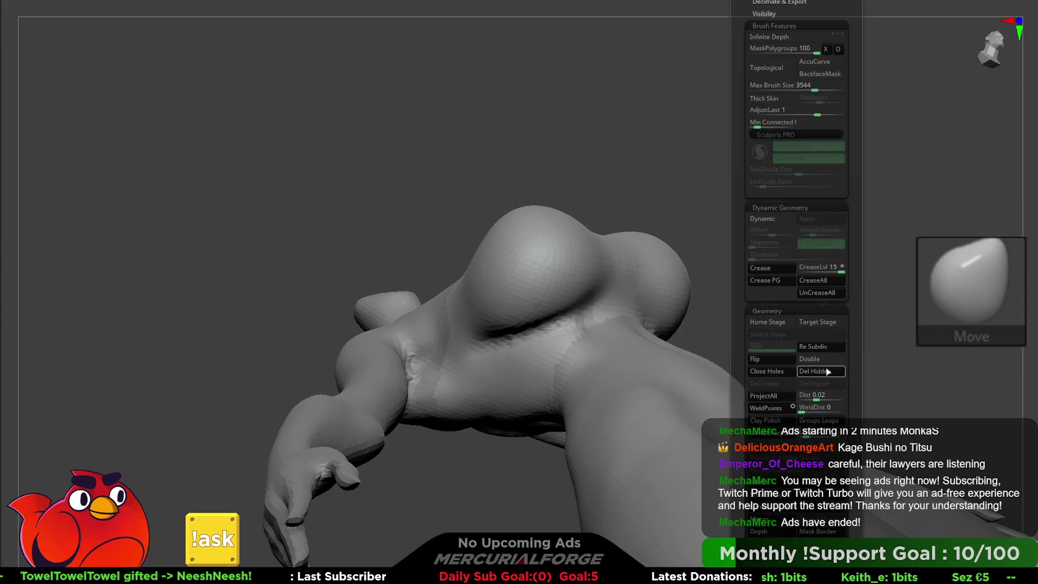
key("g")
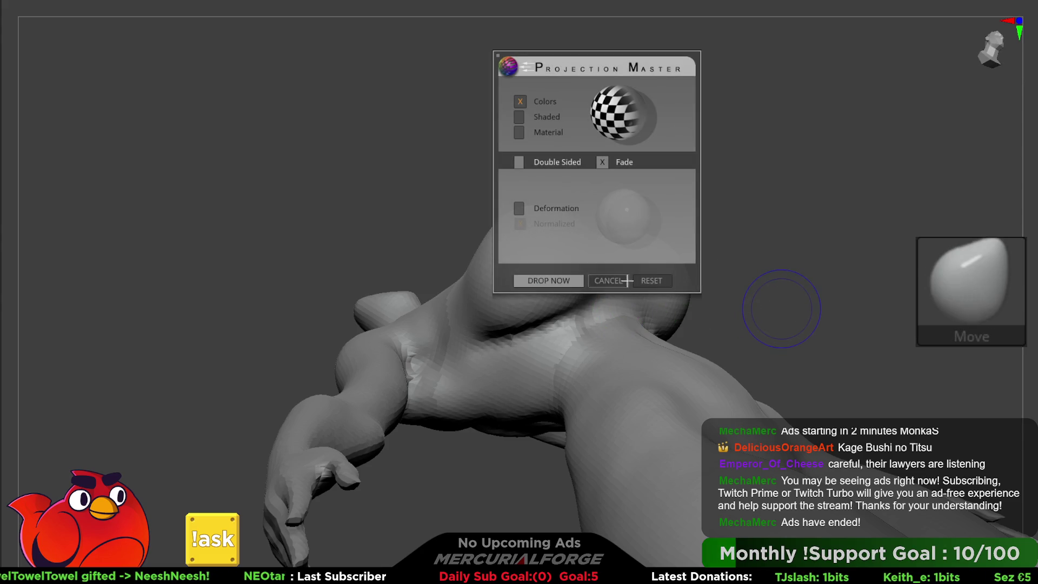
left_click(626, 281)
left_click_drag(750, 290, 1033, 315)
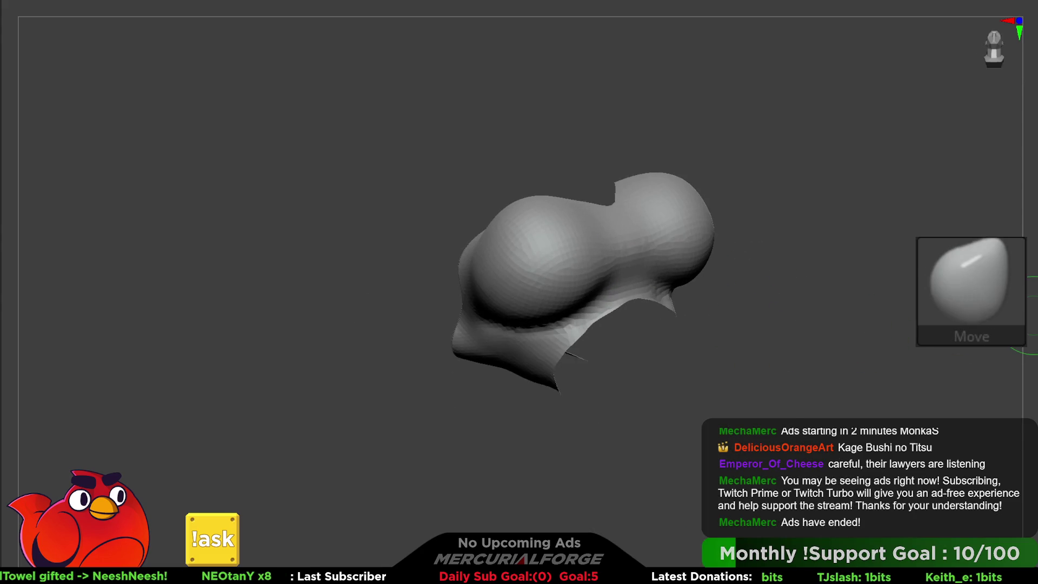
left_click(829, 274, "ctrl+shift")
left_click(857, 289, "ctrl")
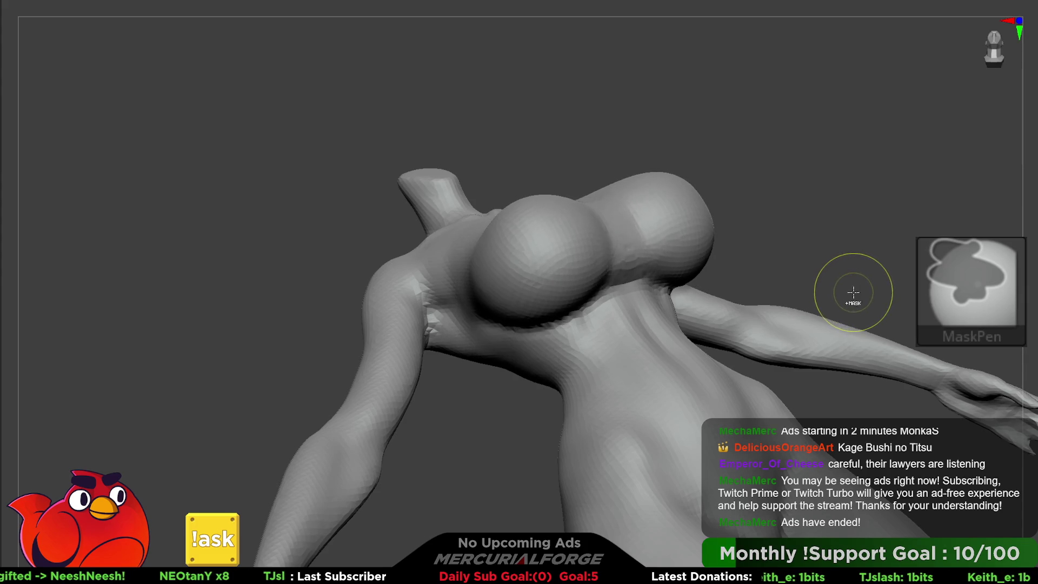
Step: Isolate the breasts, then invert visibility to leave the torso shell with its chest opening
key("d")
key("ctrl+shift")
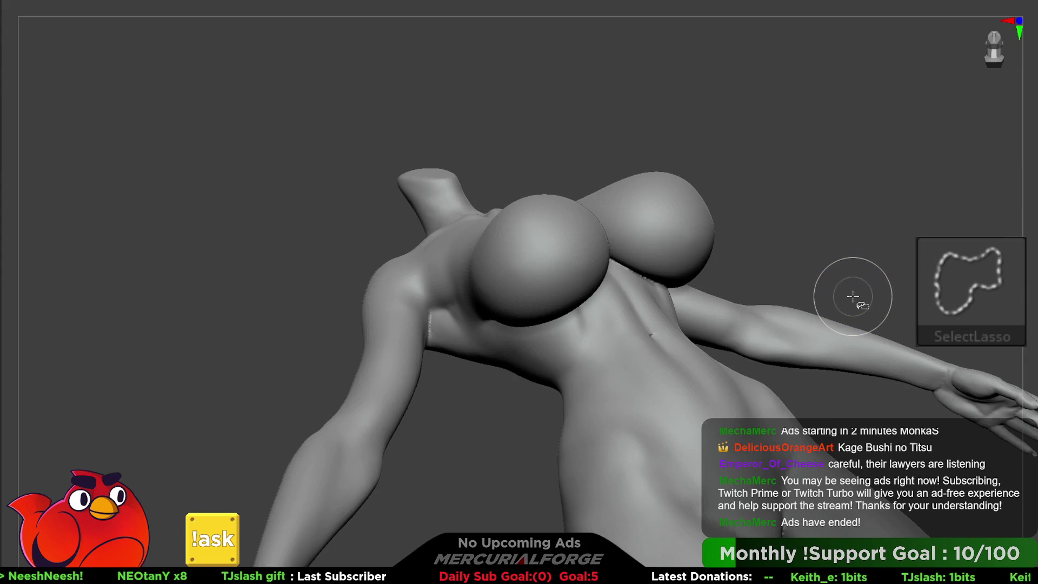
key("shift+d")
key("d")
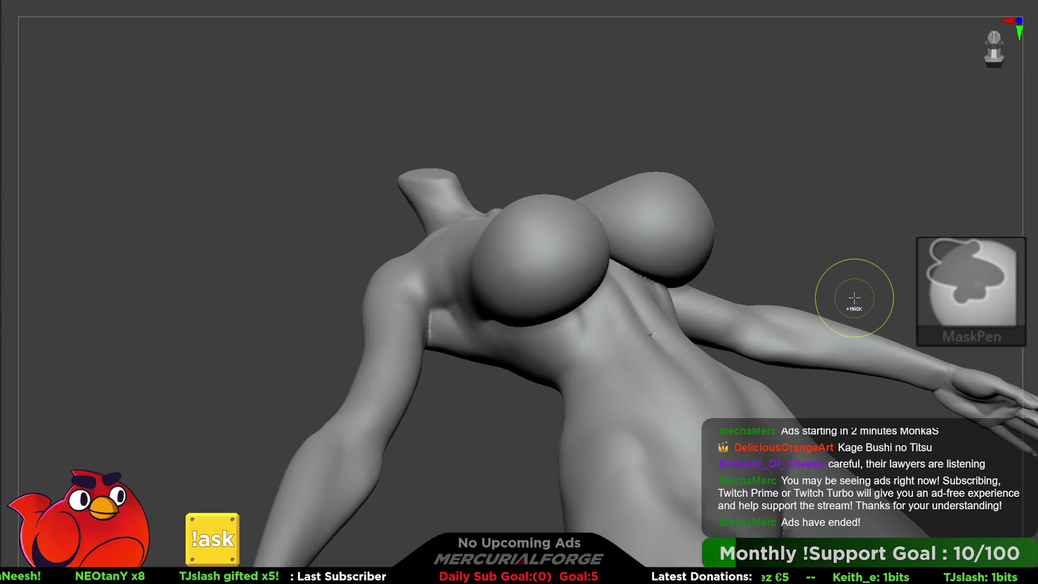
mouse_move(855, 297)
left_mouse_down()
mouse_move(776, 290)
mouse_move(811, 283)
mouse_move(784, 260)
mouse_move(827, 265)
mouse_move(773, 297)
left_mouse_up()
left_click(1033, 317)
left_click_drag(818, 325, 806, 280)
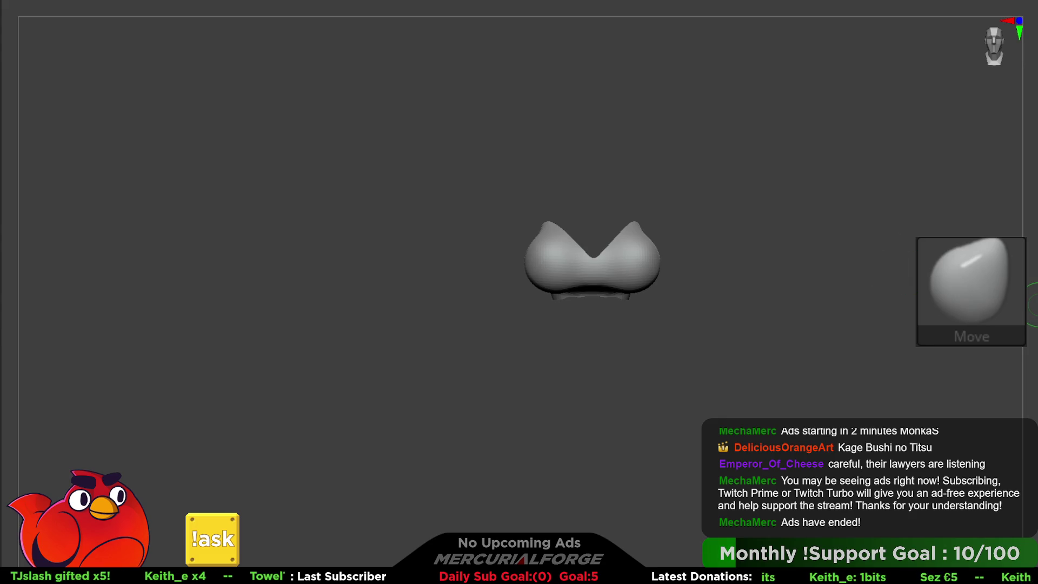
left_click_drag(1033, 304, 1035, 307, "ctrl+shift")
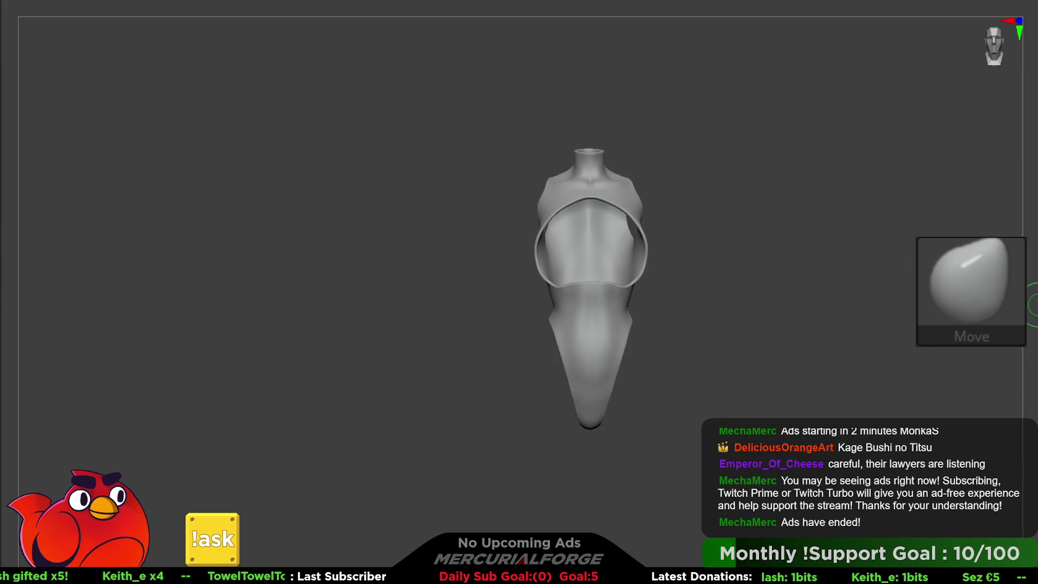
Step: Show the full figure and enable Dynamic subdivision on the chest piece with SmoothSubdiv 3
left_click(1034, 305, "ctrl+shift")
key("F1")
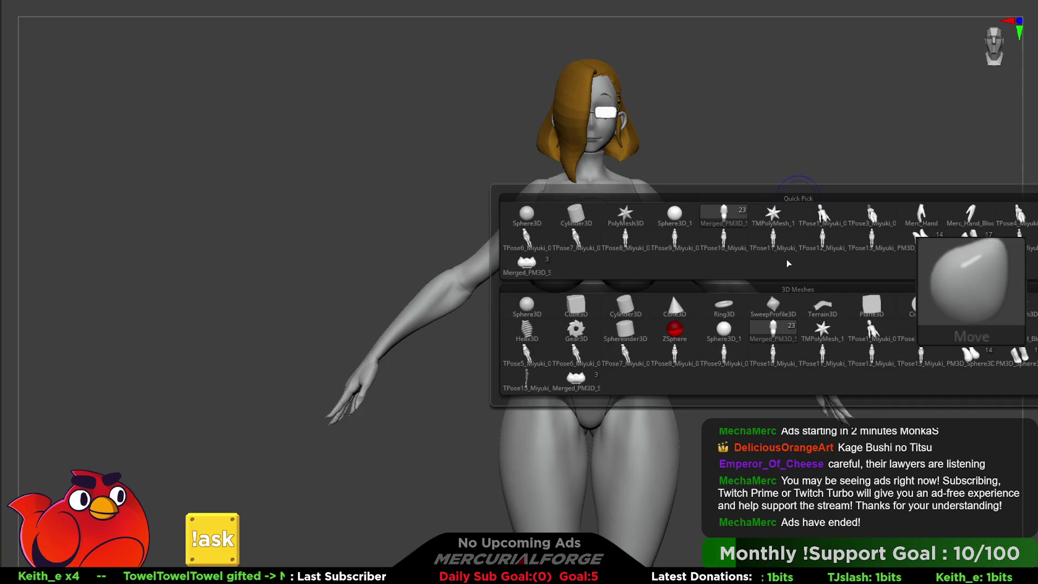
key("F1")
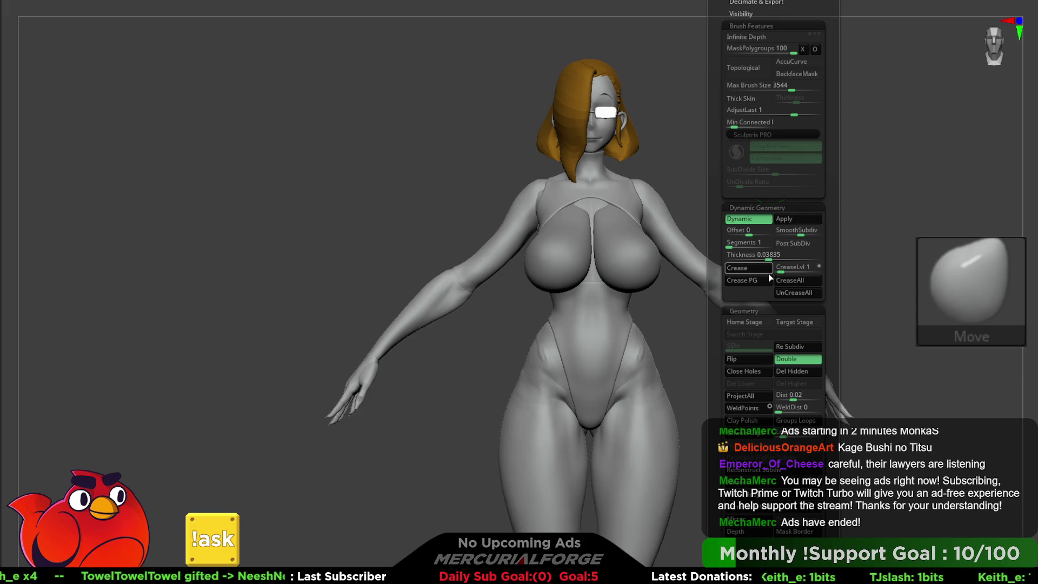
key("b")
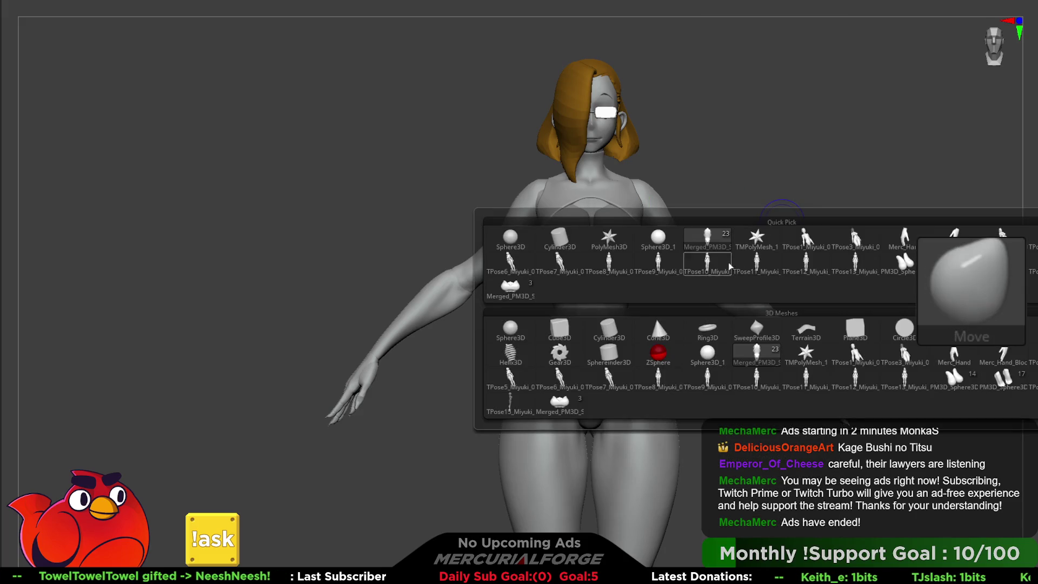
left_click(586, 269)
right_click_drag(587, 269, 648, 253, "ctrl")
key("w")
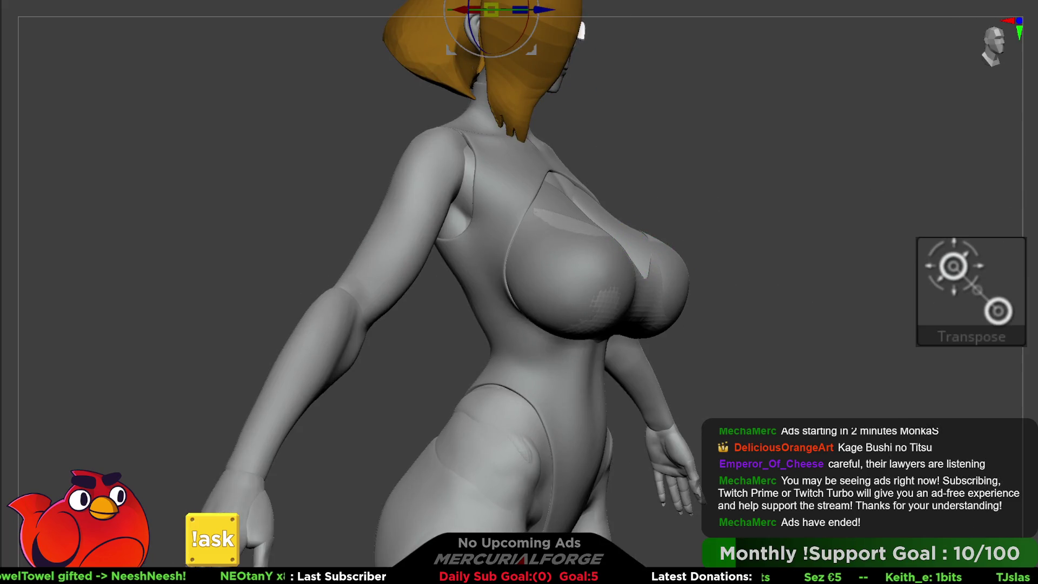
key("q")
mouse_move(825, 202)
right_mouse_down()
mouse_move(732, 176)
mouse_move(703, 260)
mouse_move(681, 270)
mouse_move(741, 271)
mouse_move(695, 269)
mouse_move(757, 259)
right_mouse_up()
key("F1")
left_click(812, 220)
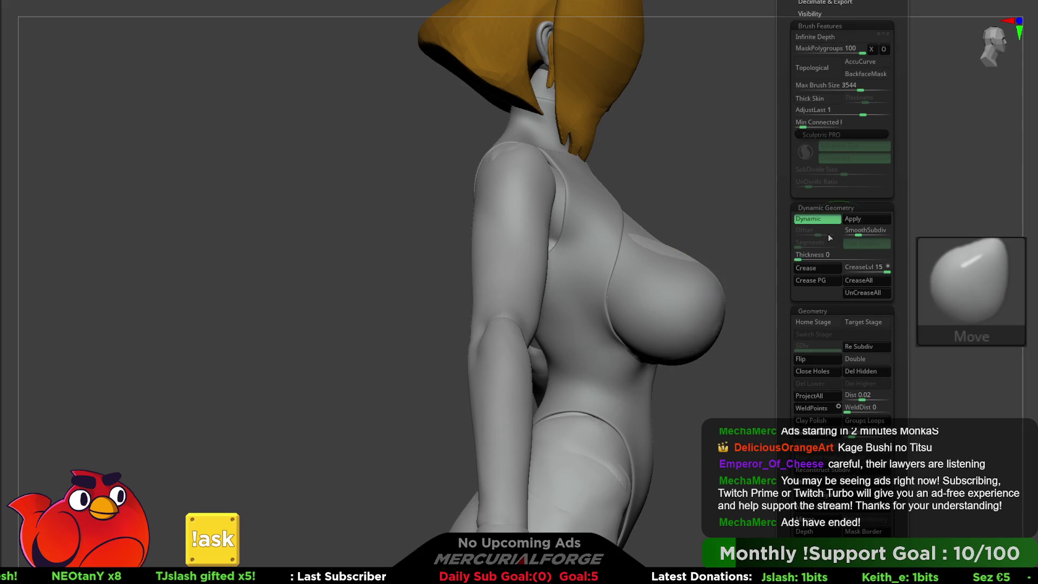
left_click_drag(860, 234, 828, 256)
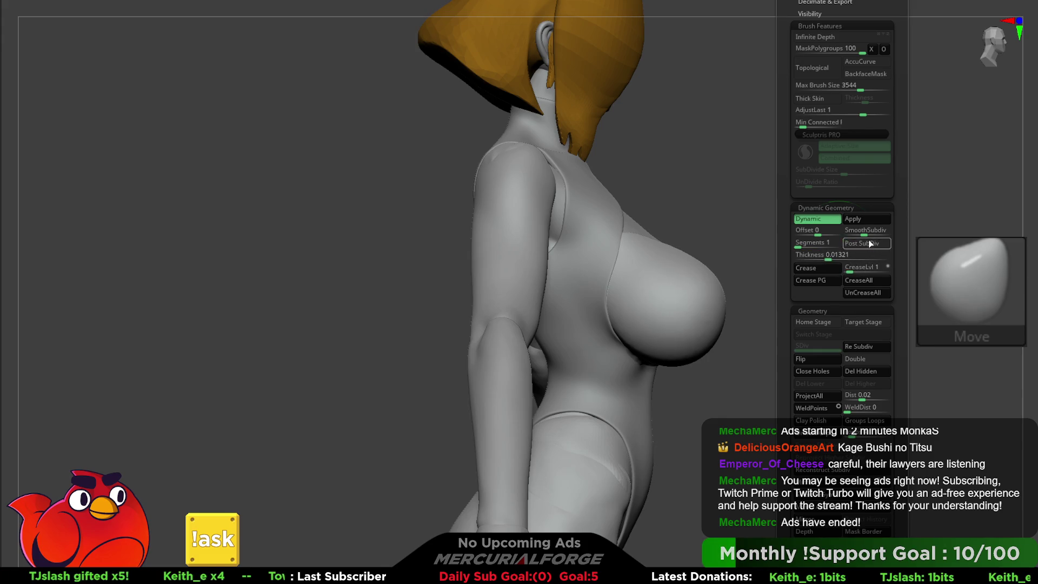
Step: Raise the chest piece's Dynamic Thickness to about 0.029
left_click_drag(784, 243, 726, 244)
key("w")
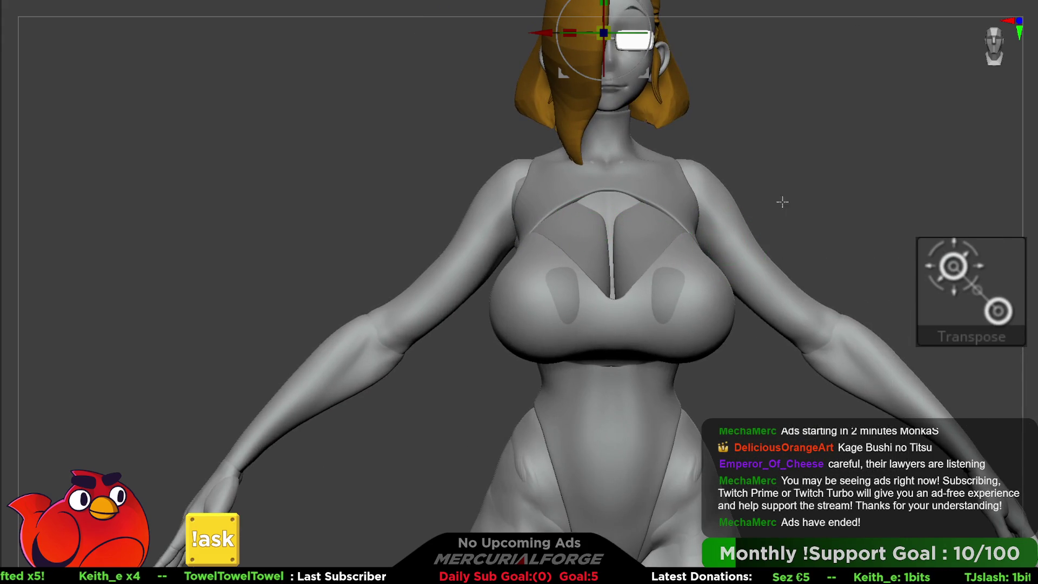
key("q")
key("F1")
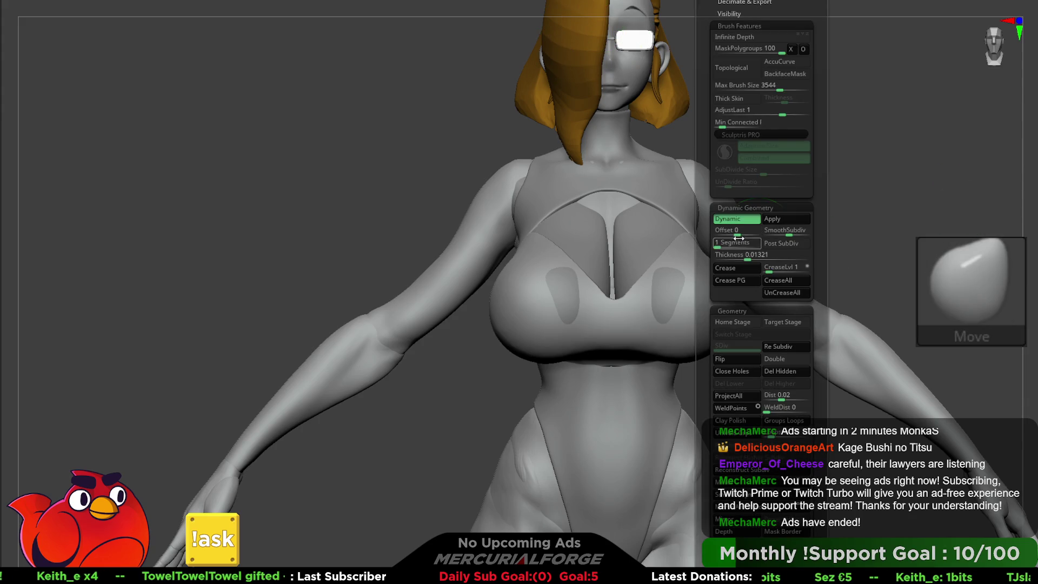
left_click_drag(746, 256, 751, 260)
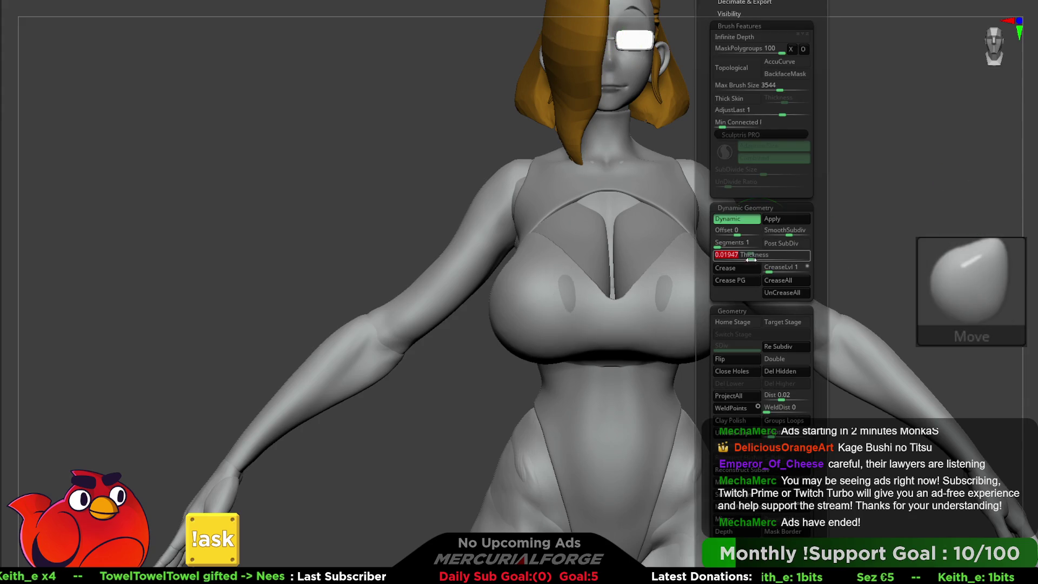
left_click_drag(378, 270, 700, 279)
key("F1")
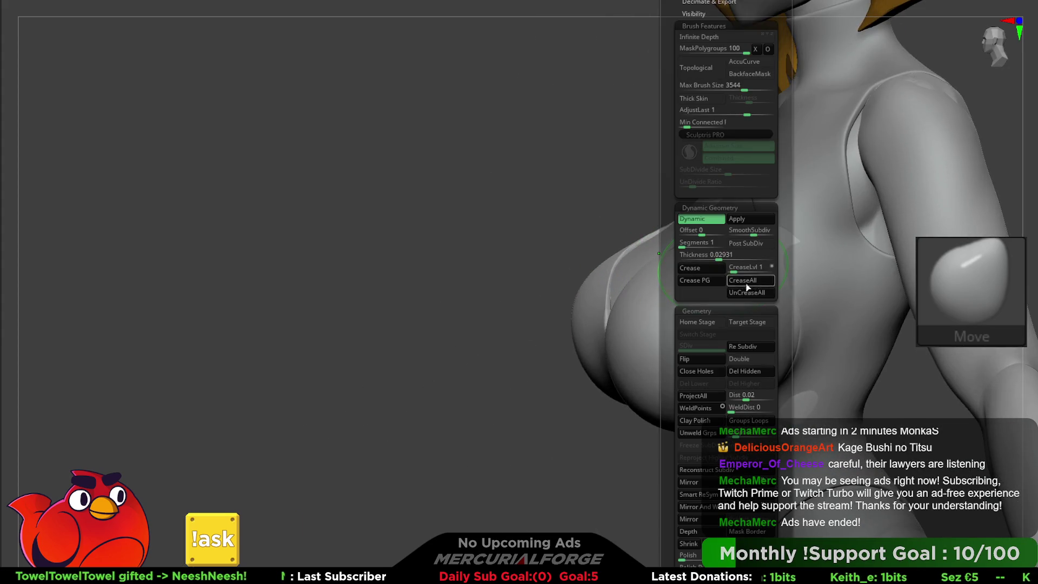
left_click_drag(697, 312, 788, 236)
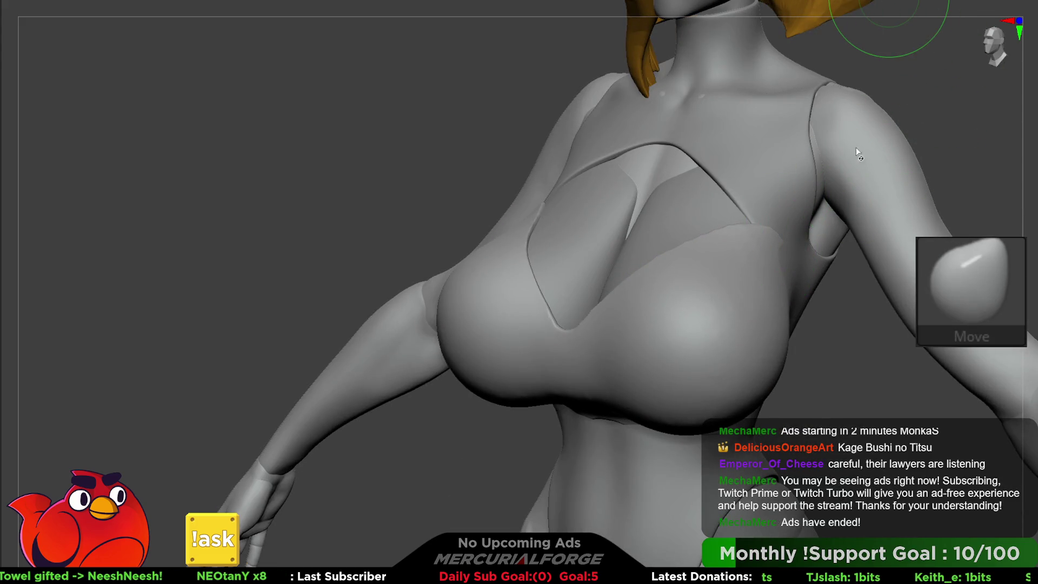
Step: Isolate the chest piece with PolyF on for a front-view check, then unhide the body
left_click_drag(695, 261, 695, 270, "shift")
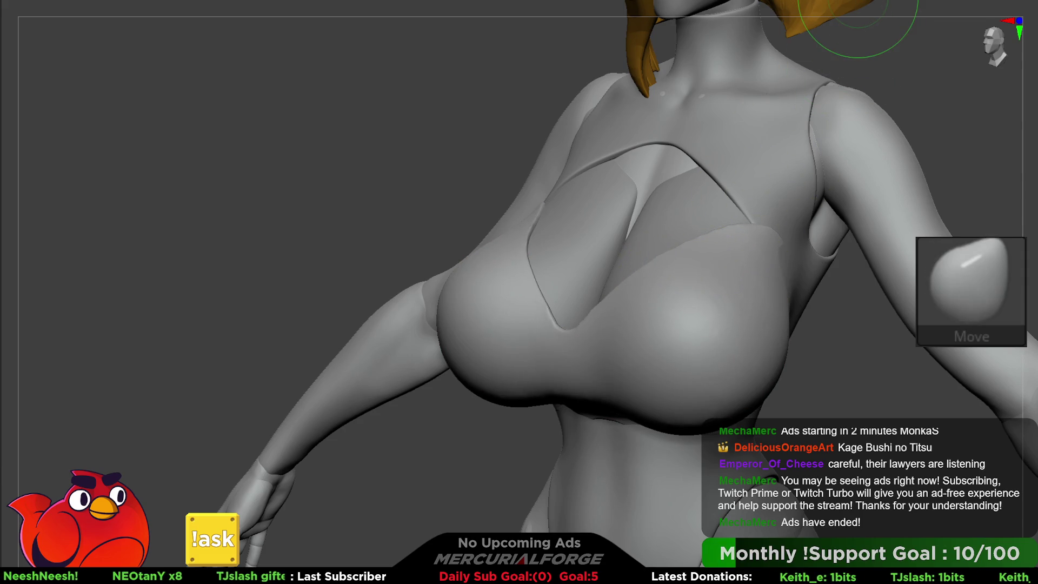
left_click(778, 225, "alt")
left_click(770, 259, "ctrl+shift")
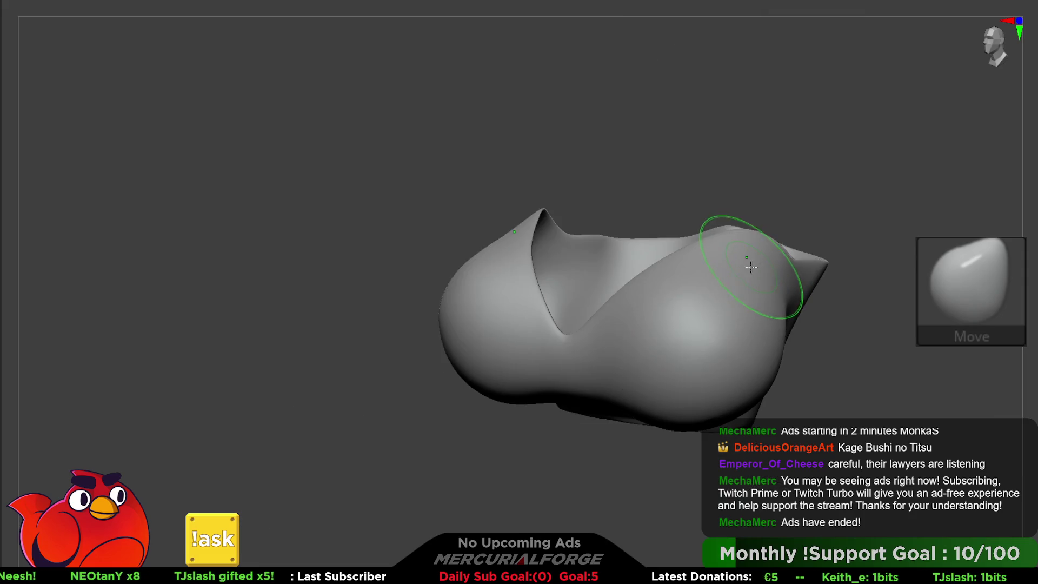
key("shift+f")
mouse_move(654, 293)
right_mouse_down()
mouse_move(692, 254)
mouse_move(686, 290)
mouse_move(698, 222)
right_mouse_up()
left_click(623, 347, "ctrl+shift")
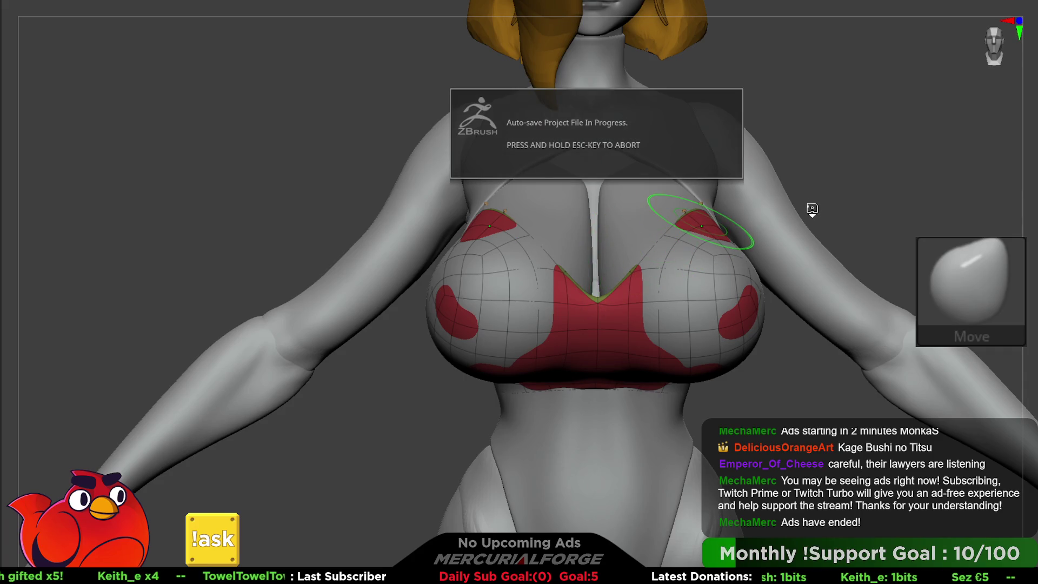
Step: Turn off PolyF, enlarge the brush and smooth out the cleavage crease
key("shift+f")
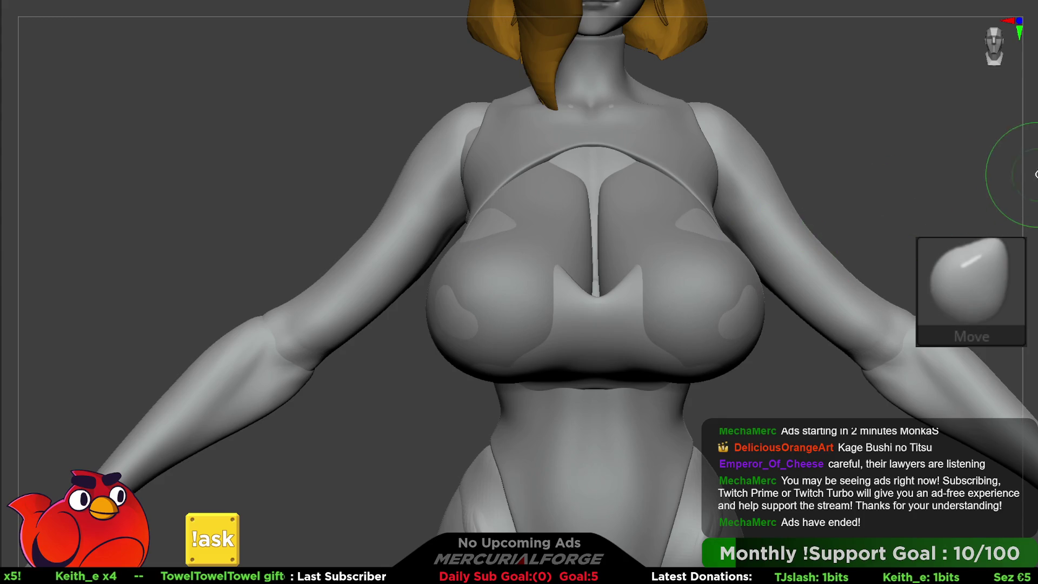
key("space")
left_click_drag(625, 301, 658, 296)
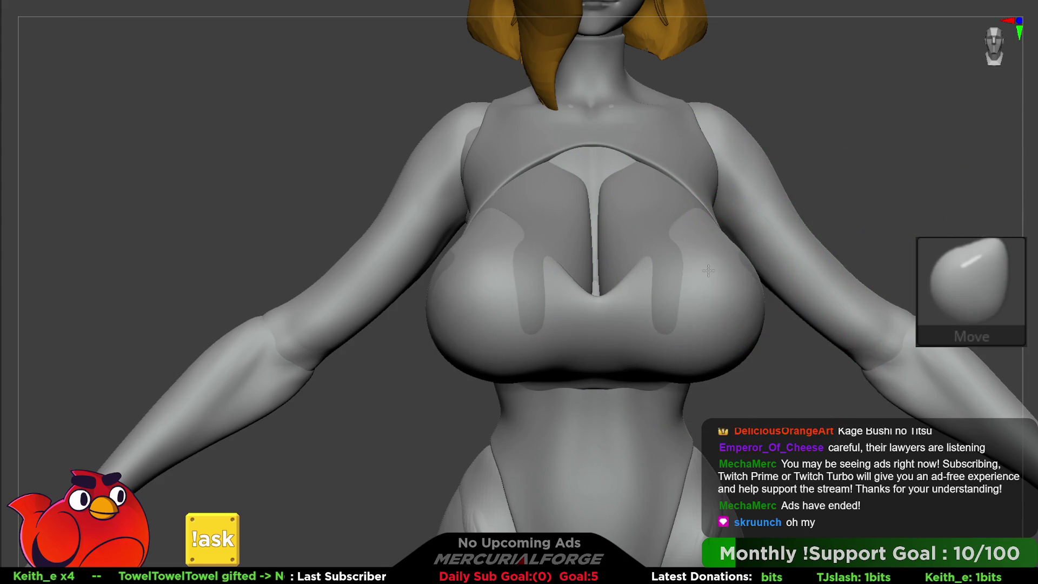
key("ctrl+z")
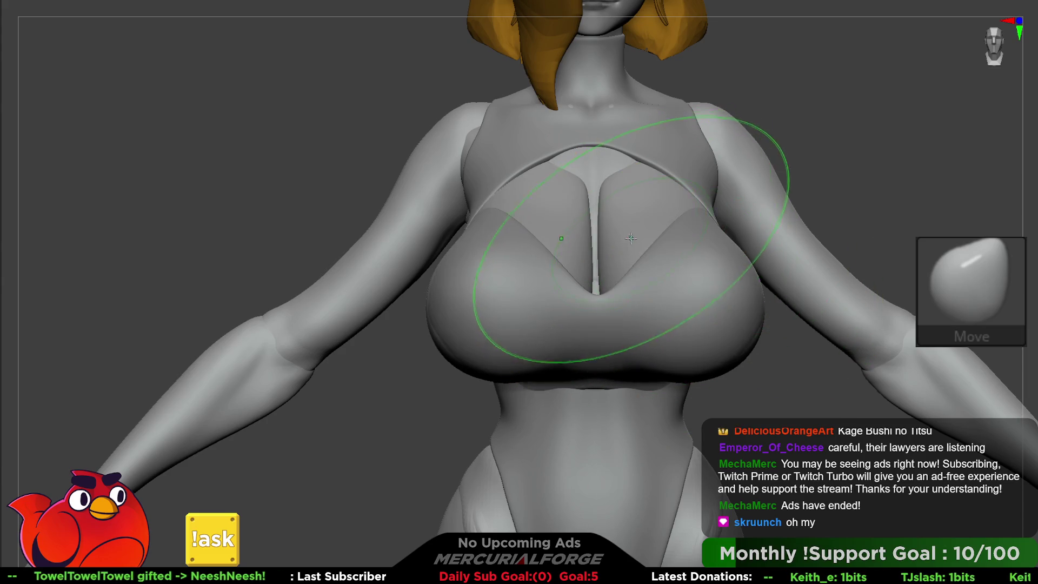
right_click_drag(584, 243, 626, 304)
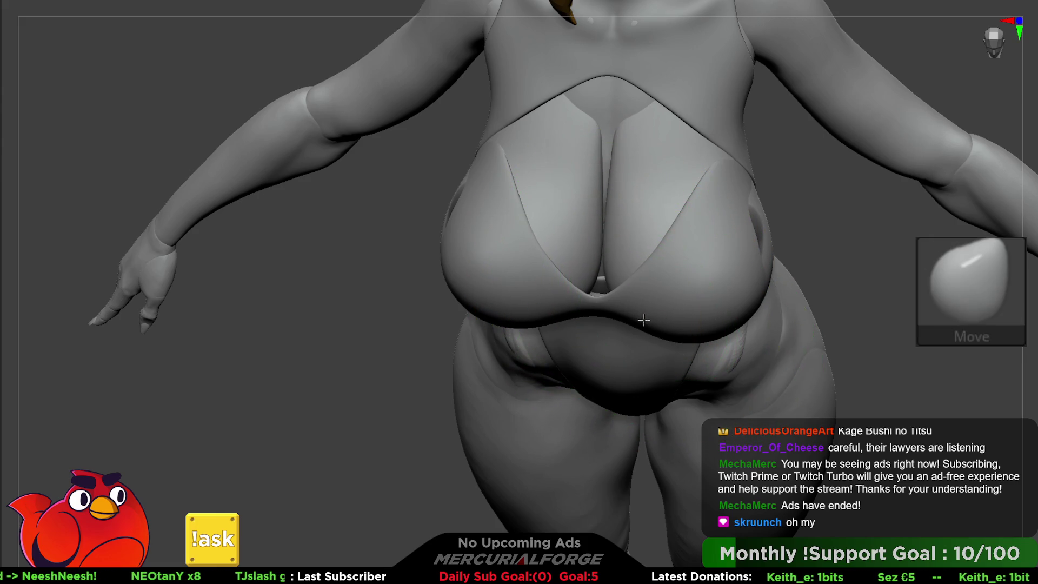
key("ctrl")
key("space")
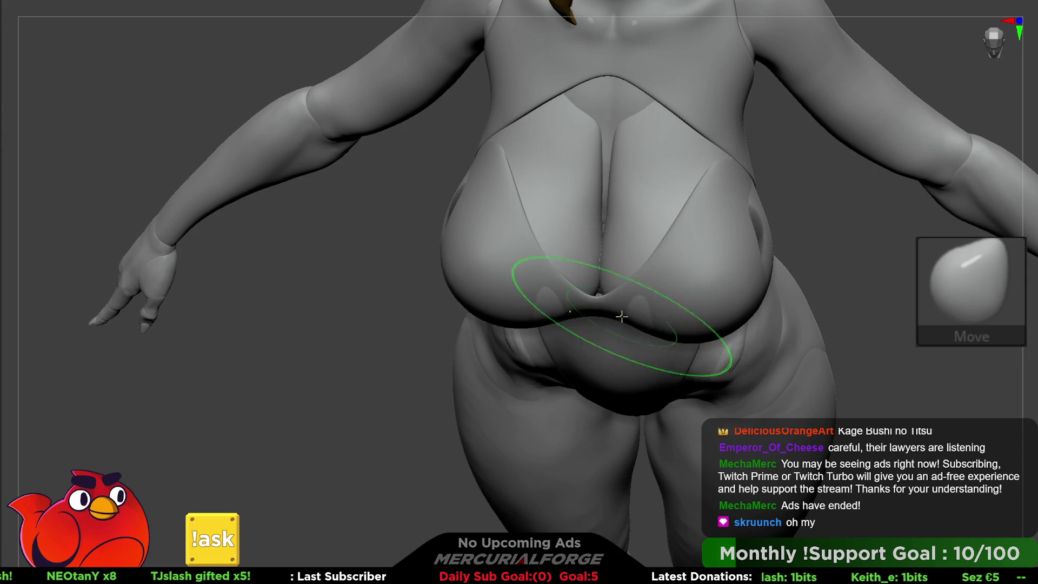
left_click_drag(603, 162, 601, 227, "shift")
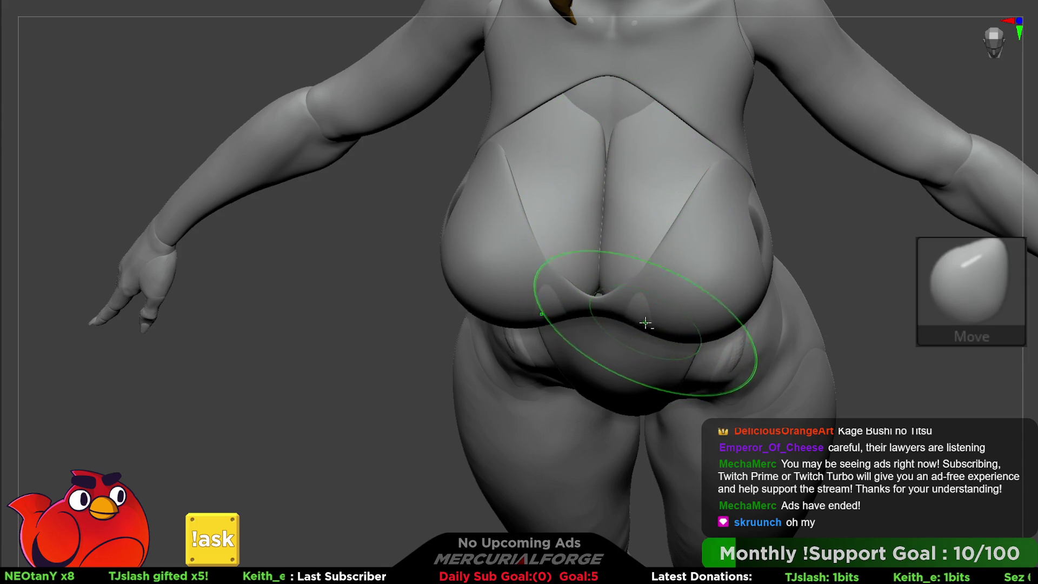
Step: Move the chest piece's side into shape and reshape the torso side near the ribs
mouse_move(616, 276)
right_mouse_down()
mouse_move(630, 304)
mouse_move(687, 259)
mouse_move(697, 226)
right_mouse_up()
right_click(687, 259)
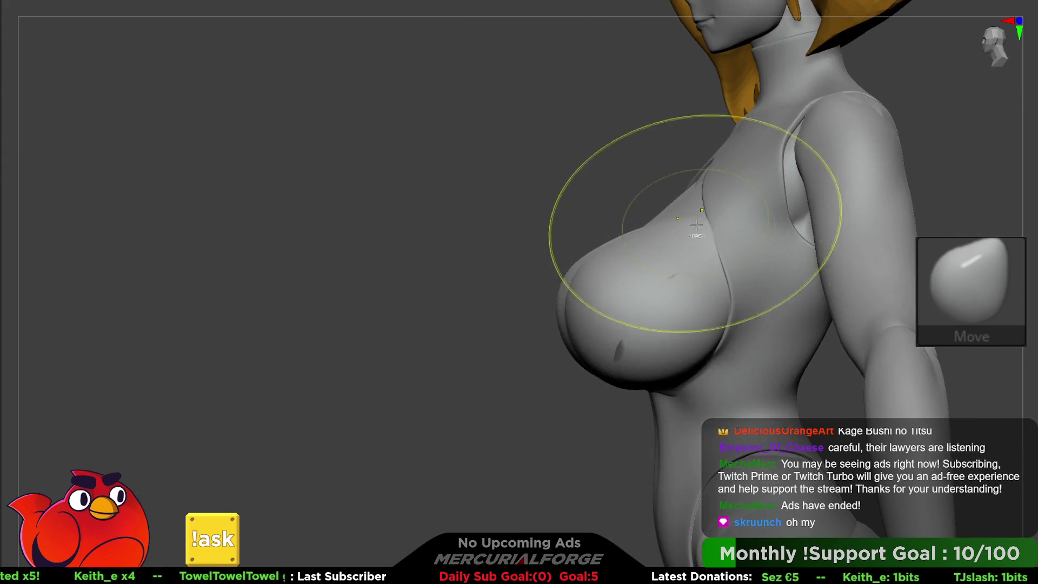
mouse_move(661, 255)
left_mouse_down()
mouse_move(675, 313)
mouse_move(702, 299)
mouse_move(638, 290)
mouse_move(704, 322)
mouse_move(665, 373)
mouse_move(767, 281)
mouse_move(778, 346)
mouse_move(763, 306)
mouse_move(627, 379)
left_mouse_up()
left_click_drag(627, 433, 672, 401)
right_click_drag(672, 401, 707, 331)
right_click_drag(755, 292, 754, 369)
key("space")
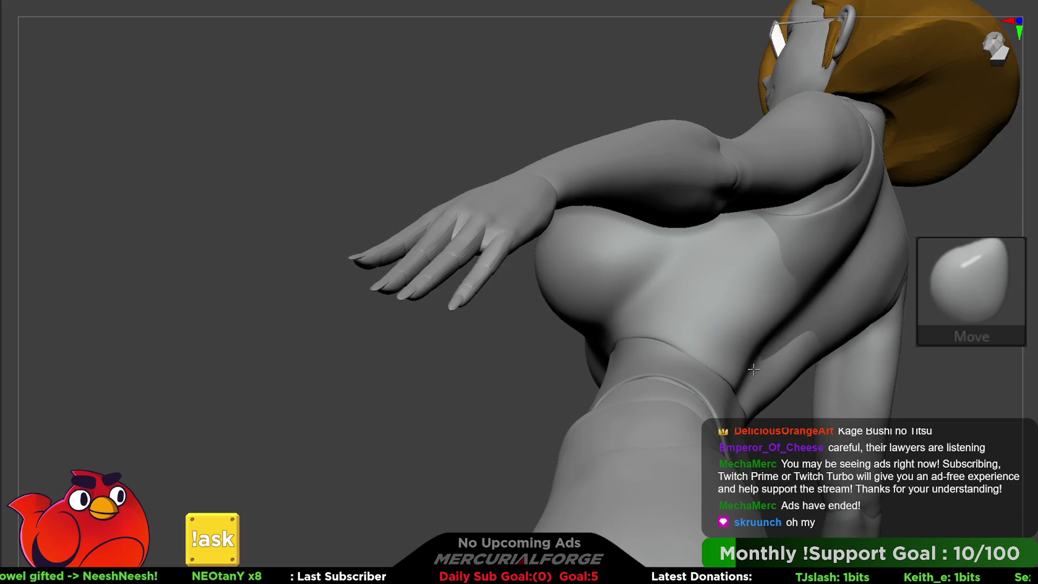
left_click_drag(802, 313, 802, 267)
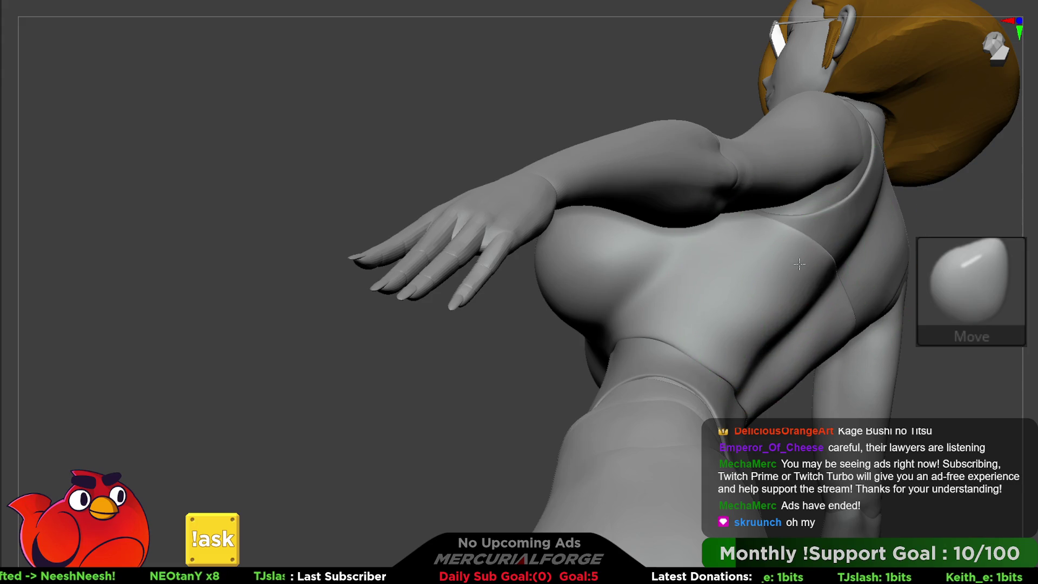
Step: From a back view, pull down and flatten the band's top edge, adjusting Draw Size
mouse_move(801, 265)
right_mouse_down()
mouse_move(737, 260)
mouse_move(672, 220)
mouse_move(697, 218)
mouse_move(664, 216)
right_mouse_up()
key("space")
mouse_move(664, 216)
left_mouse_down()
mouse_move(673, 234)
mouse_move(664, 238)
left_mouse_up()
key("space")
key("space")
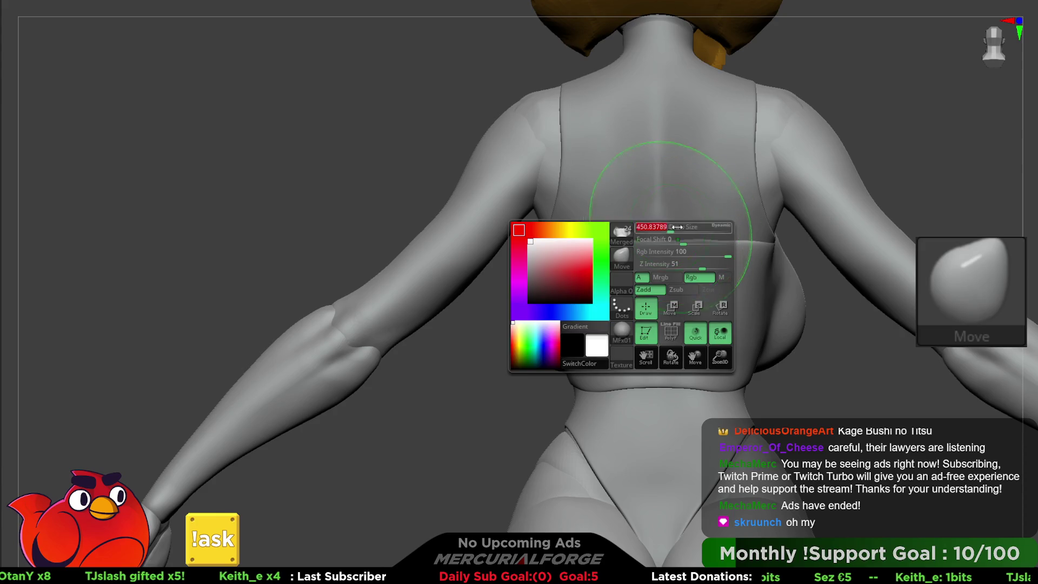
key("space")
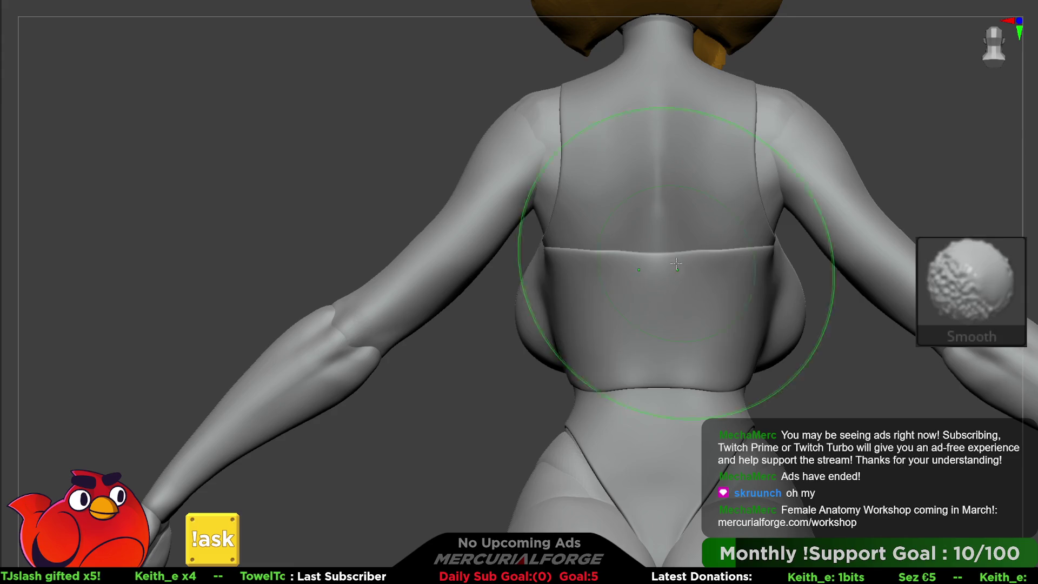
key("space")
left_click_drag(722, 263, 696, 263)
key("space")
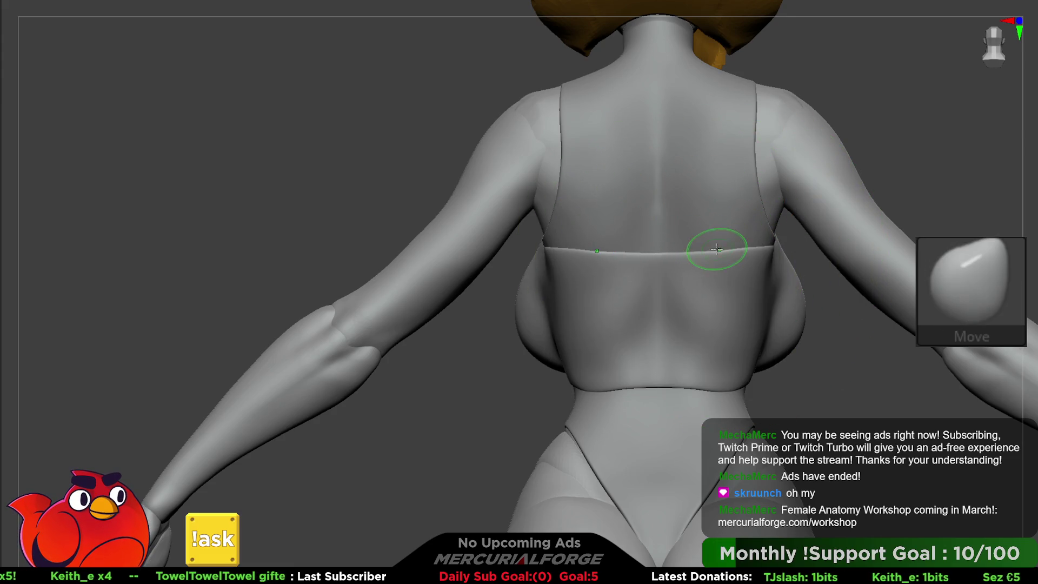
key("space")
mouse_move(697, 335)
right_mouse_down()
mouse_move(719, 211)
mouse_move(741, 211)
right_mouse_up()
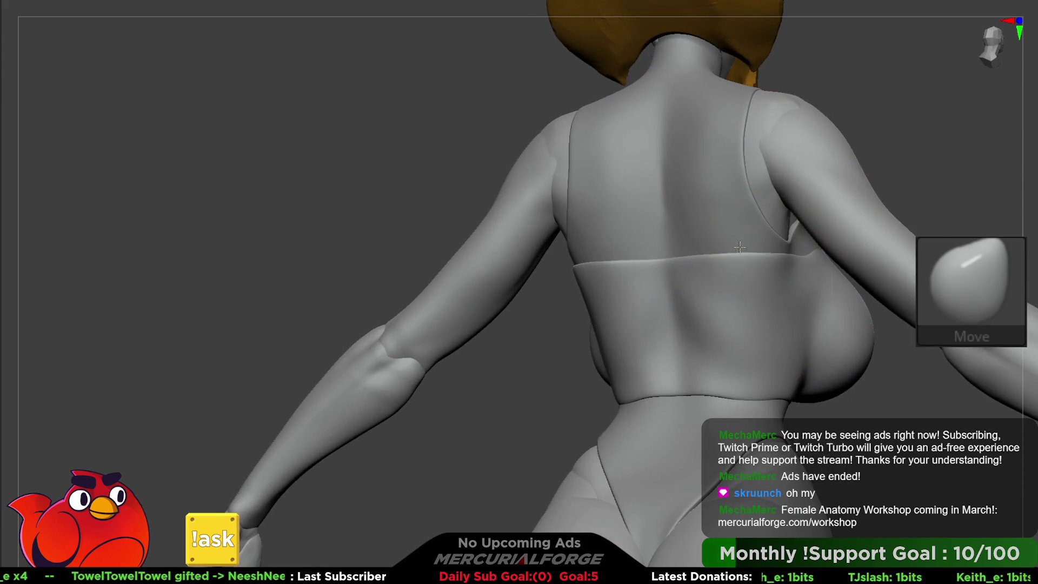
mouse_move(613, 243)
right_mouse_down()
mouse_move(719, 239)
mouse_move(662, 225)
mouse_move(722, 223)
right_mouse_up()
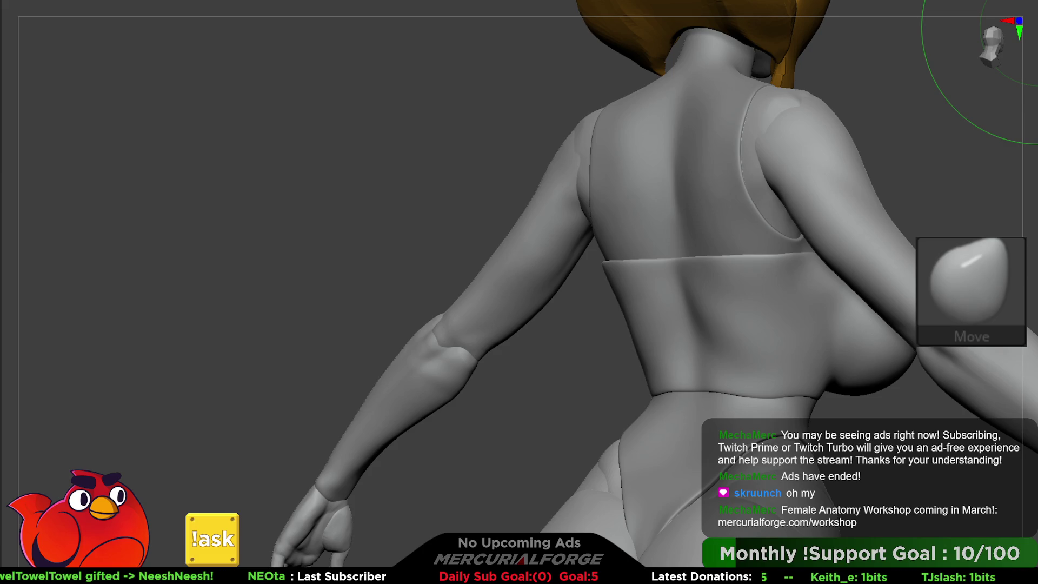
Step: Orbit the model to view the upper back and both arms
mouse_move(665, 233)
right_mouse_down()
mouse_move(708, 267)
mouse_move(745, 266)
right_mouse_up()
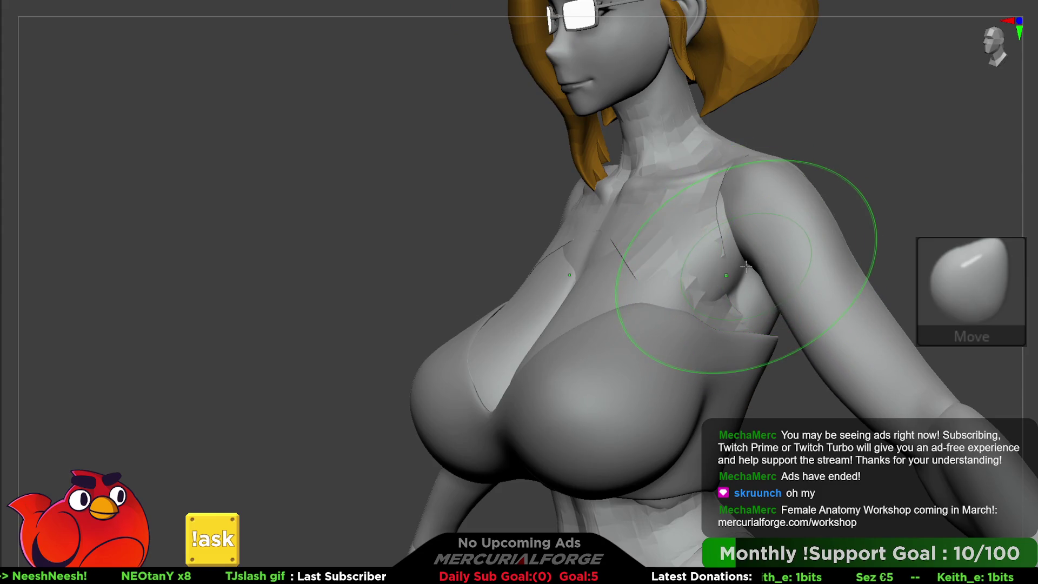
Step: Re-enable dynamic subdivision and make the chest shell much thinner, with shell offset 53
key("d")
left_click(657, 158)
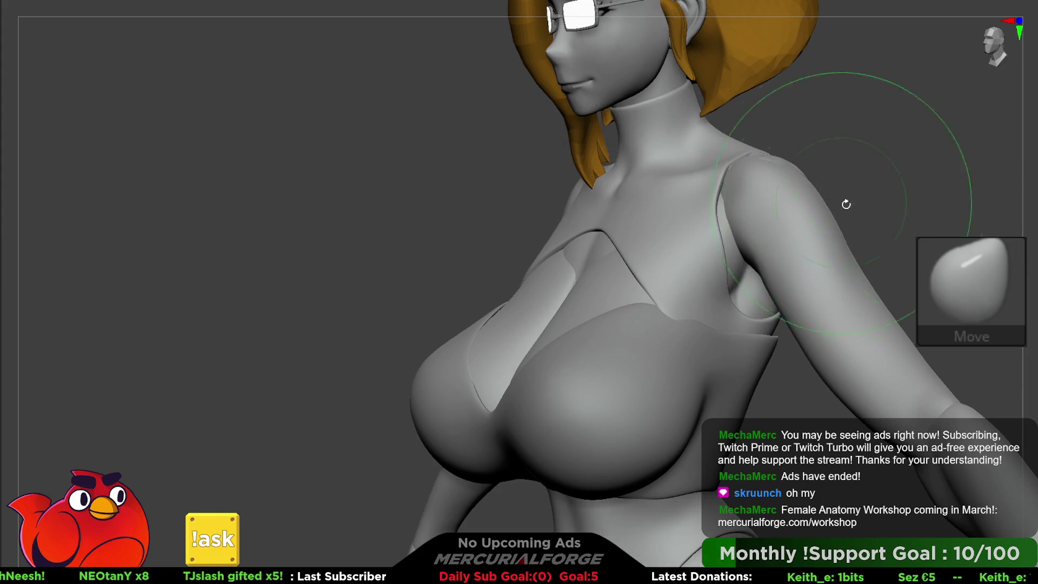
key("t")
left_click_drag(913, 254, 899, 251)
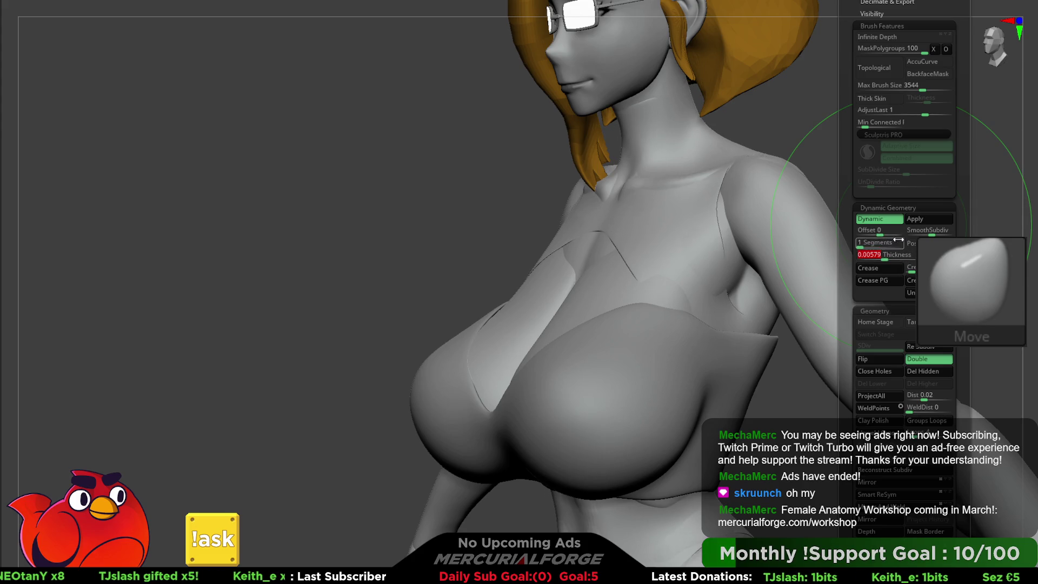
left_click(890, 236)
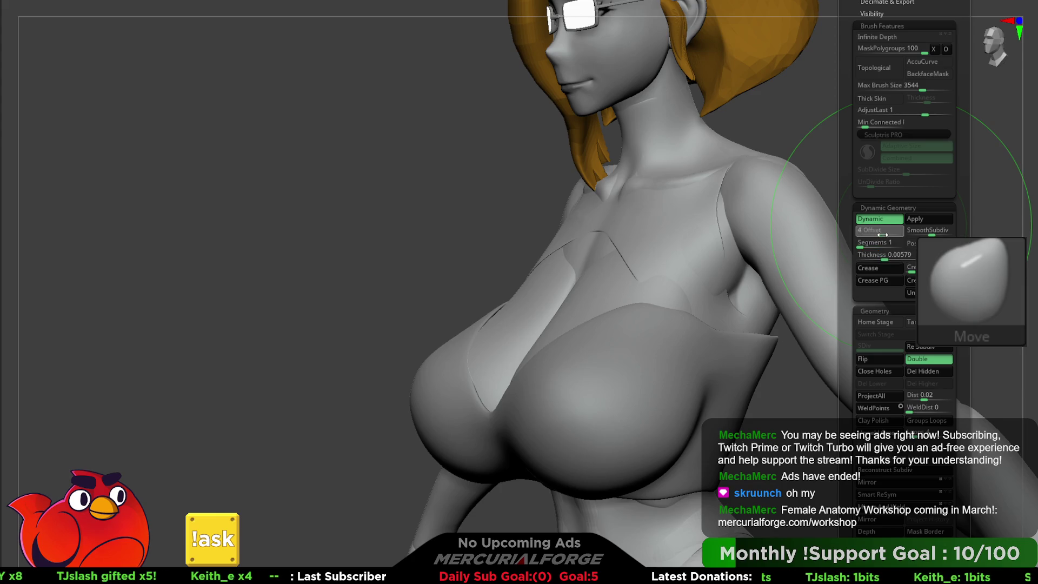
mouse_move(891, 236)
left_mouse_down()
mouse_move(895, 257)
mouse_move(883, 259)
left_mouse_up()
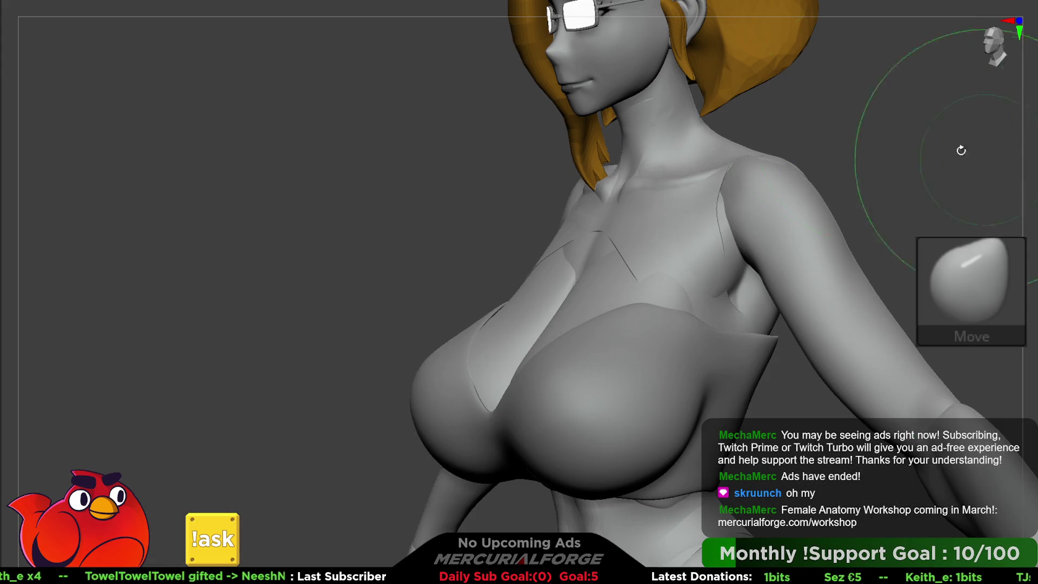
Step: Isolate the chest piece, smooth it, switch to its faceted base mesh, and unhide the body
key("space")
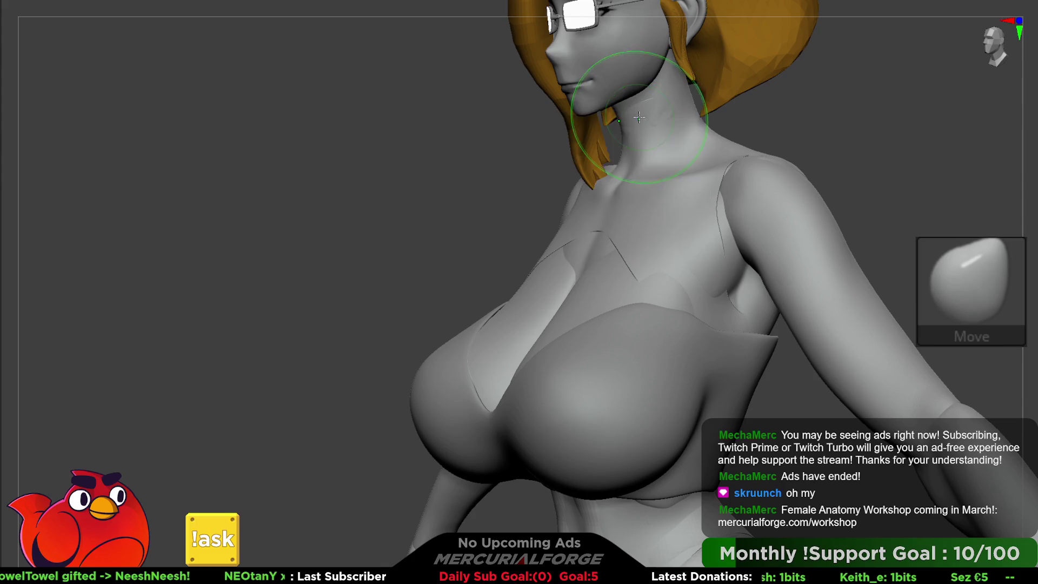
mouse_move(682, 108)
right_mouse_down()
mouse_move(567, 122)
mouse_move(690, 133)
mouse_move(590, 162)
right_mouse_up()
key("space")
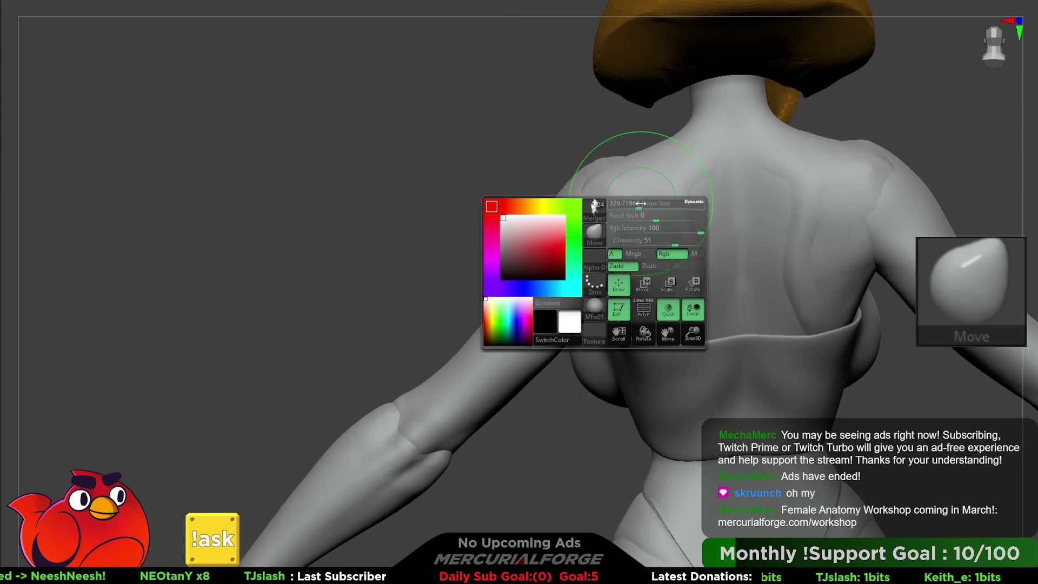
mouse_move(651, 201)
right_mouse_down()
mouse_move(622, 152)
mouse_move(557, 232)
mouse_move(477, 234)
mouse_move(528, 204)
mouse_move(552, 281)
right_mouse_up()
key("F1")
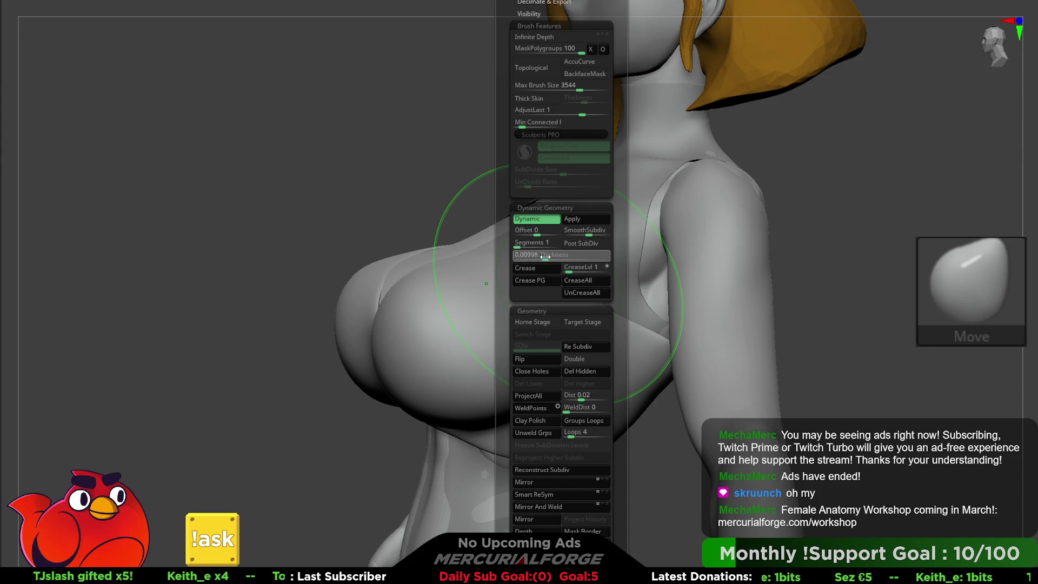
mouse_move(443, 260)
right_mouse_down()
mouse_move(382, 274)
mouse_move(475, 220)
right_mouse_up()
left_click(567, 234, "ctrl+shift")
mouse_move(567, 234)
right_mouse_down()
mouse_move(498, 220)
mouse_move(614, 220)
right_mouse_up()
key("shift")
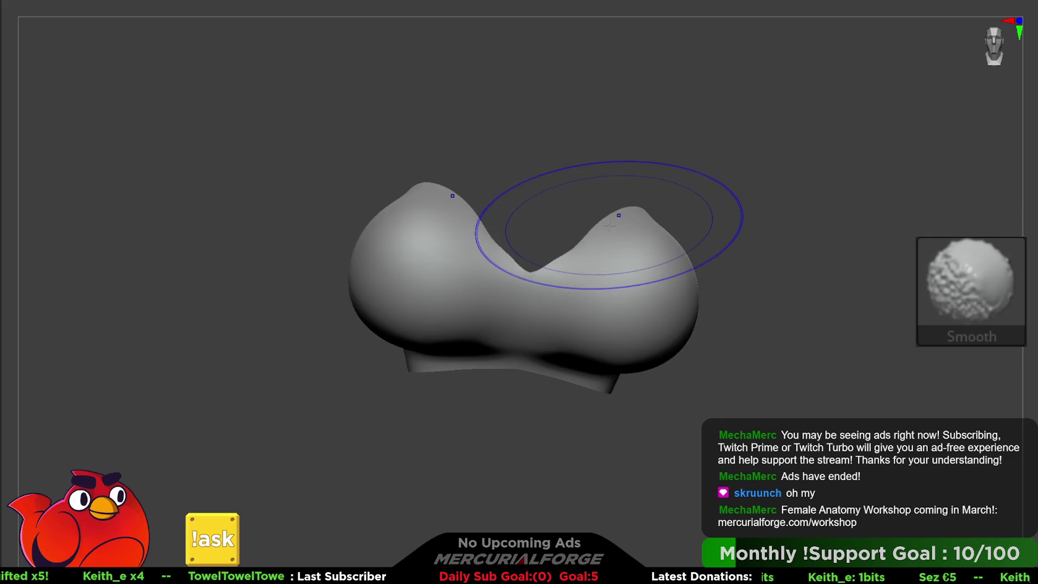
key("shift+d")
left_click(614, 162, "ctrl+shift")
mouse_move(629, 233)
right_mouse_down()
mouse_move(557, 265)
mouse_move(571, 309)
mouse_move(546, 295)
mouse_move(626, 270)
mouse_move(605, 260)
mouse_move(616, 249)
mouse_move(567, 225)
mouse_move(527, 231)
mouse_move(495, 265)
mouse_move(533, 232)
right_mouse_up()
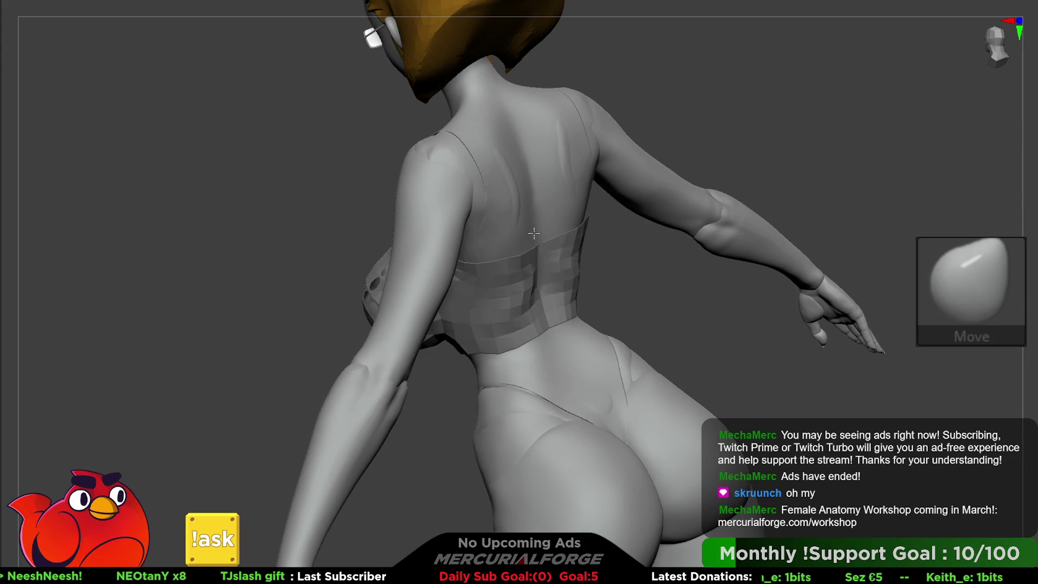
Step: Turn the figure to a straight front view with the head visible and show the leotard in green
right_click_drag(534, 233, 545, 157, "alt")
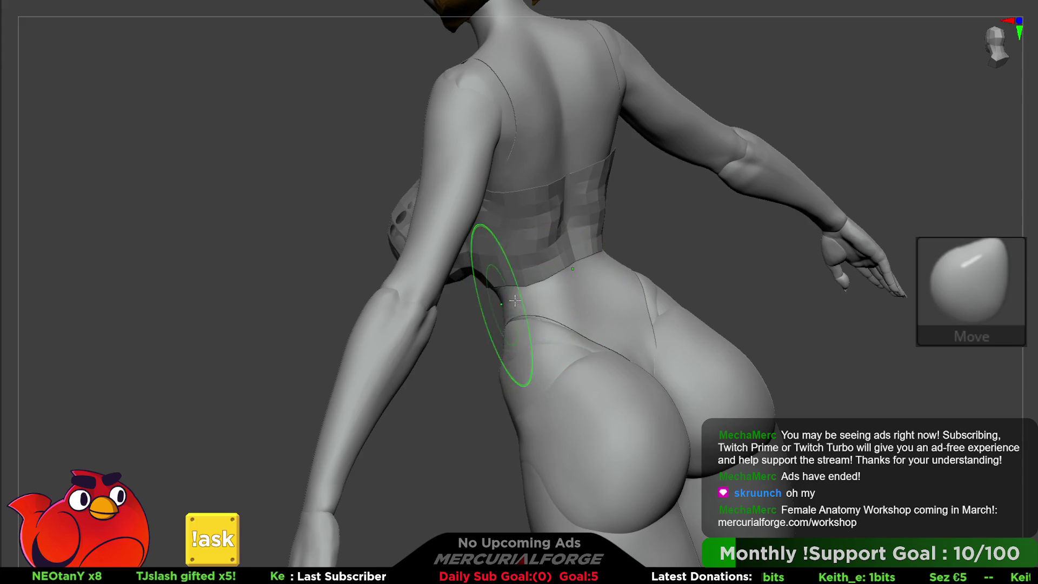
right_click_drag(514, 300, 489, 271)
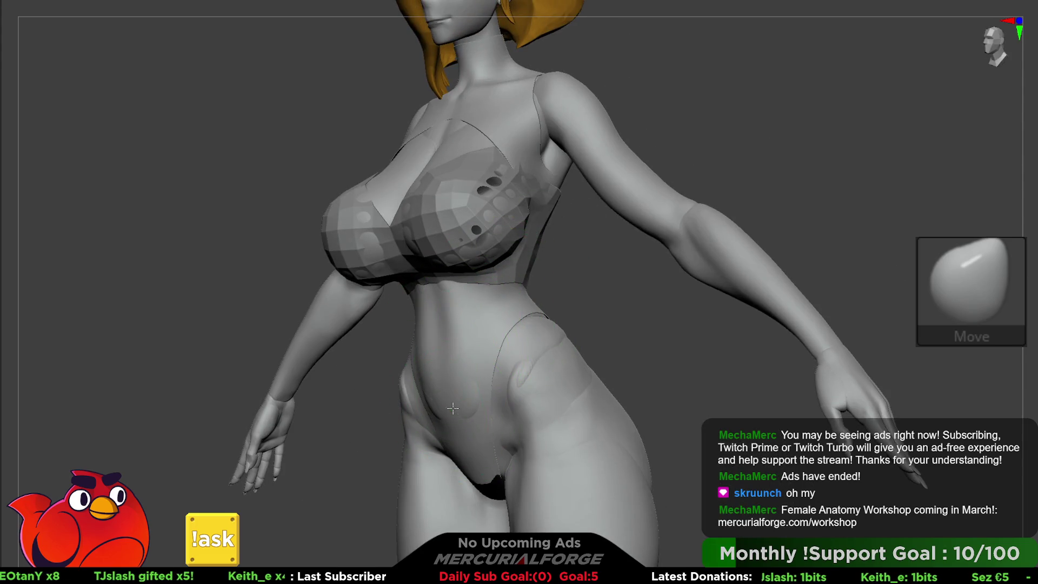
mouse_move(394, 405)
right_mouse_down()
mouse_move(445, 348)
mouse_move(540, 419)
right_mouse_up()
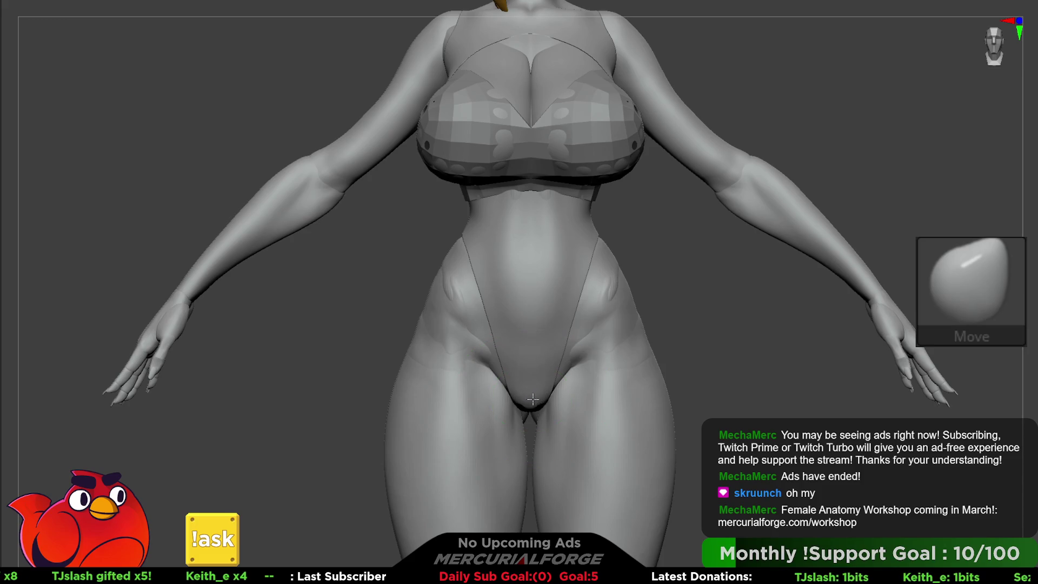
right_click_drag(505, 113, 486, 243, "alt")
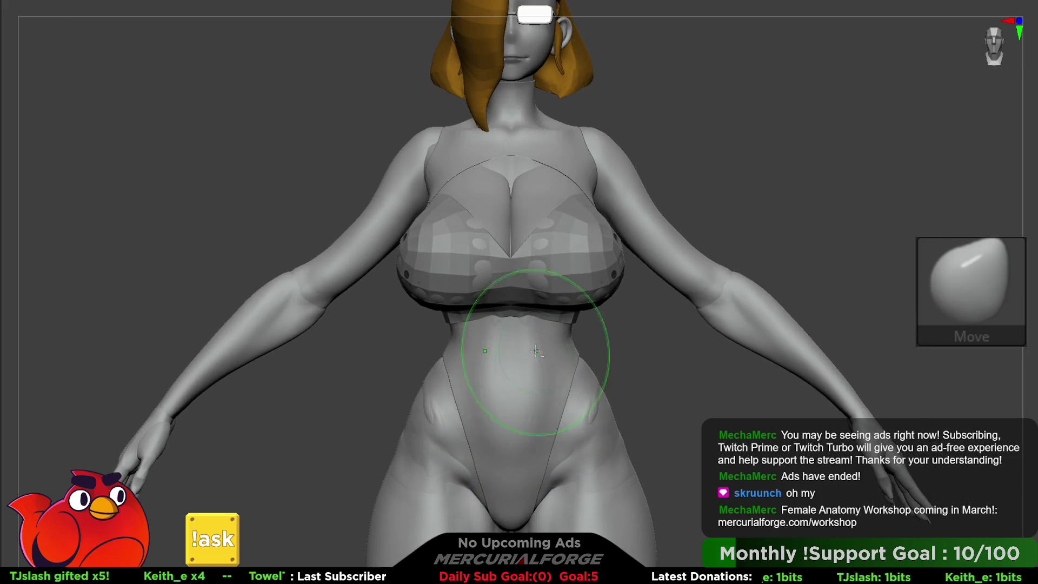
key("shift+f")
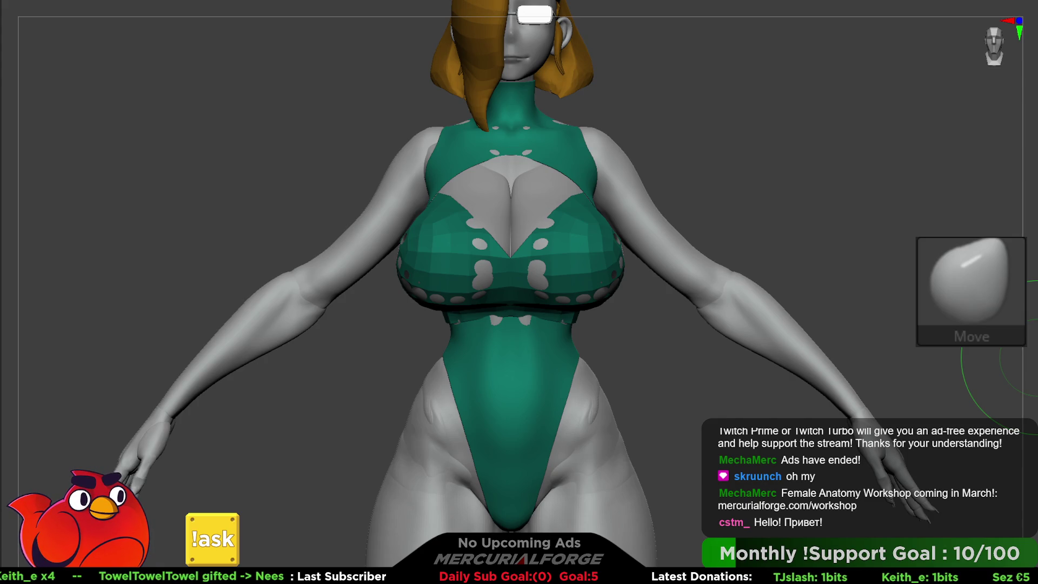
Step: Paint green over the grey spots on the front and side of the chest piece
mouse_move(811, 238)
left_mouse_down()
mouse_move(908, 238)
mouse_move(746, 238)
mouse_move(854, 237)
mouse_move(845, 261)
left_mouse_up()
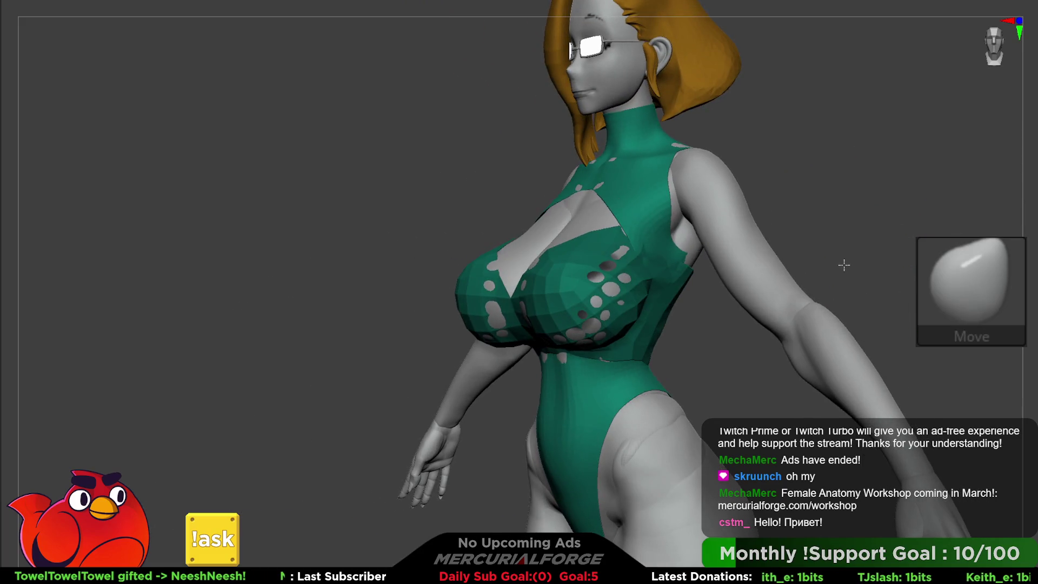
key("space")
left_click_drag(588, 297, 562, 324)
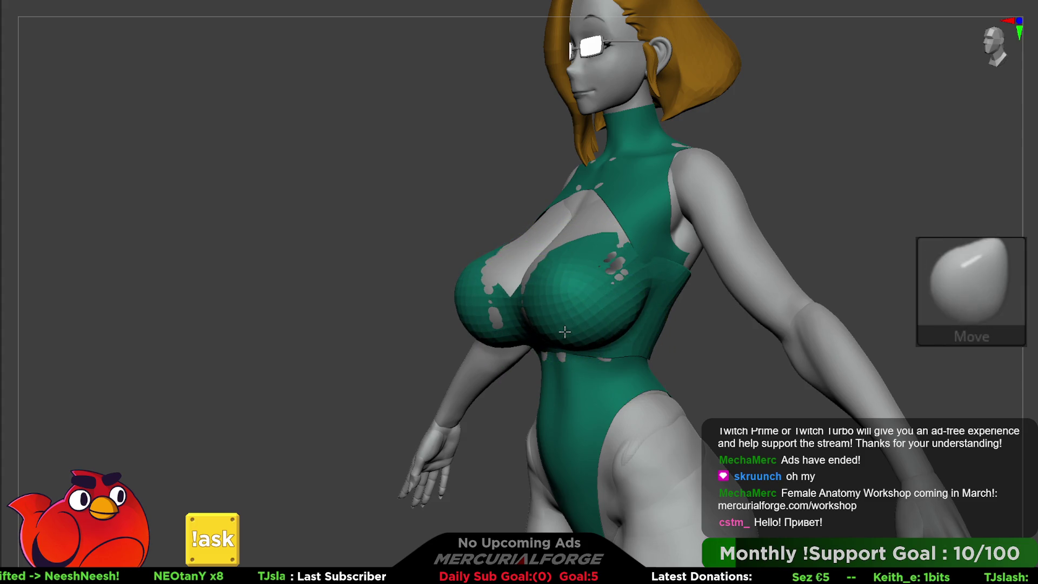
mouse_move(465, 303)
left_mouse_down()
mouse_move(527, 319)
mouse_move(529, 278)
left_mouse_up()
right_click_drag(498, 351, 644, 249)
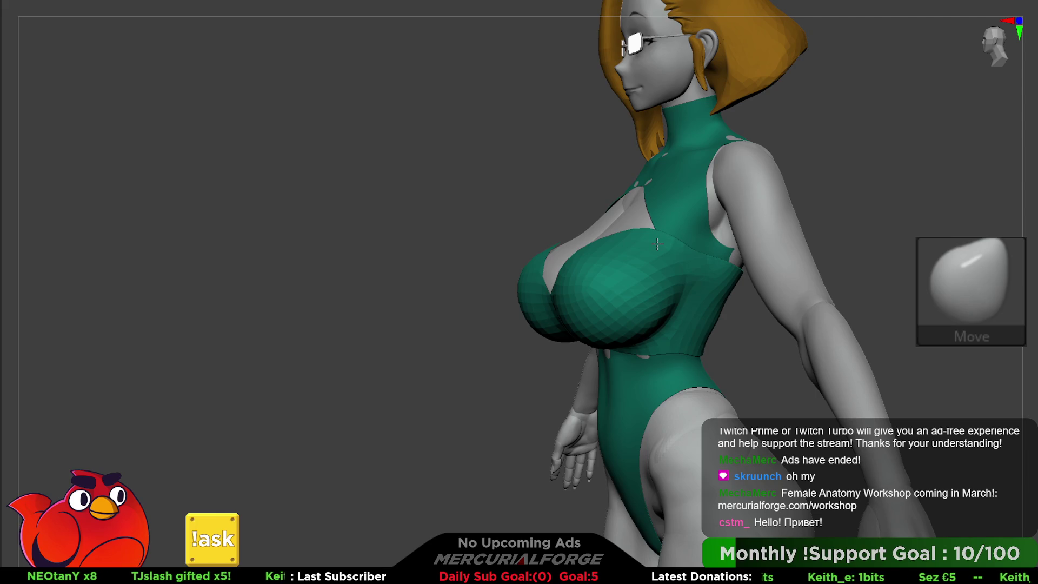
right_click_drag(657, 244, 613, 239)
right_click_drag(625, 238, 568, 233)
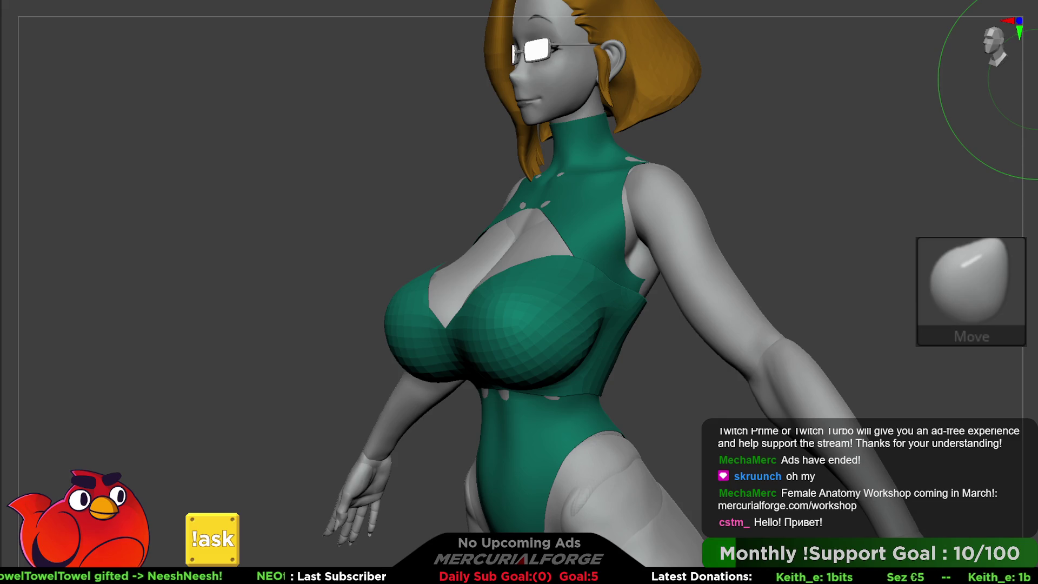
Step: Try the MF_Carve brush on the chest from a low right-side angle
left_click_drag(476, 281, 540, 278)
key("space")
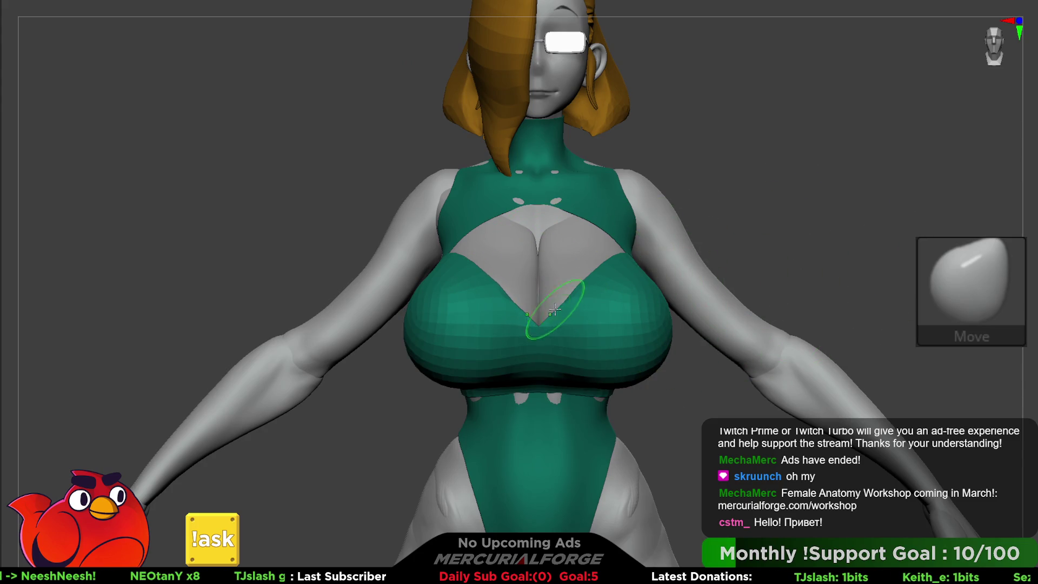
left_click_drag(539, 326, 746, 249)
key("c")
key("space")
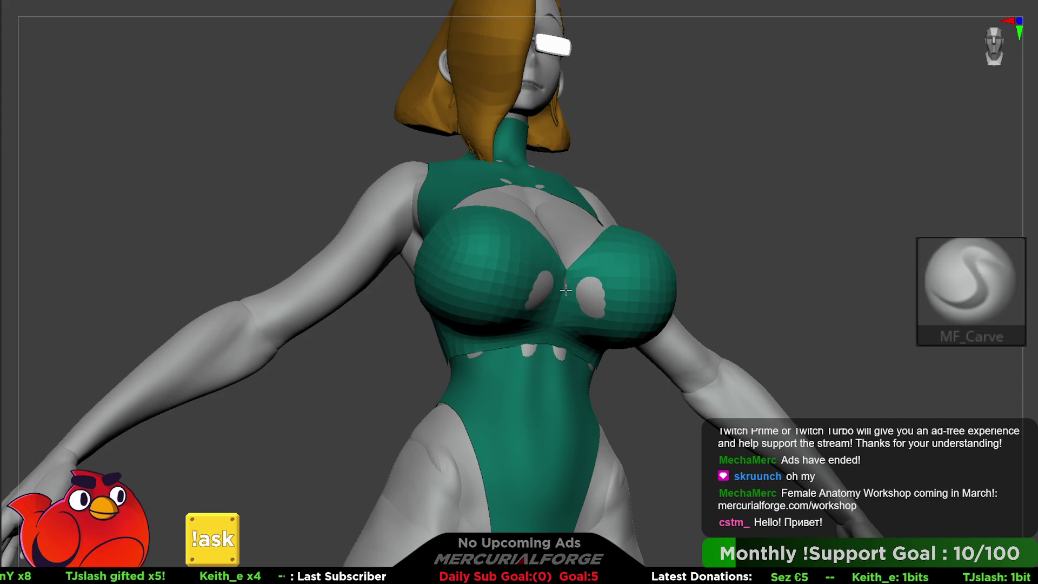
Step: Switch back to the Move brush and pull the chest surface over the grey patches
key("b")
key("m")
key("v")
right_click_drag(626, 301, 608, 305)
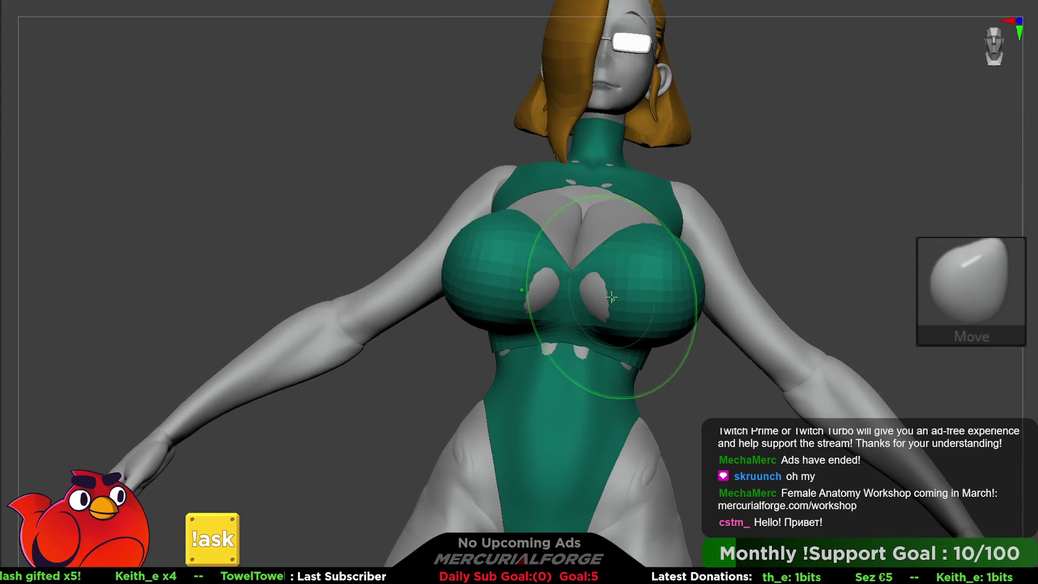
left_click_drag(592, 308, 599, 302)
Step: Zoom out to check the whole figure in profile, then bring up the brush library
right_click_drag(582, 301, 574, 378)
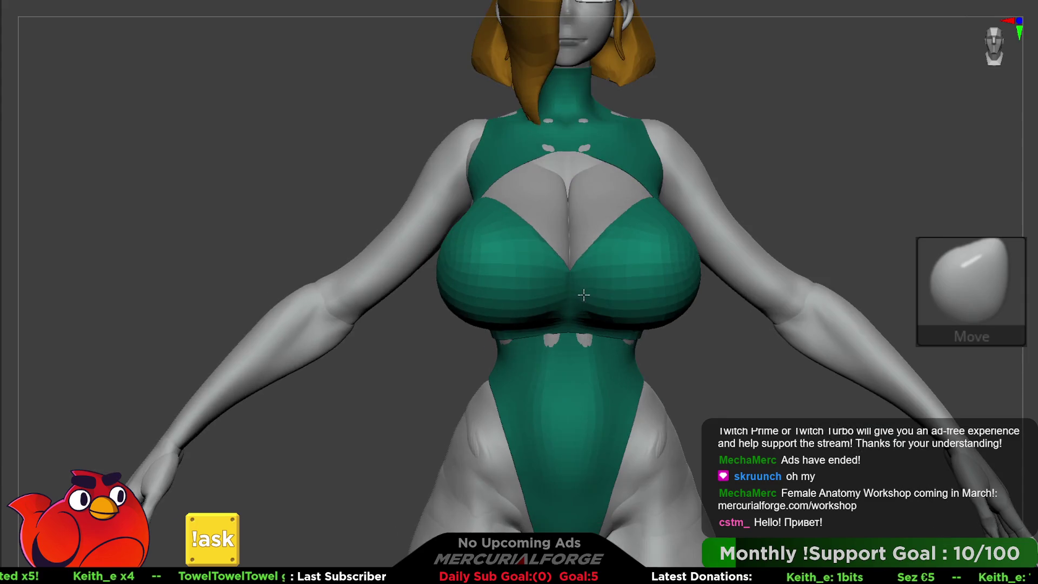
right_click_drag(574, 440, 555, 264, "alt")
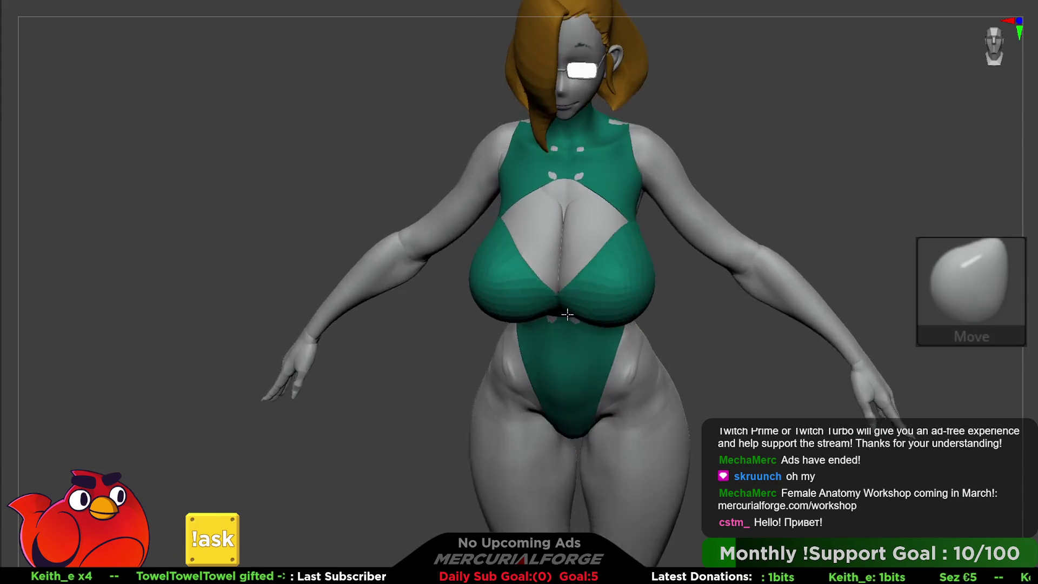
mouse_move(567, 310)
right_mouse_down()
mouse_move(627, 277)
mouse_move(592, 286)
mouse_move(498, 273)
mouse_move(622, 272)
right_mouse_up()
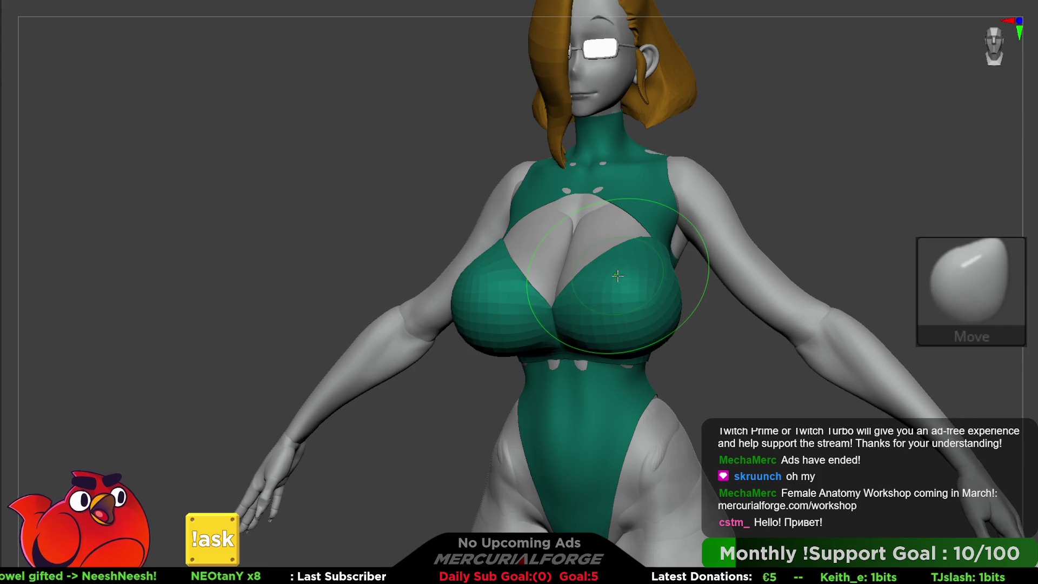
key("b")
key("Escape")
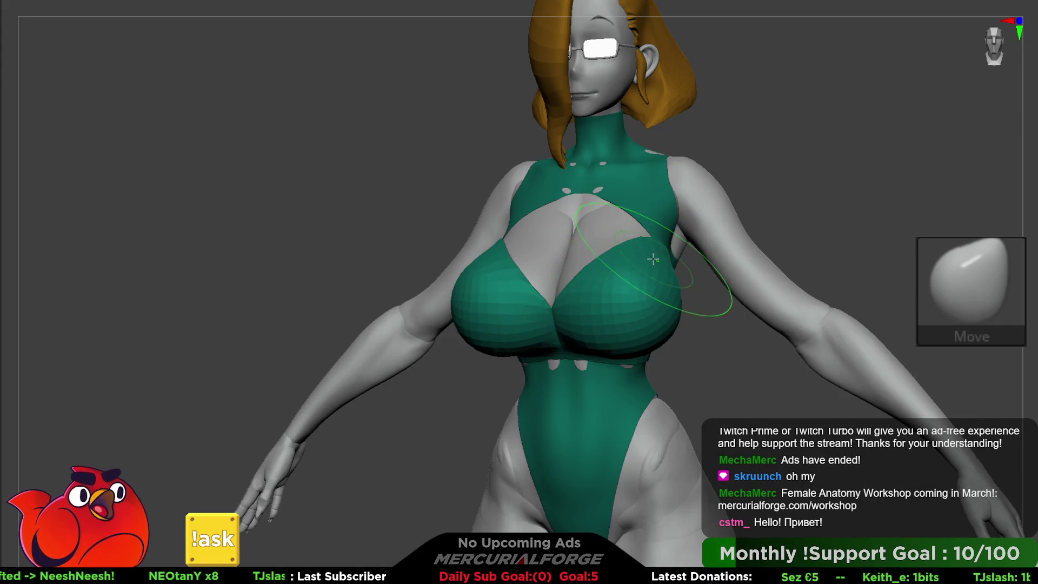
key("b")
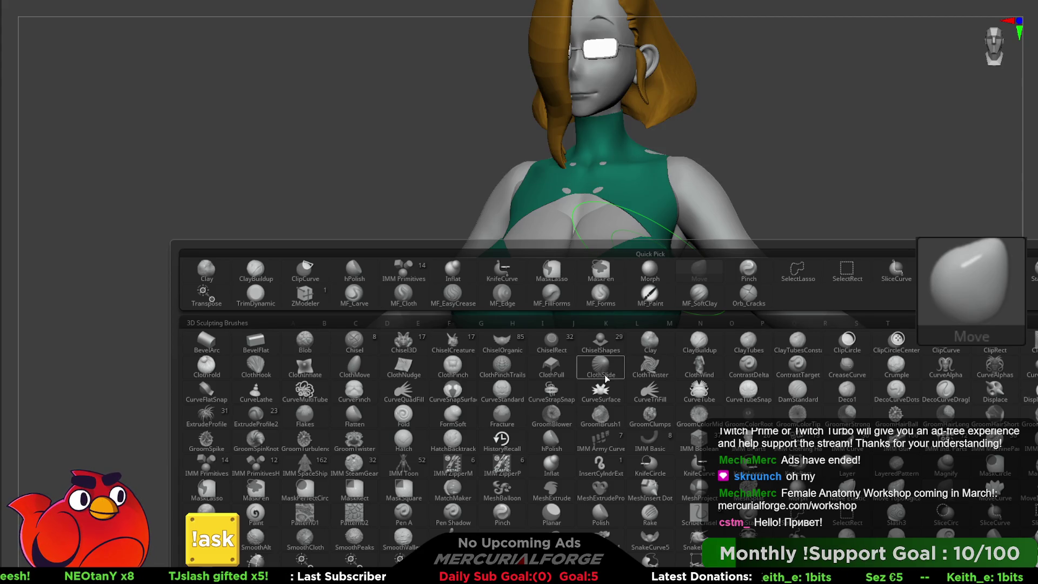
Step: Pick the CurveFlatSnap brush from the C brushes for the strap
key("c")
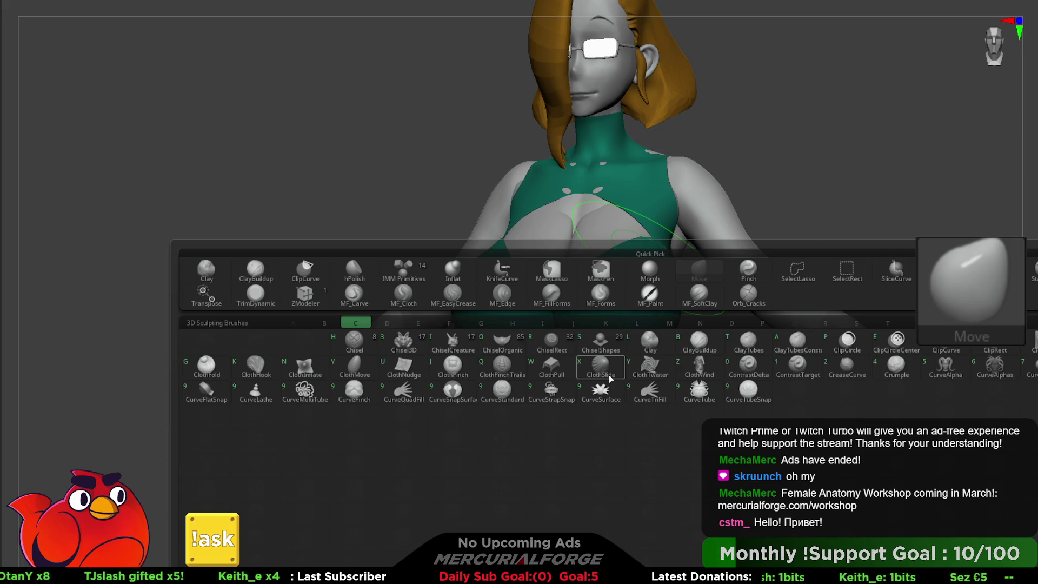
left_click(206, 396)
key("space")
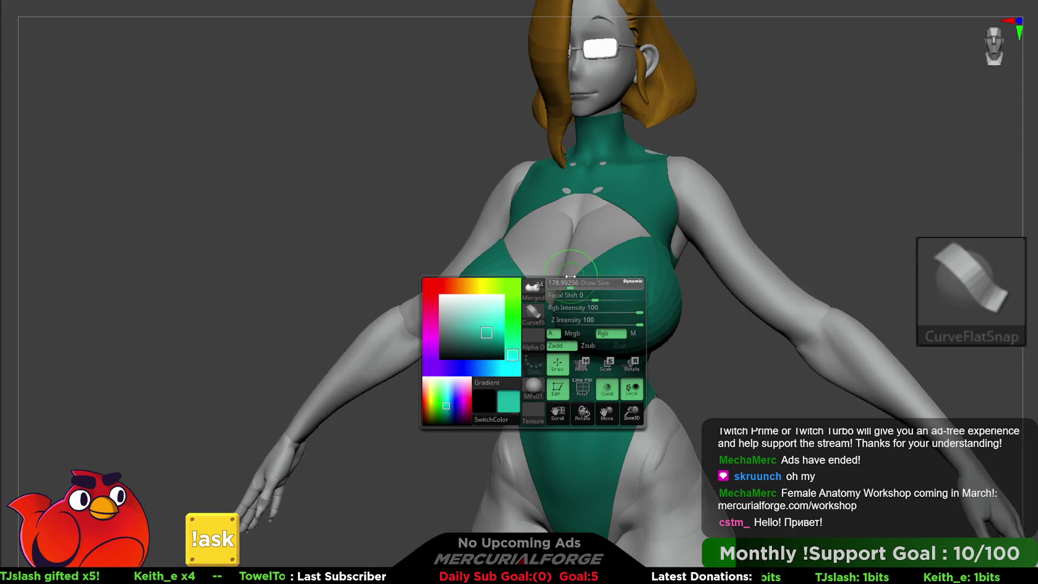
right_click_drag(570, 278, 543, 294)
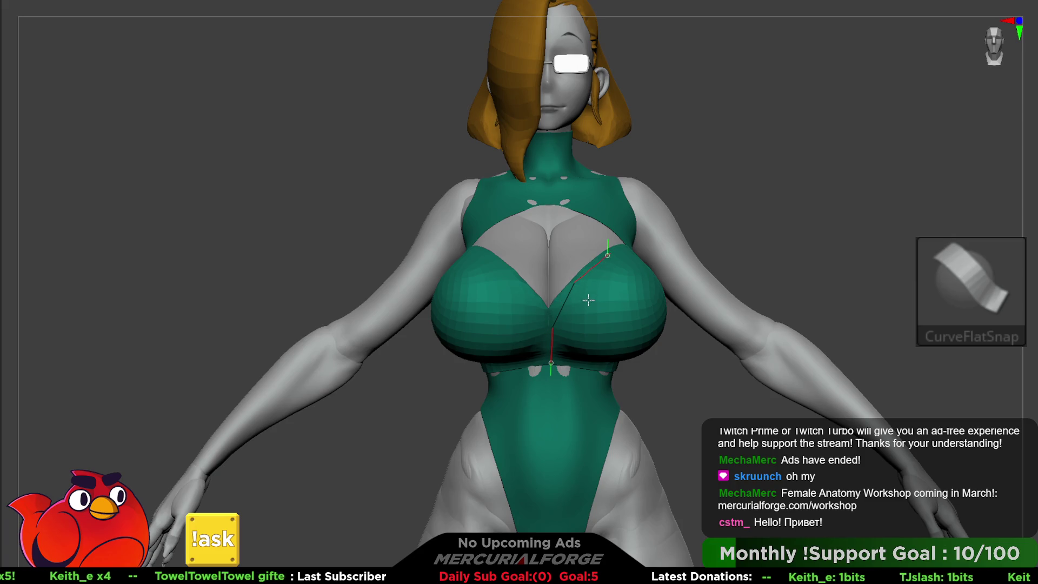
key("space")
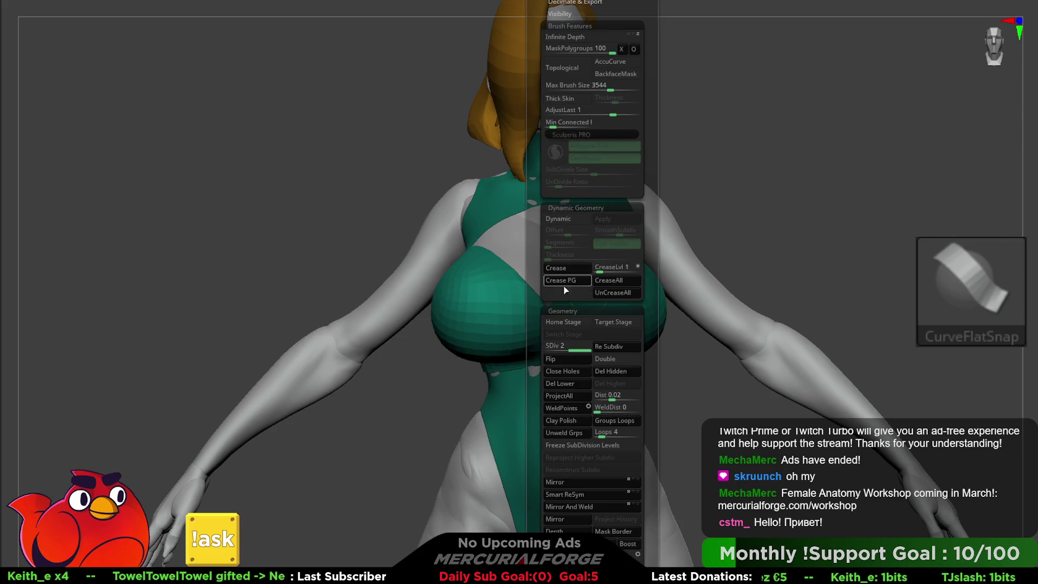
Step: Delete the lower subdivision levels and lay a first flat strap curve up across the chest
left_click(572, 386)
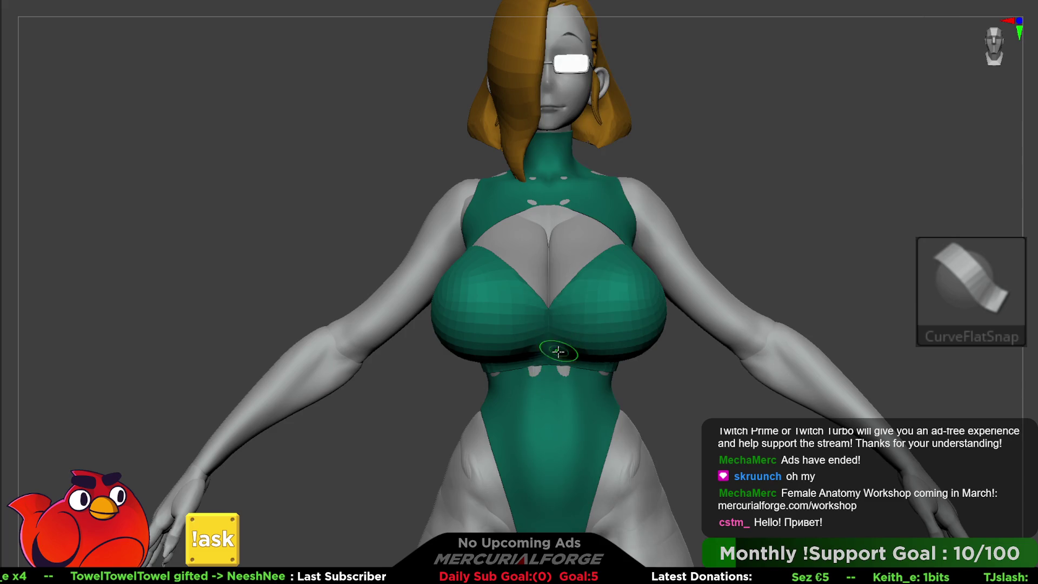
left_click_drag(552, 323, 569, 288)
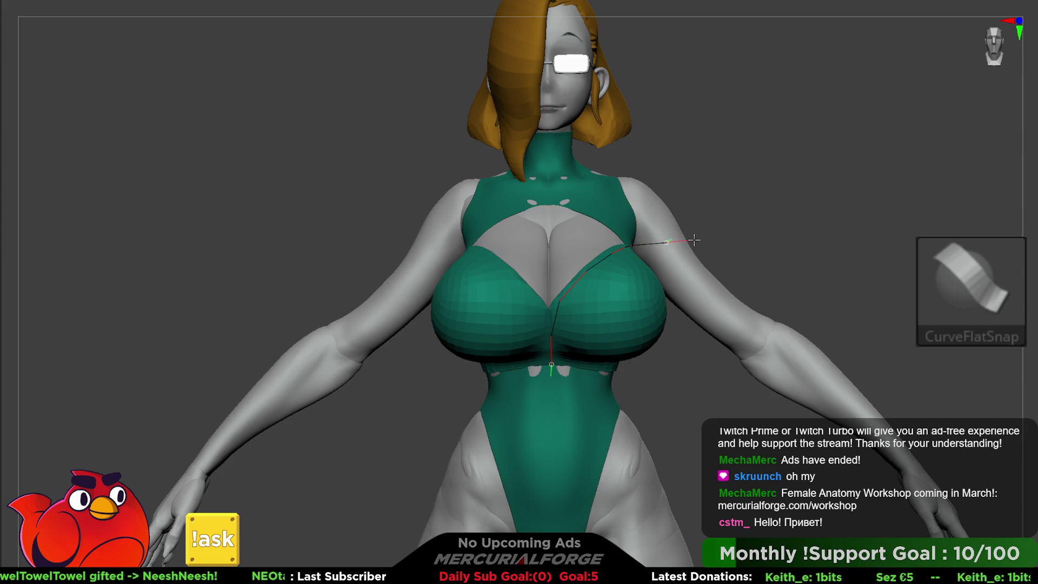
left_click_drag(701, 238, 701, 238)
mouse_move(735, 200)
left_mouse_down()
mouse_move(708, 233)
mouse_move(715, 248)
mouse_move(719, 167)
left_mouse_up()
Step: Undo the first strap and review the Stroke, Render and Picker settings
key("ctrl+z")
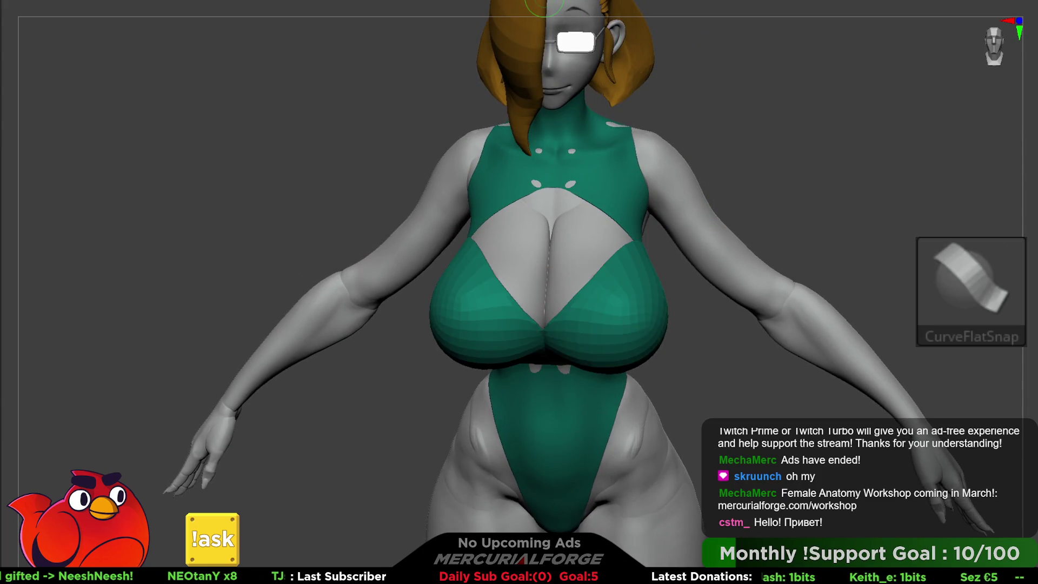
key("space")
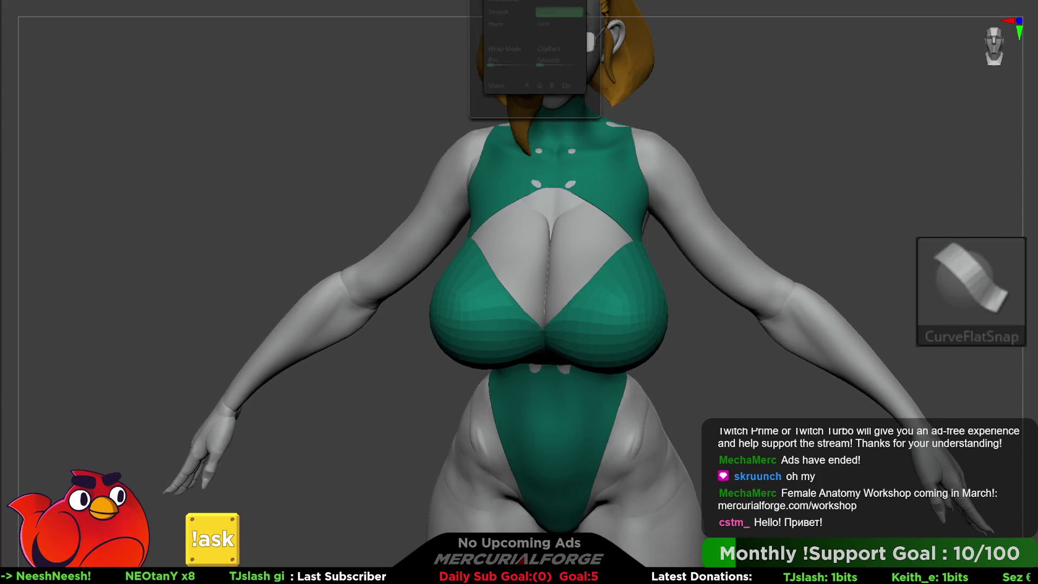
key("space")
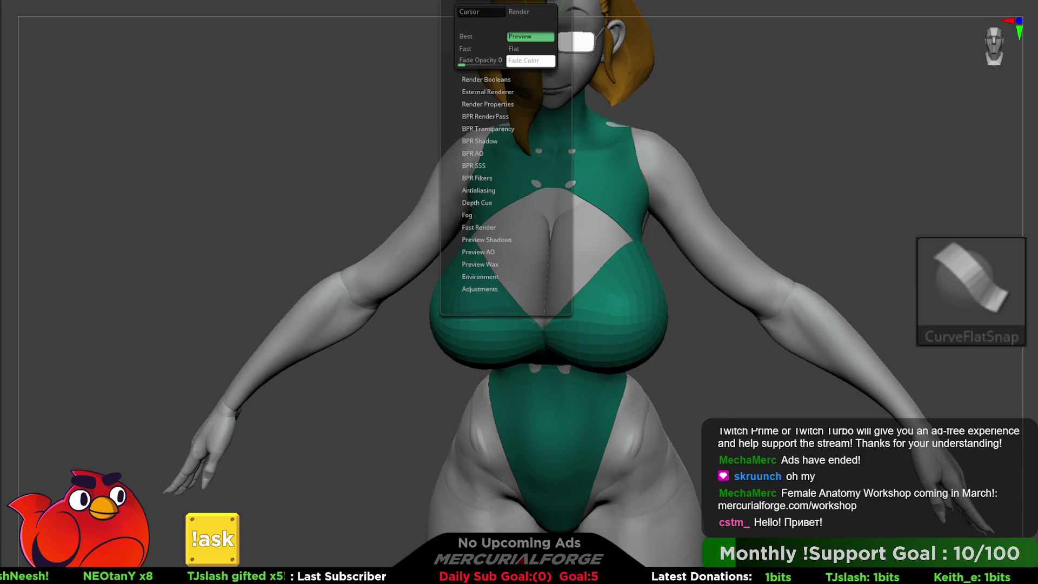
mouse_move(543, 6)
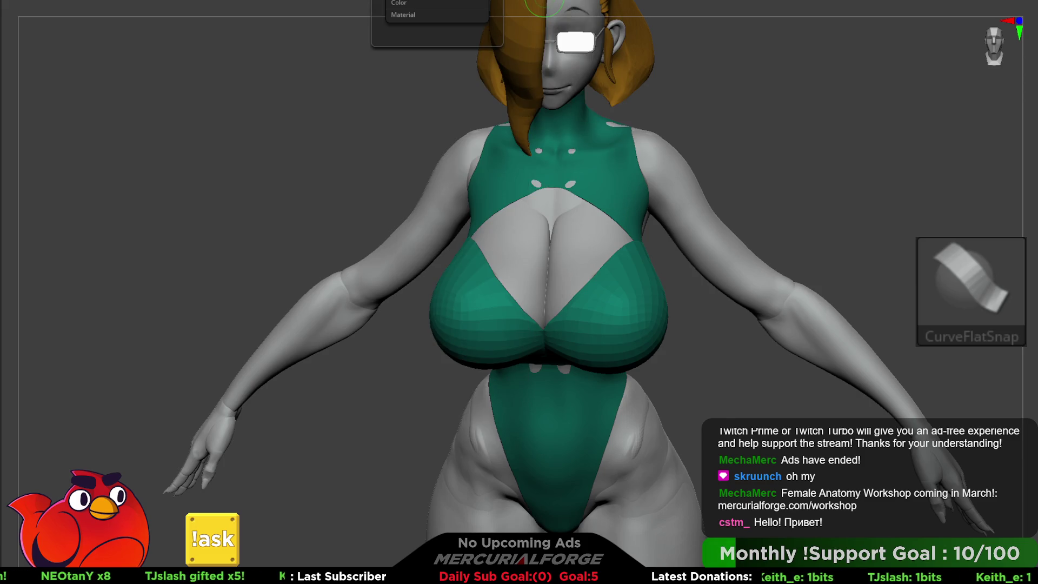
key("space")
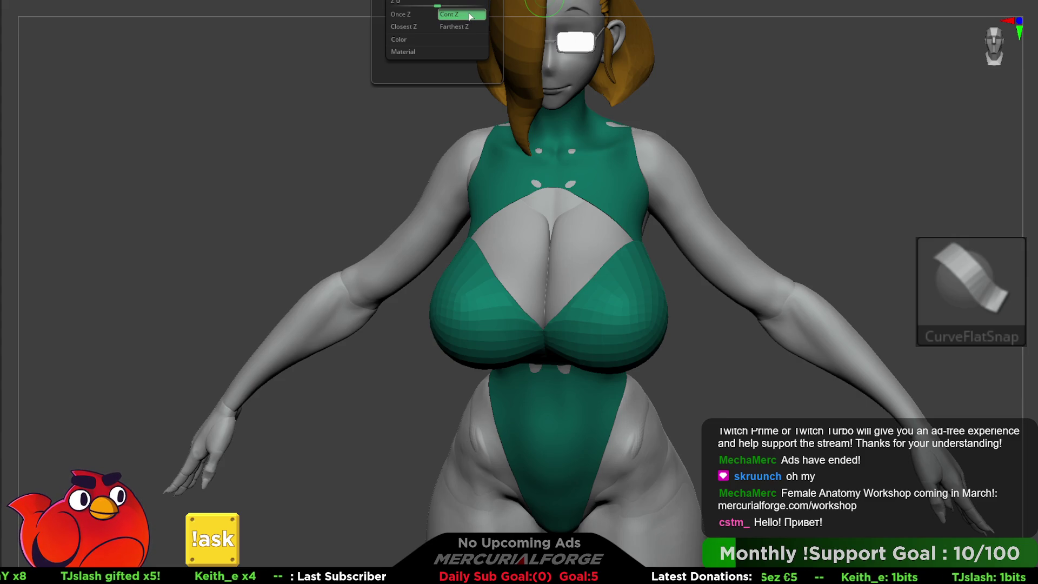
key("space")
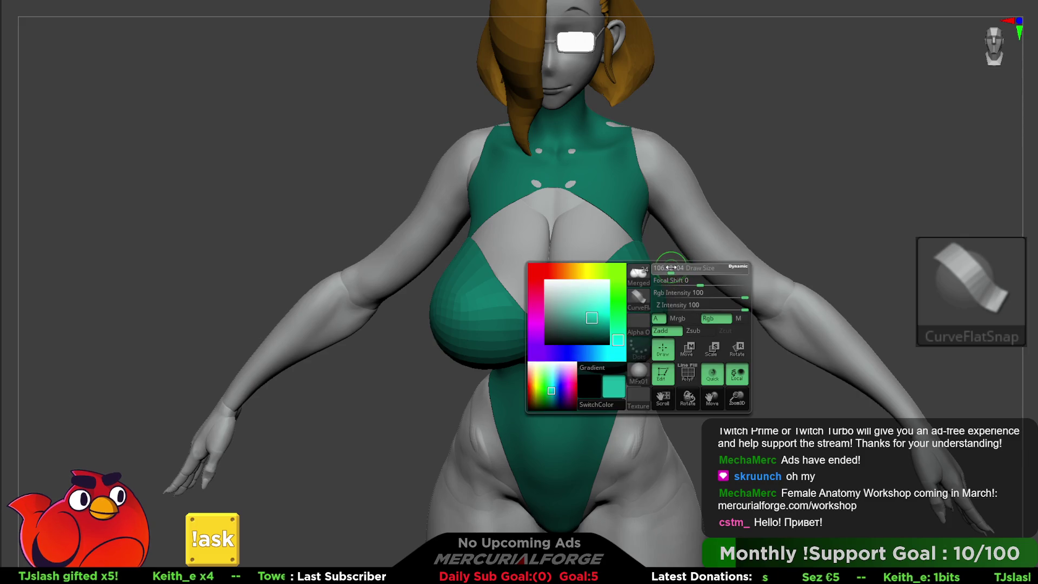
left_click_drag(667, 266, 545, 386)
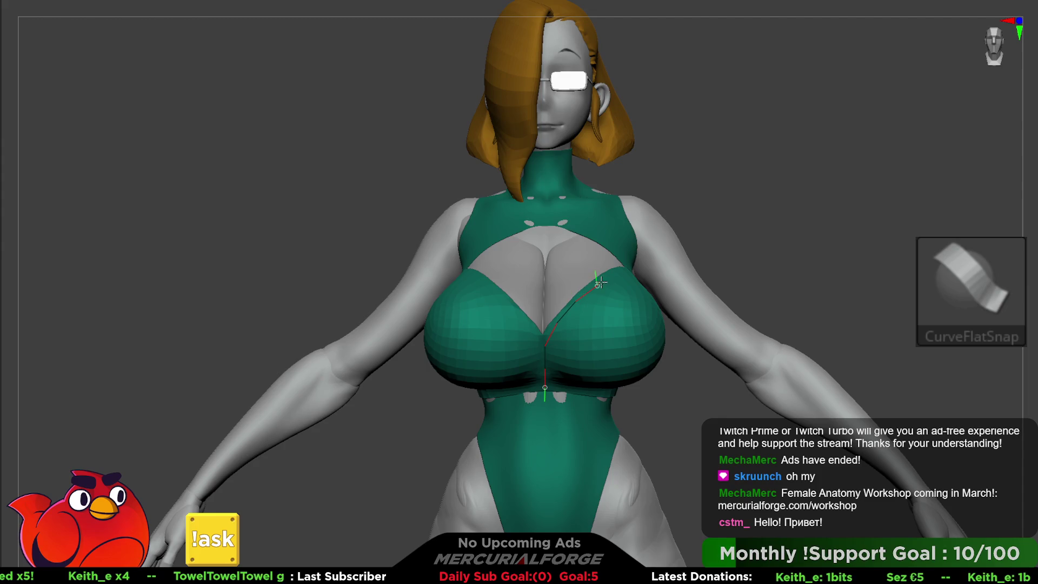
Step: Undo the strap that ran to the arm, set Picker to Once Z, and redraw toward the shoulder
mouse_move(617, 269)
left_mouse_down()
mouse_move(531, 346)
mouse_move(562, 319)
left_mouse_up()
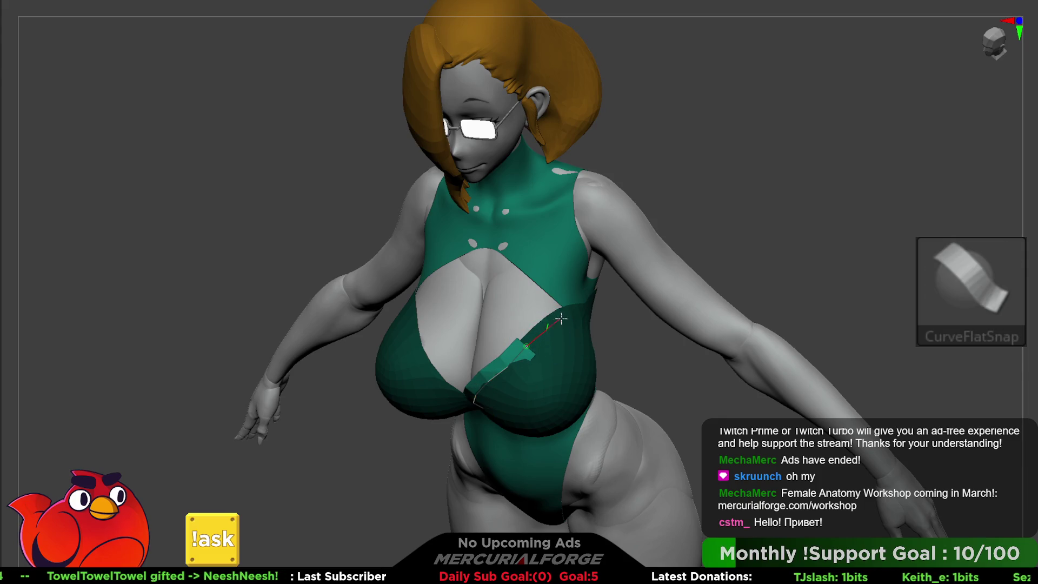
mouse_move(663, 249)
left_mouse_down()
mouse_move(679, 239)
mouse_move(664, 196)
mouse_move(541, 29)
left_mouse_up()
key("ctrl+z")
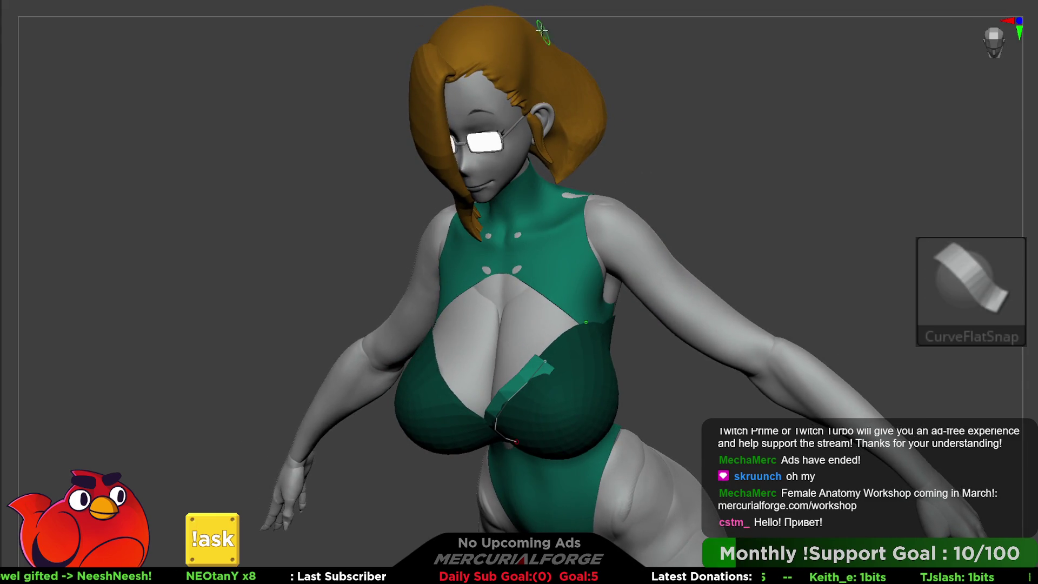
left_click(514, 6)
left_click(519, 11)
left_click(427, 70)
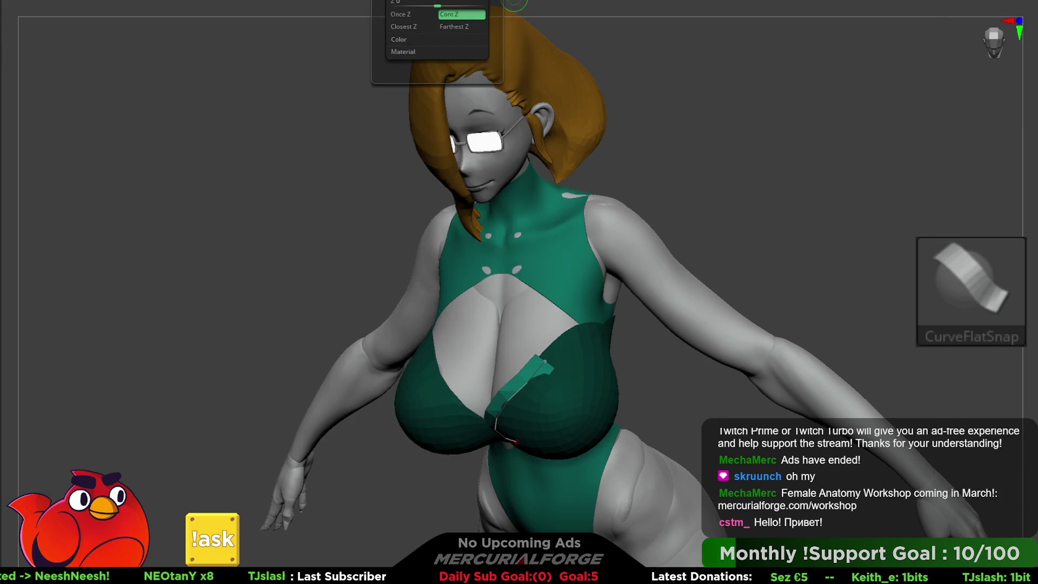
left_click(420, 17)
left_click_drag(543, 362, 589, 335)
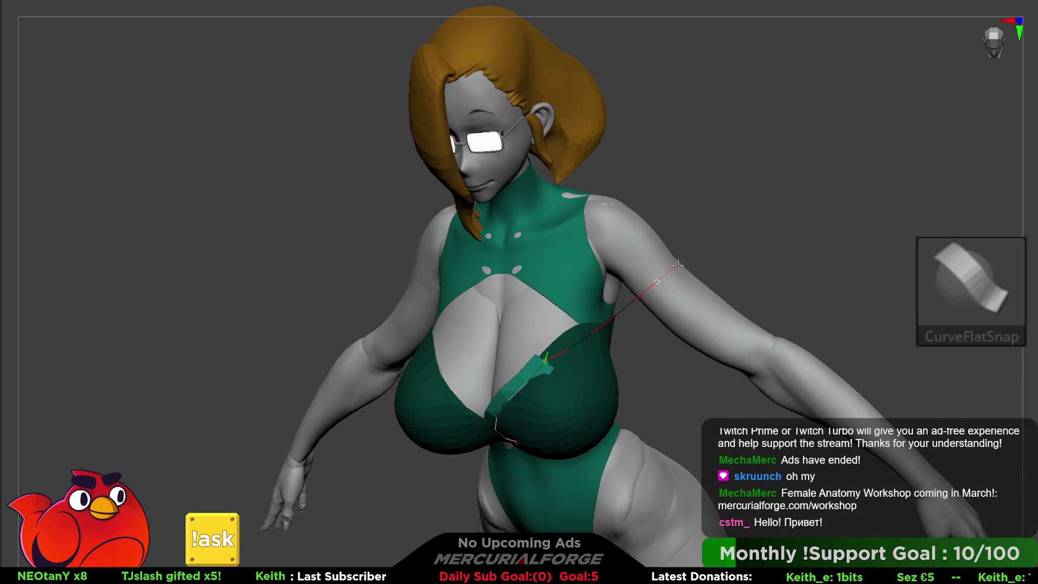
Step: Orbit to view the figure's back and switch Picker to Cont Z
mouse_move(684, 261)
left_mouse_down()
mouse_move(697, 233)
mouse_move(650, 228)
left_mouse_up()
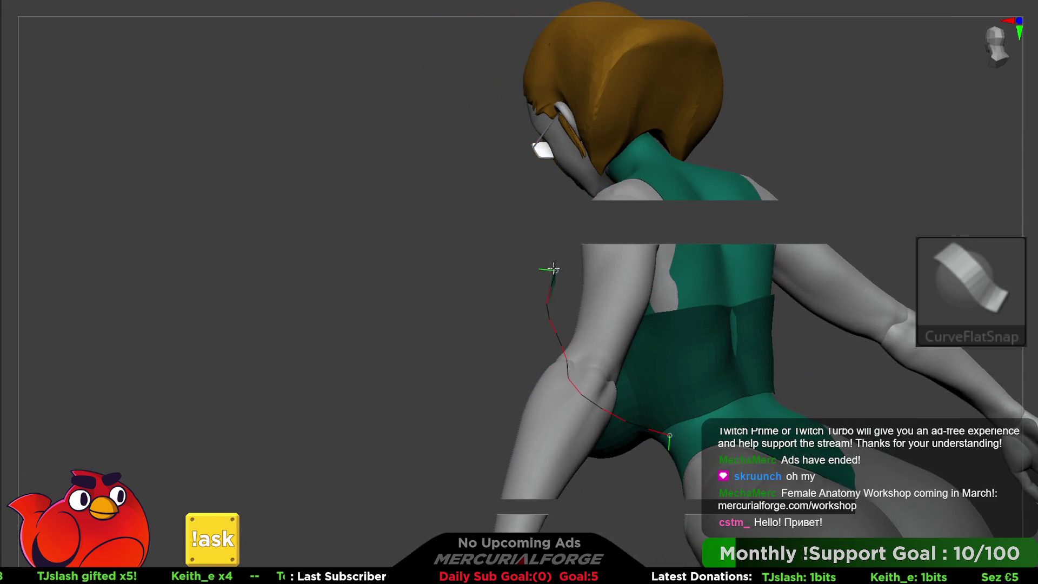
mouse_move(586, 274)
left_mouse_down()
mouse_move(563, 271)
mouse_move(595, 294)
mouse_move(646, 254)
mouse_move(642, 245)
mouse_move(627, 254)
mouse_move(668, 258)
mouse_move(390, 163)
mouse_move(484, 46)
left_mouse_up()
left_click(476, 2)
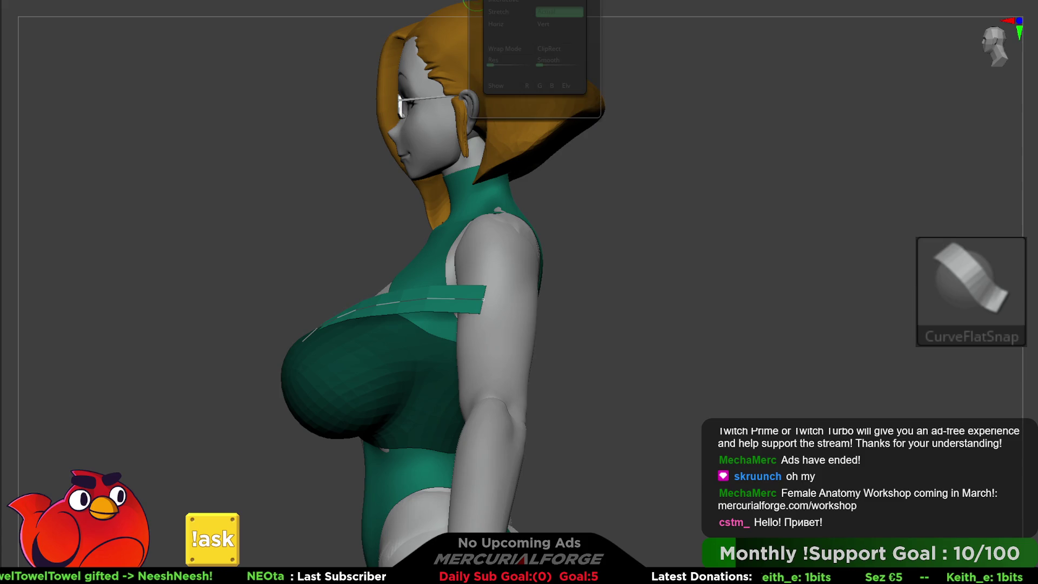
left_click(435, 2)
left_click(469, 16)
Step: Lay the flat strap across the chest, over the shoulder and across the back
mouse_move(675, 216)
left_mouse_down()
mouse_move(622, 227)
mouse_move(438, 305)
mouse_move(458, 243)
mouse_move(428, 284)
mouse_move(416, 227)
mouse_move(458, 316)
left_mouse_up()
mouse_move(458, 316)
right_mouse_down()
mouse_move(493, 305)
mouse_move(469, 306)
right_mouse_up()
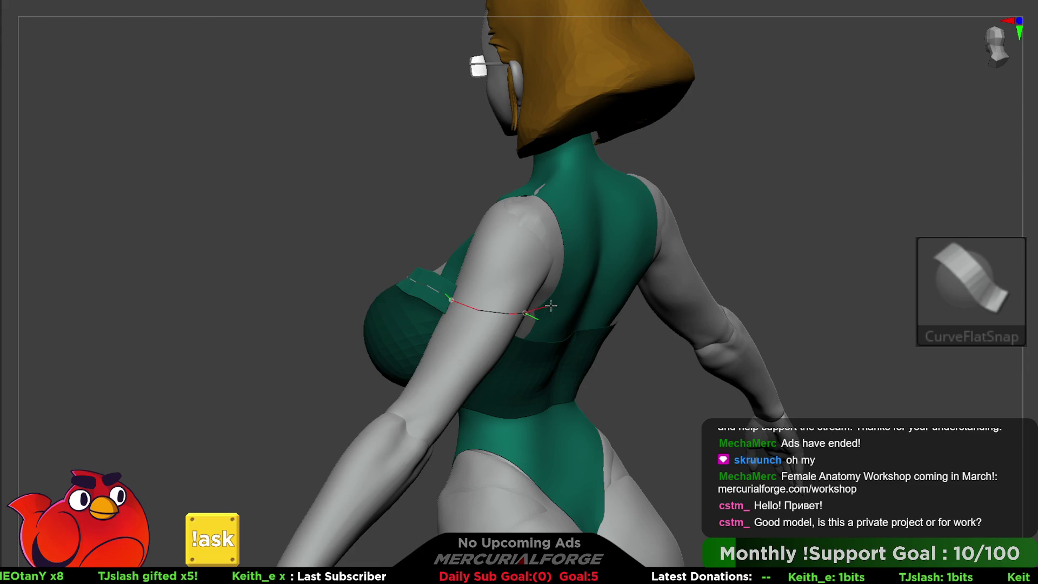
left_click_drag(609, 288, 638, 277)
mouse_move(638, 277)
right_mouse_down()
mouse_move(574, 206)
mouse_move(549, 255)
mouse_move(586, 248)
right_mouse_up()
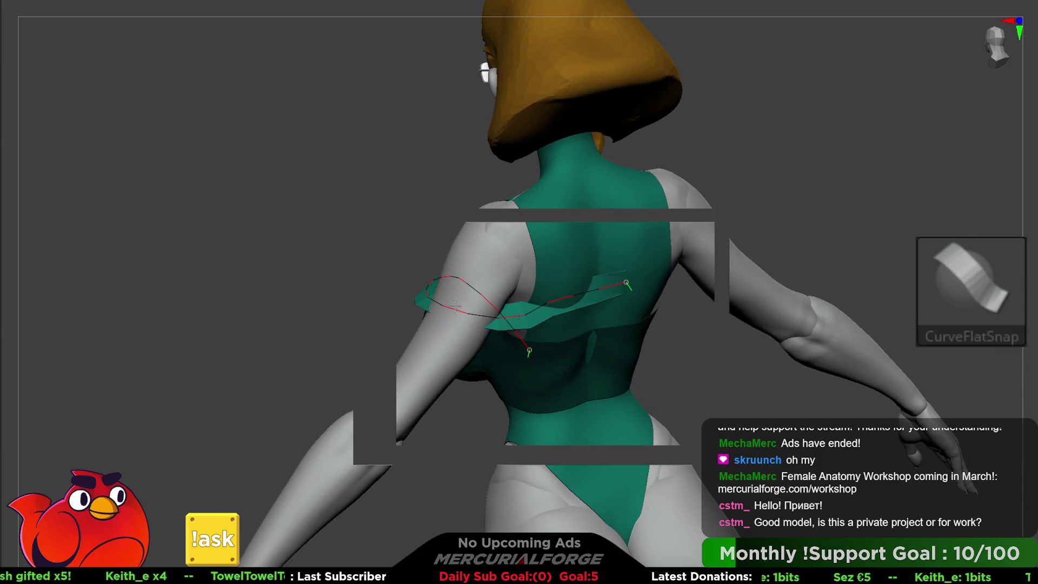
right_click_drag(457, 308, 508, 283)
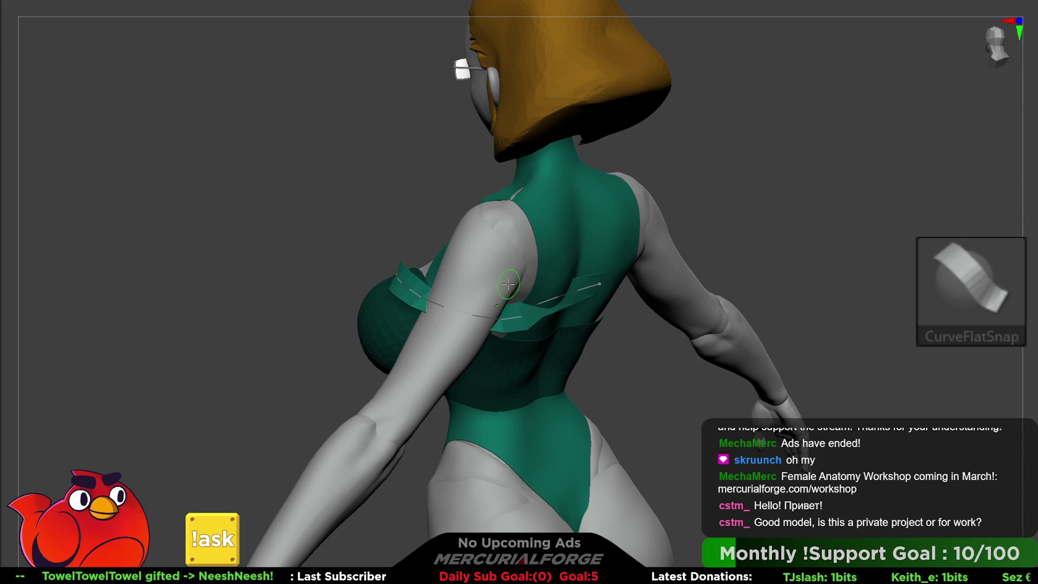
mouse_move(641, 304)
right_mouse_down()
mouse_move(568, 308)
mouse_move(590, 276)
mouse_move(561, 290)
mouse_move(495, 278)
mouse_move(528, 301)
mouse_move(486, 302)
mouse_move(522, 314)
mouse_move(553, 301)
mouse_move(487, 298)
mouse_move(522, 256)
mouse_move(541, 266)
right_mouse_up()
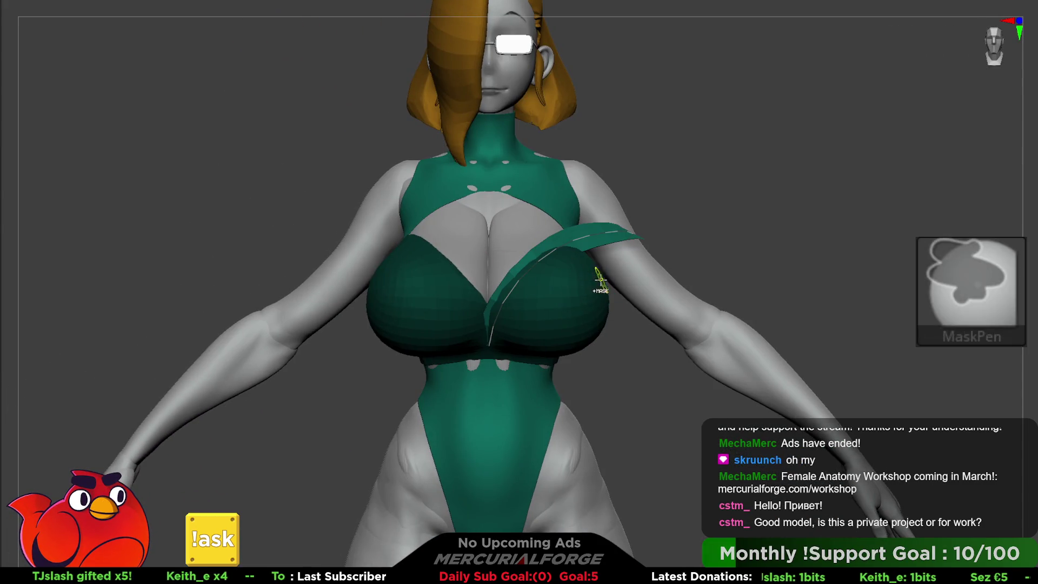
mouse_move(577, 309)
right_mouse_down()
mouse_move(565, 297)
mouse_move(614, 290)
right_mouse_up()
left_click(652, 221, "ctrl+shift")
key("space")
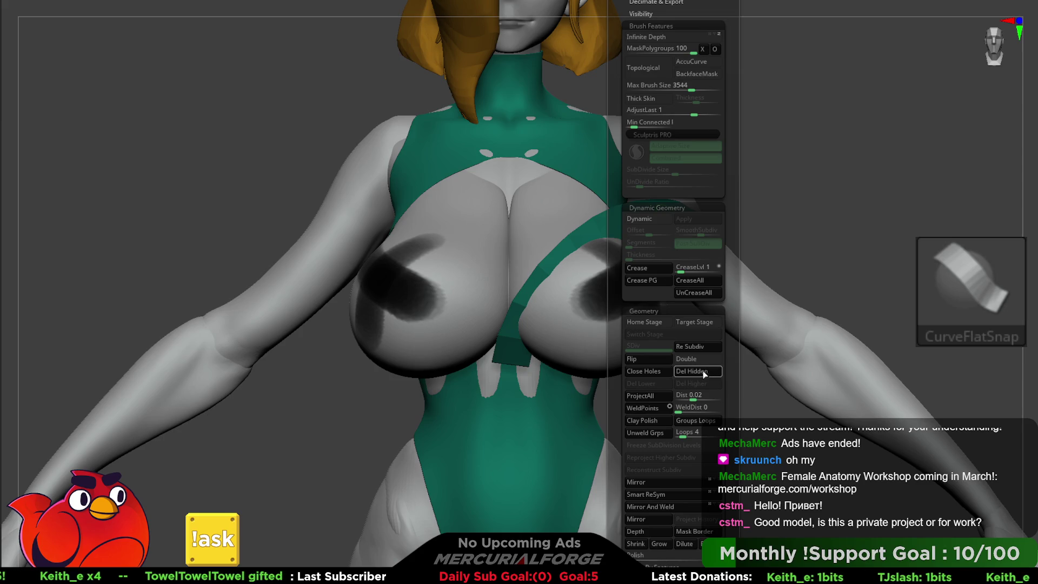
left_click(703, 371)
key("ctrl+z")
mouse_move(770, 276)
left_mouse_down()
mouse_move(714, 364)
mouse_move(746, 362)
left_mouse_up()
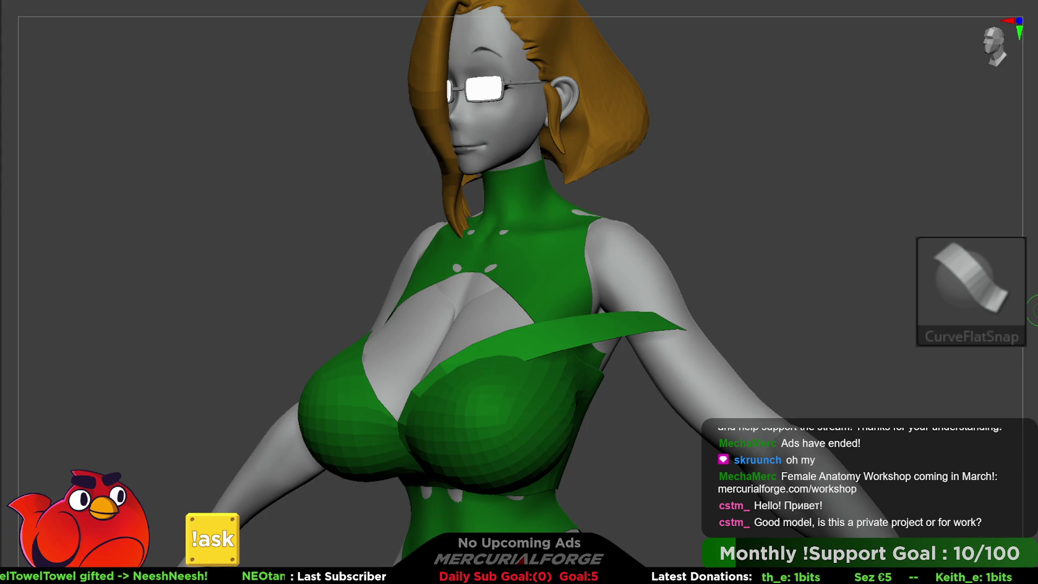
Step: Select the green outfit subtool, switch to the MF_Paint brush, and briefly isolate the strap
left_click(1033, 311)
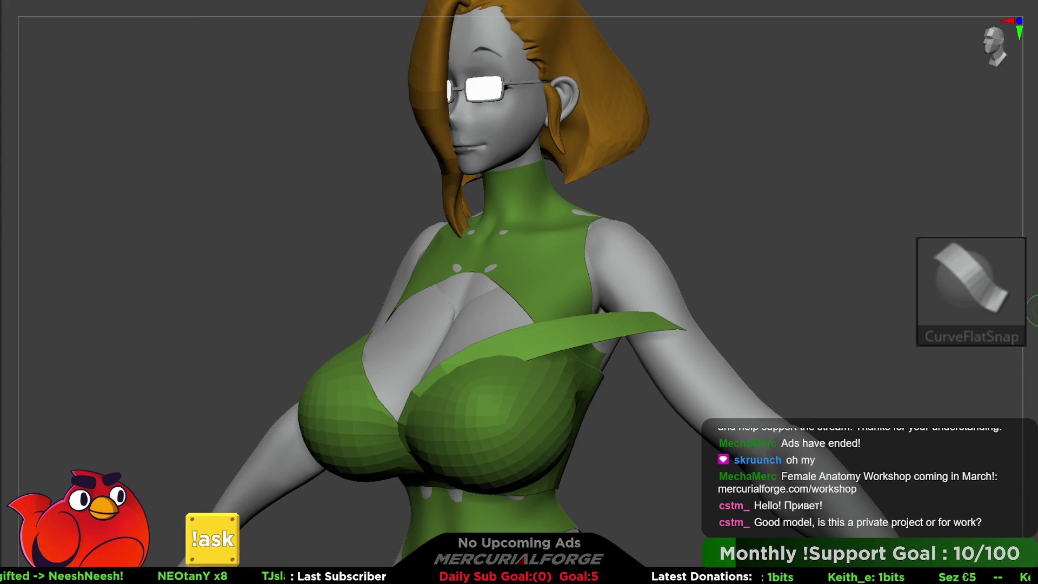
left_click(1033, 311)
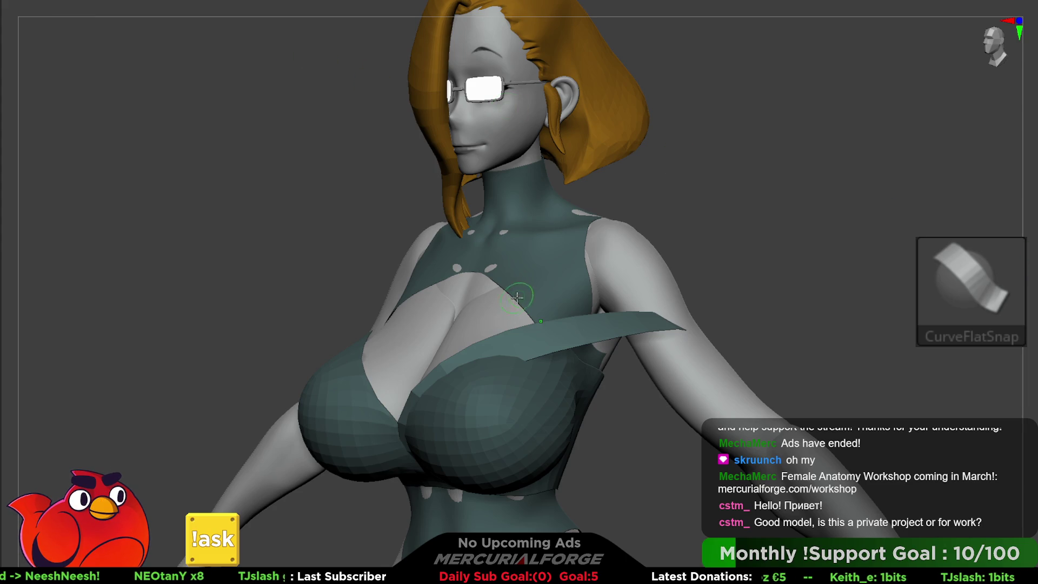
left_click_drag(812, 288, 831, 275)
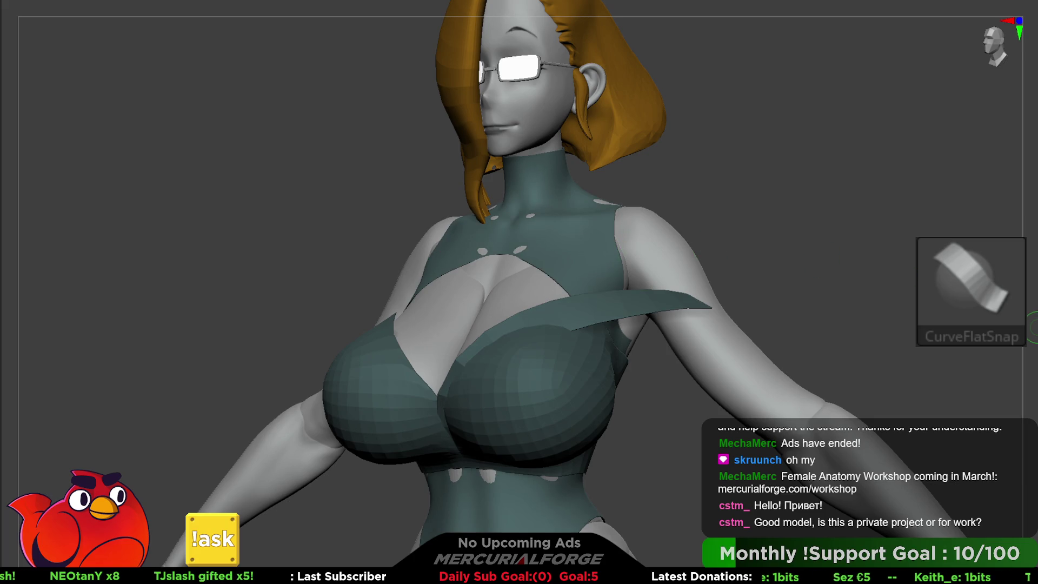
key("p")
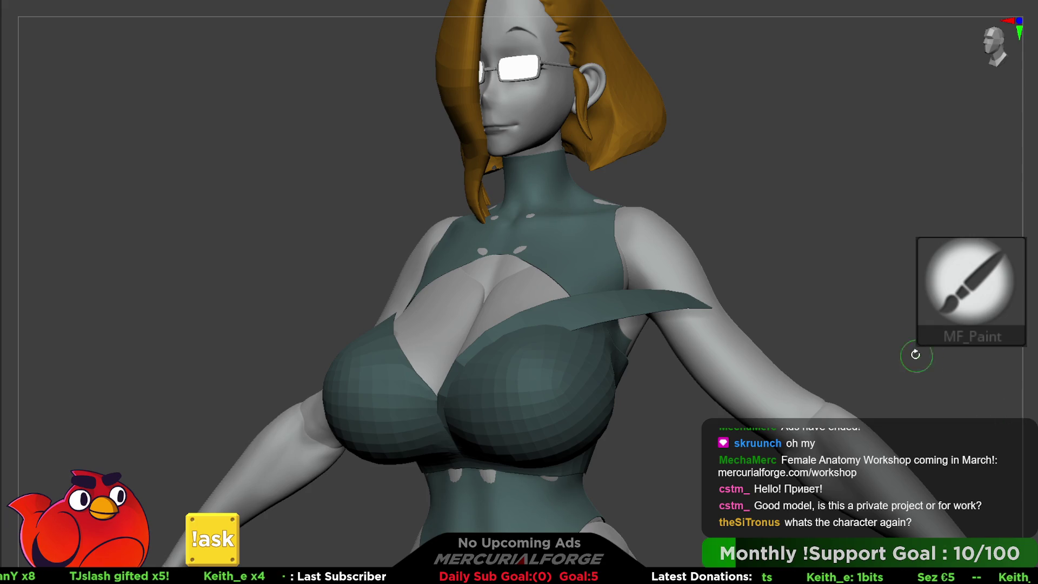
left_click(628, 309, "ctrl+shift")
left_click(1033, 243, "ctrl+shift")
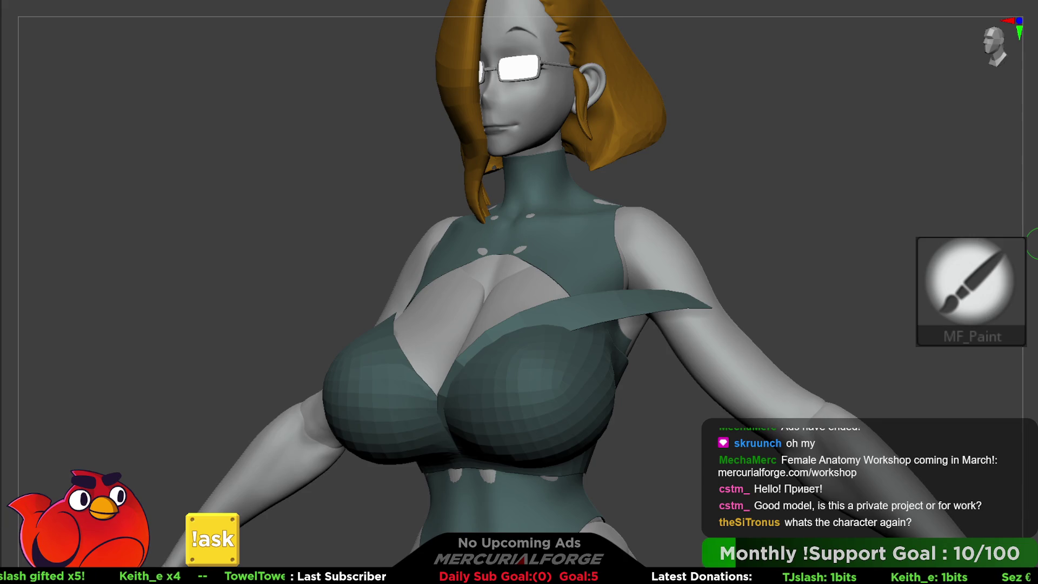